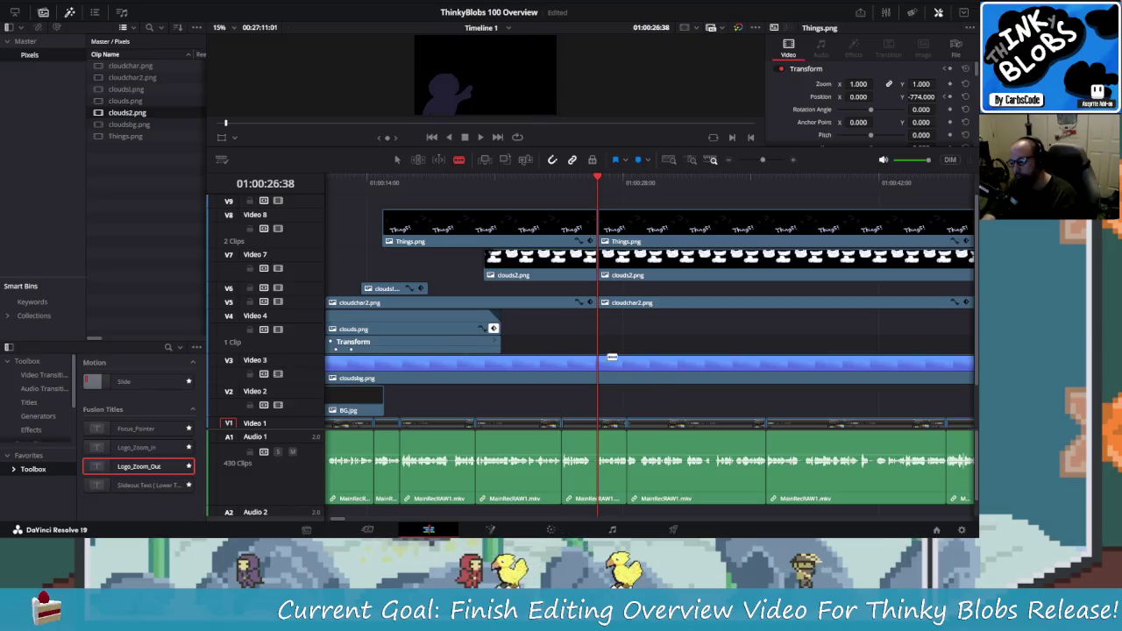
# - Blade cloudsbg.png at the playhead and shift the later upper-track clips right to open a gap
pyautogui.click(611, 357)
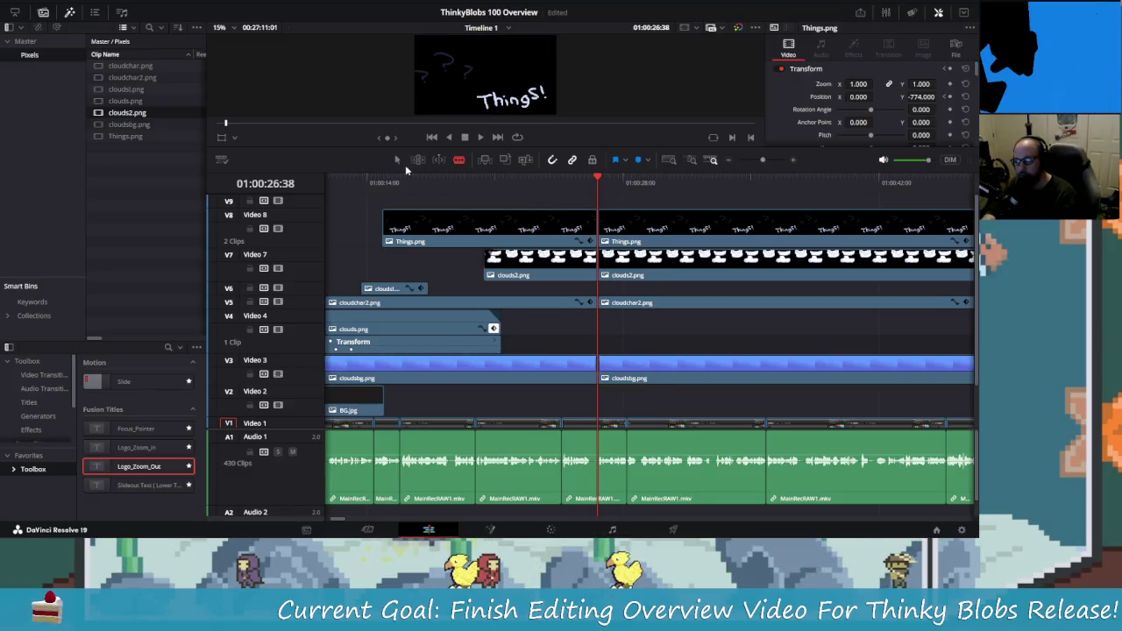
pyautogui.click(397, 159)
pyautogui.moveTo(620, 226)
pyautogui.mouseDown()
pyautogui.moveTo(636, 380)
pyautogui.moveTo(662, 374)
pyautogui.mouseUp()
pyautogui.hotkey('ctrl', '-')
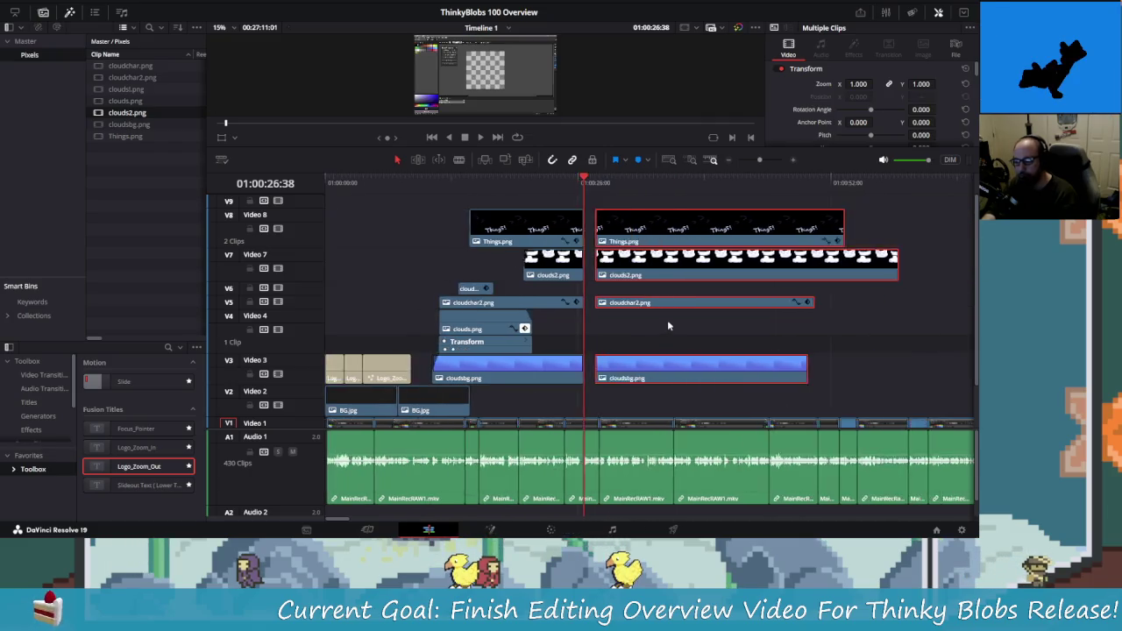
pyautogui.hotkey('ctrl', '-')
pyautogui.hotkey('ctrl', '=')
pyautogui.moveTo(675, 368); pyautogui.dragTo(767, 369)
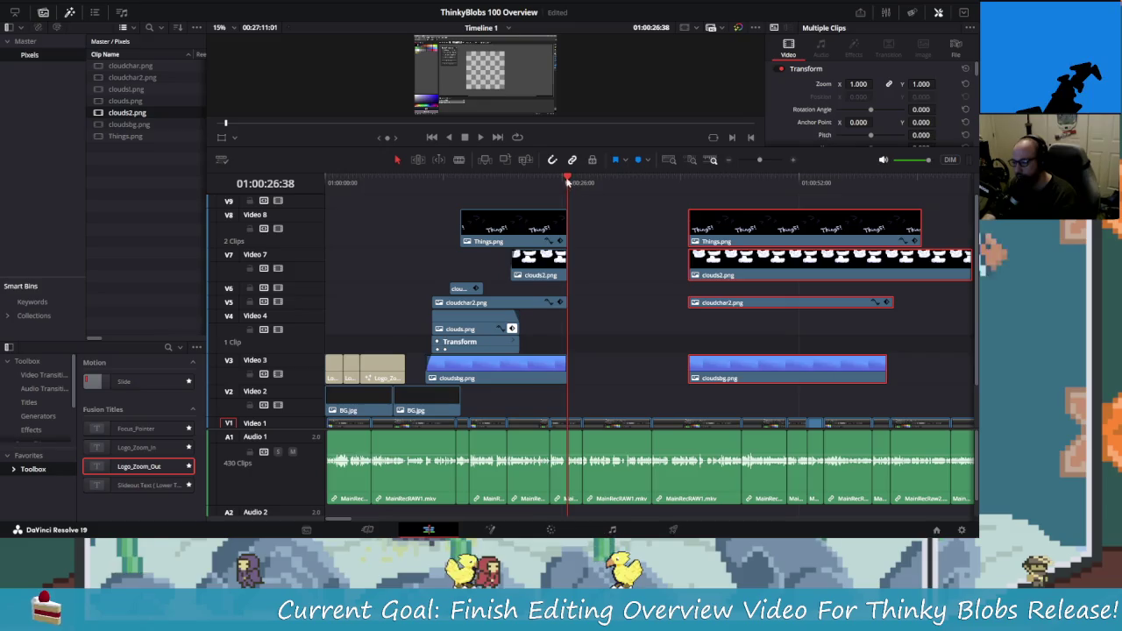
# - Preview the new gap, then zoom the timeline in around 01:00:22:39
pyautogui.click(526, 182)
pyautogui.press('space')
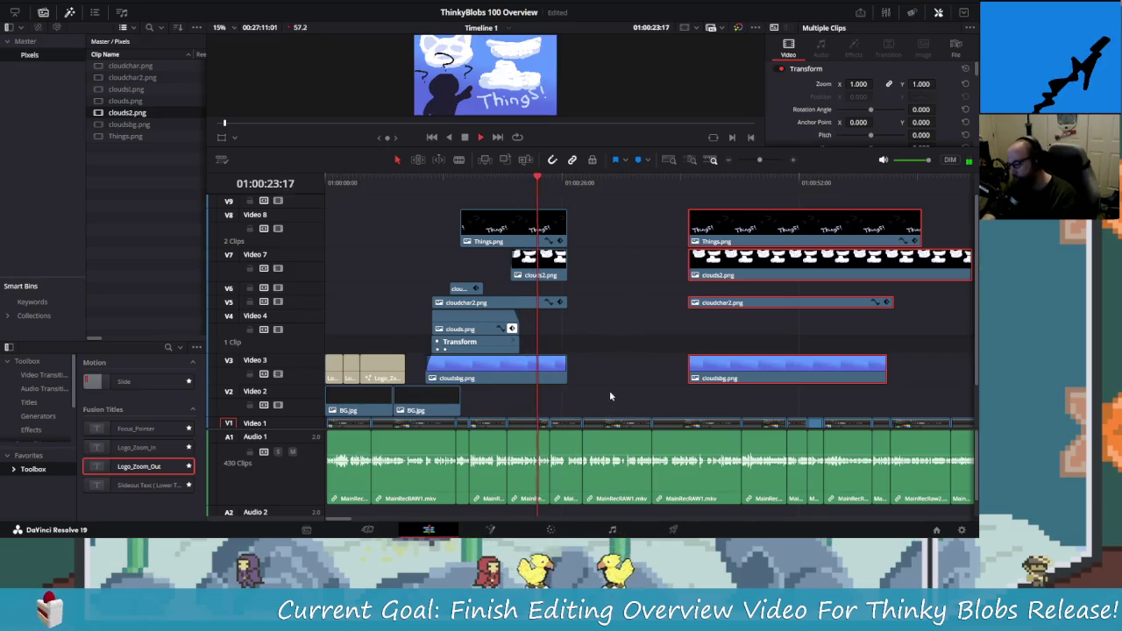
pyautogui.press('space')
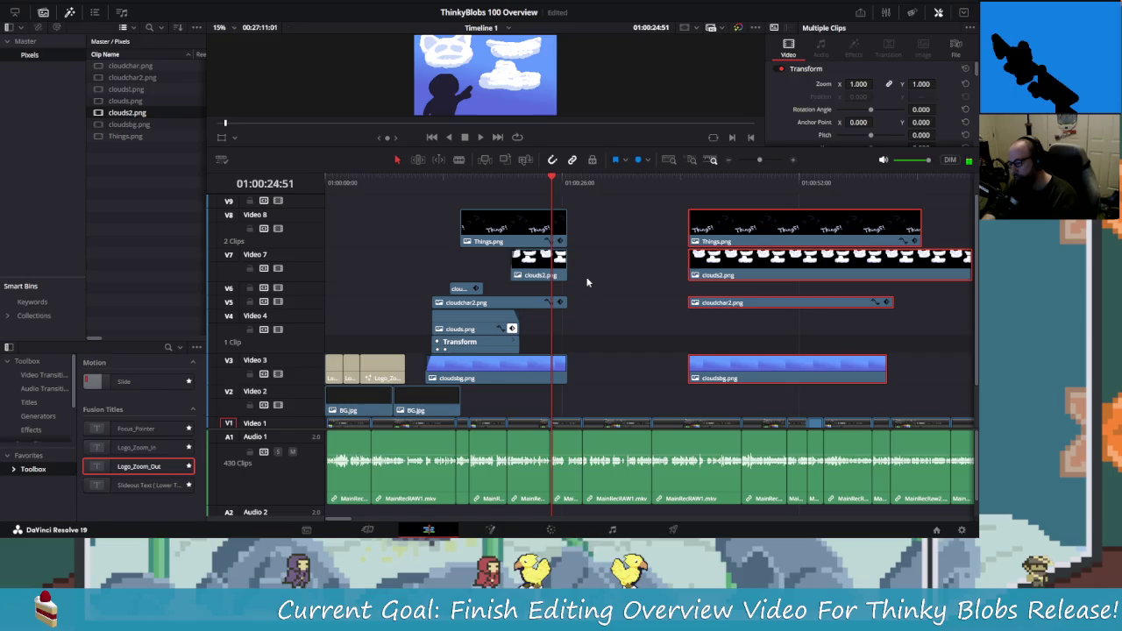
pyautogui.moveTo(536, 176); pyautogui.dragTo(531, 177)
pyautogui.hotkey('ctrl', '=')
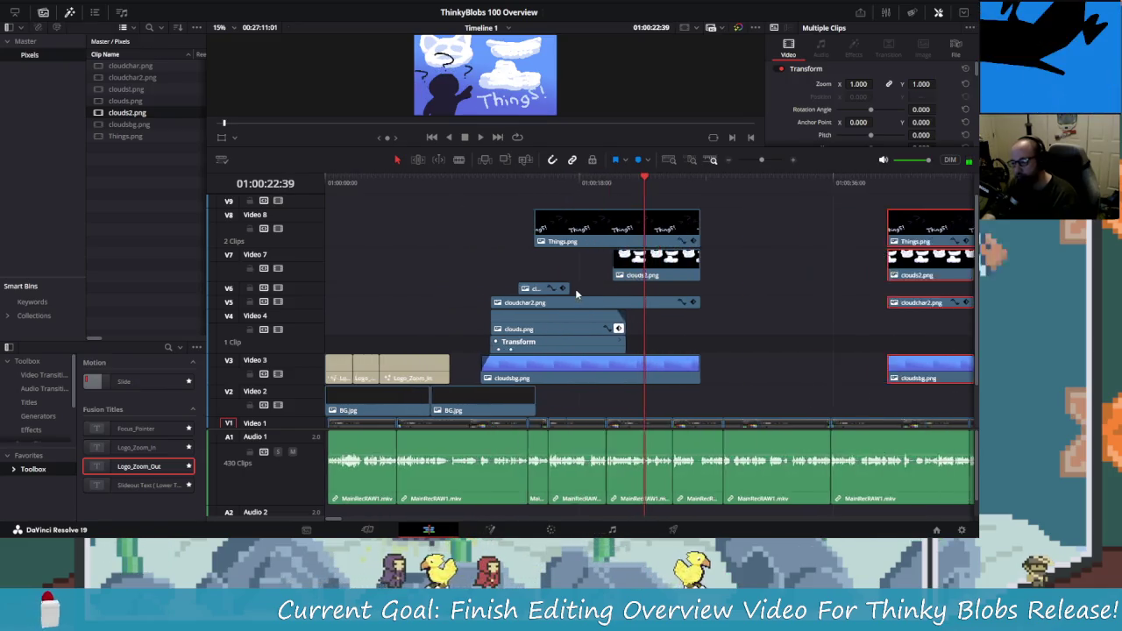
pyautogui.hotkey('ctrl', '=')
pyautogui.hotkey('ctrl', '=')
pyautogui.hotkey('ctrl', '=')
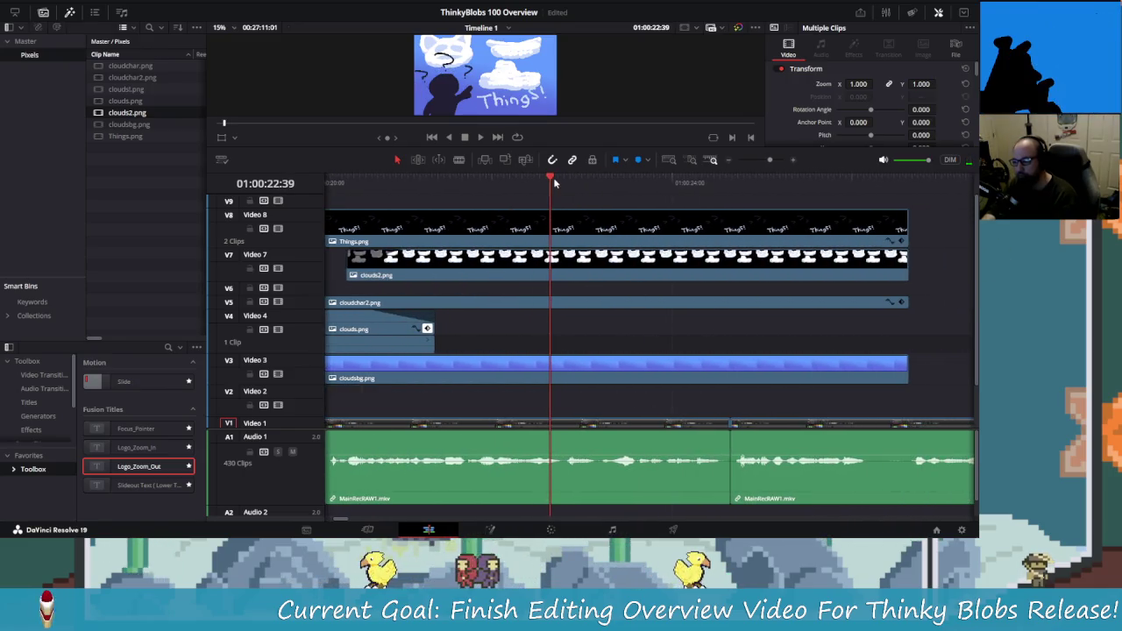
# - Drag the Things.png keyframe earlier and replay the animation to check its timing
pyautogui.click(901, 241)
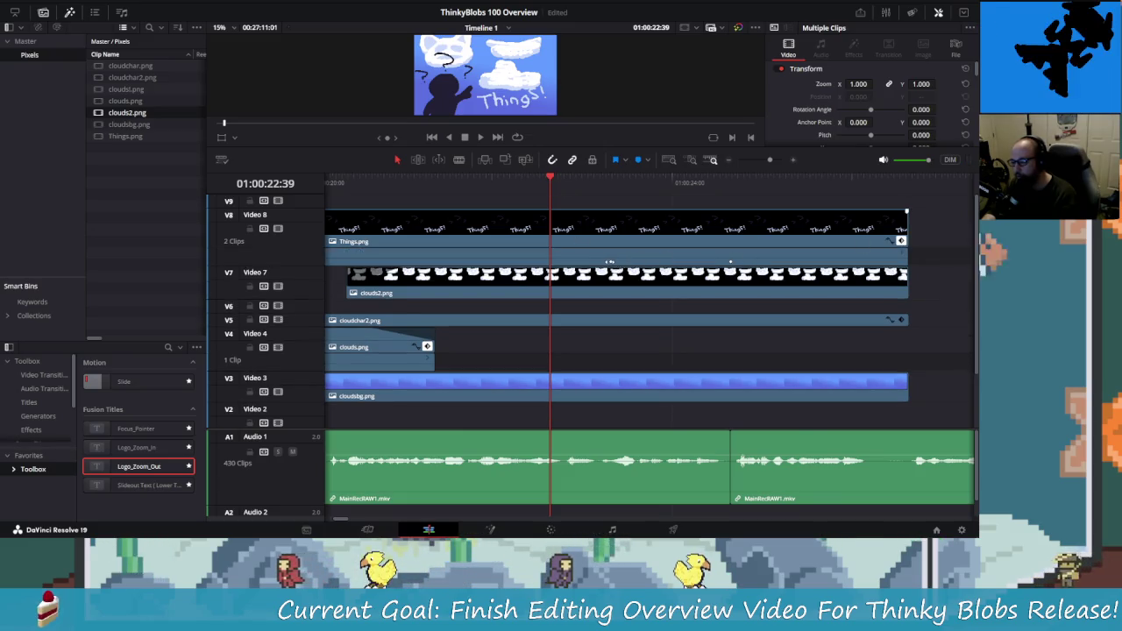
pyautogui.moveTo(731, 262); pyautogui.dragTo(695, 268)
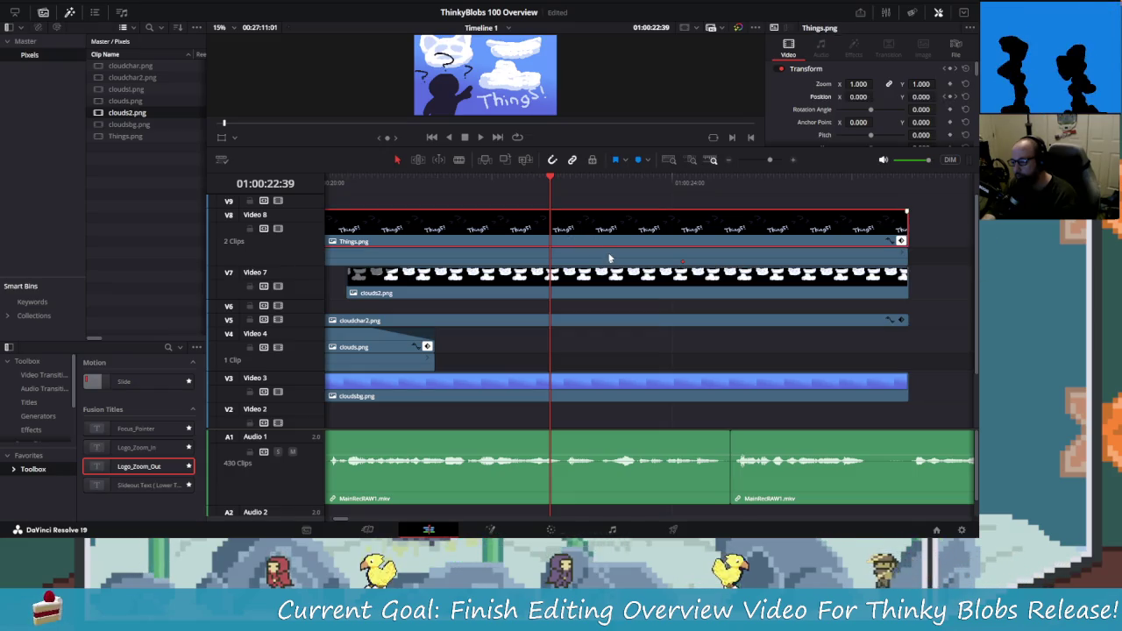
pyautogui.moveTo(609, 259); pyautogui.dragTo(576, 259)
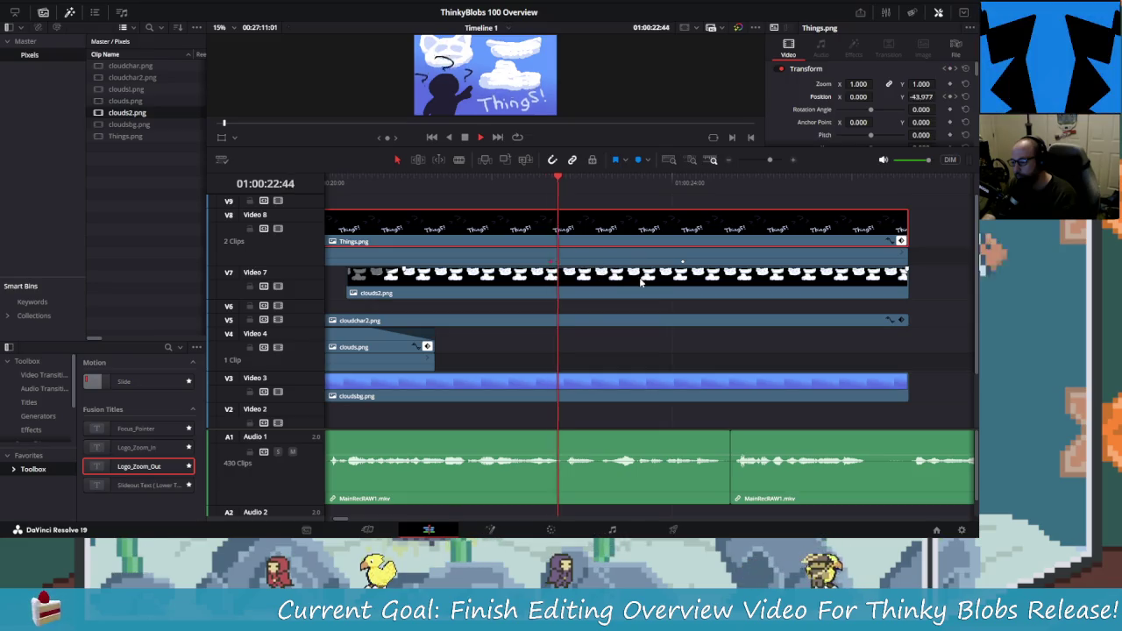
pyautogui.press('space')
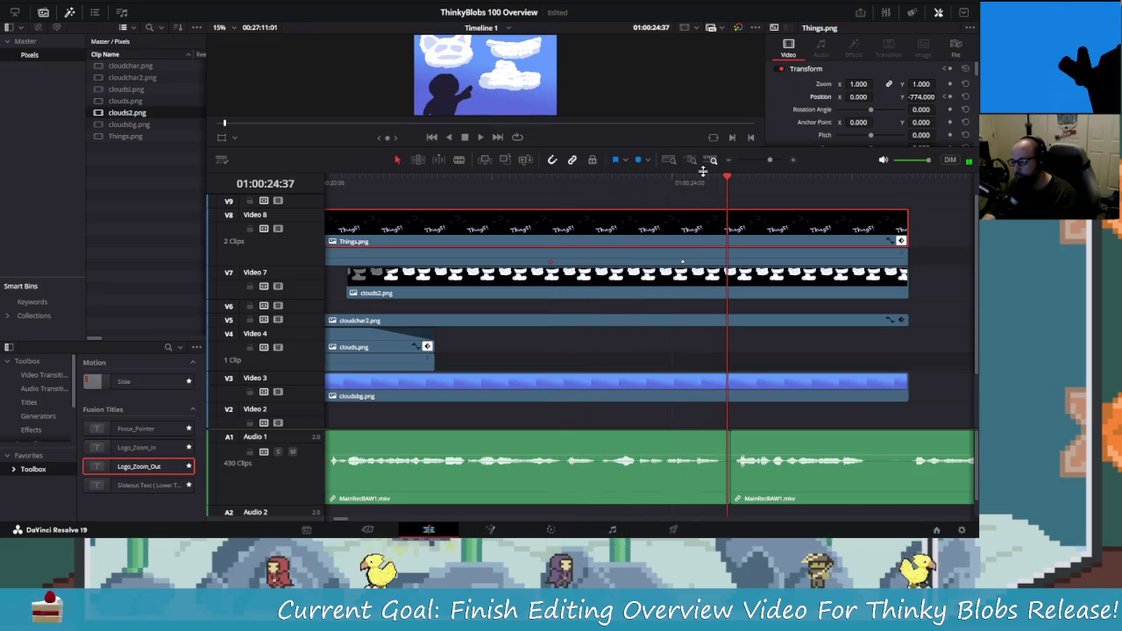
pyautogui.click(451, 182)
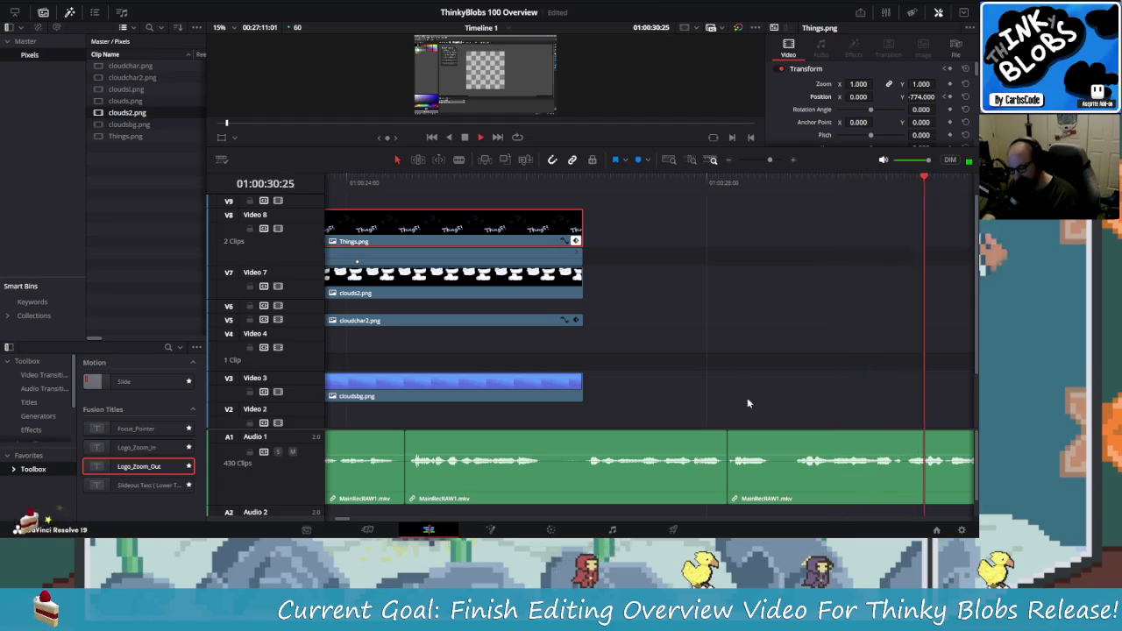
# - Marquee-select the four later clips on the upper tracks and delete them
pyautogui.press('space')
pyautogui.scroll(-5, 589, 307)
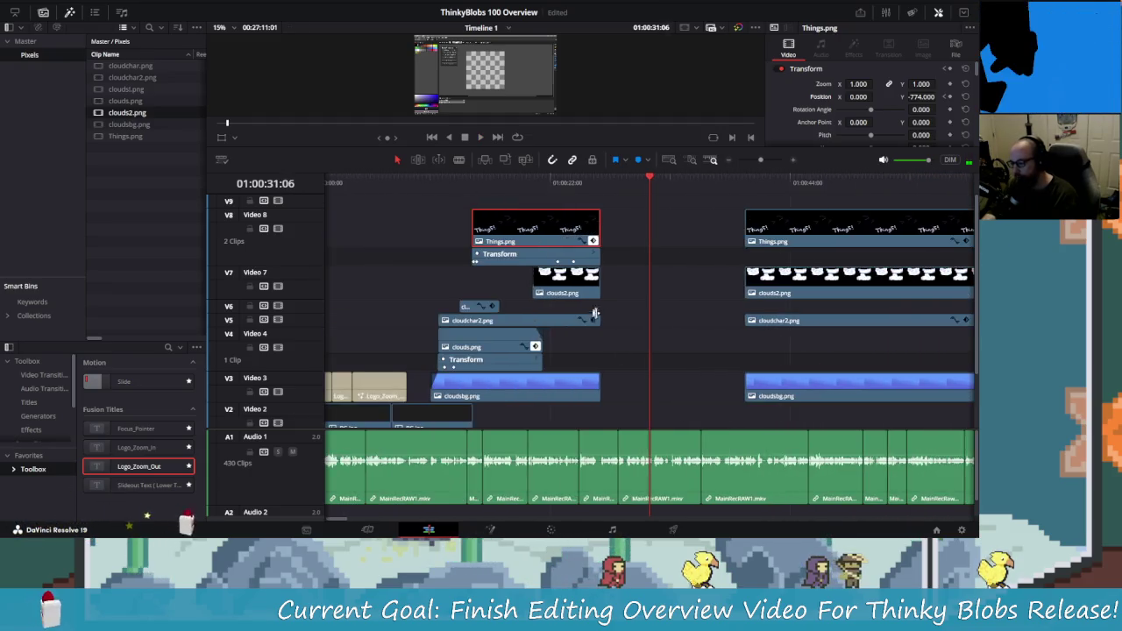
pyautogui.scroll(-2, 605, 324)
pyautogui.scroll(2, 616, 337)
pyautogui.scroll(-1, 618, 338)
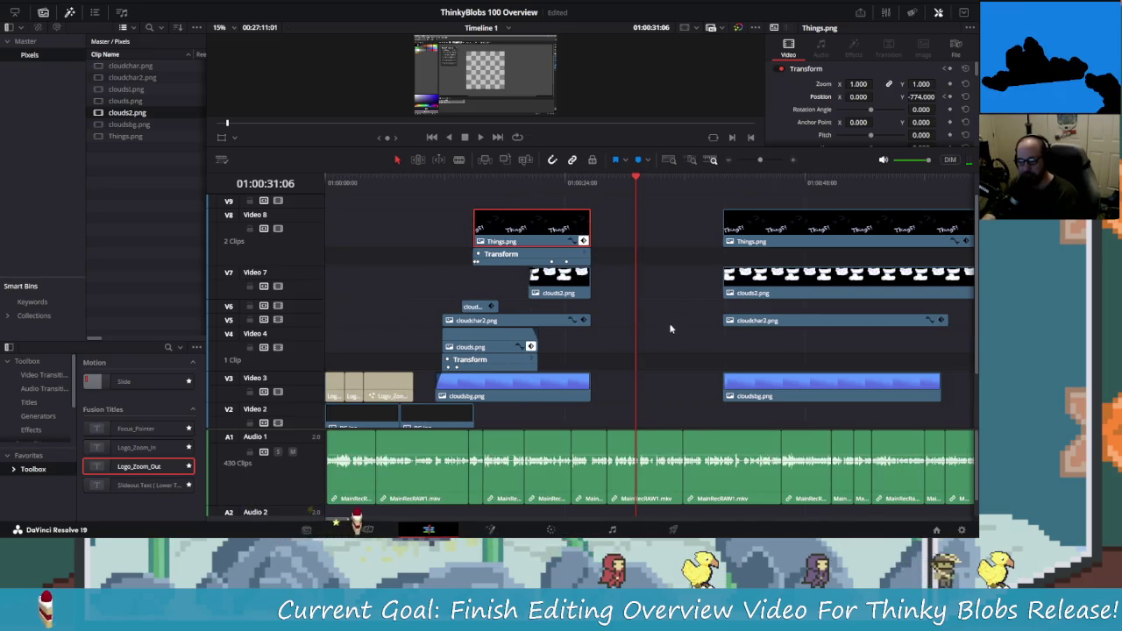
pyautogui.hscroll(3, 669, 328)
pyautogui.moveTo(617, 195); pyautogui.dragTo(701, 407)
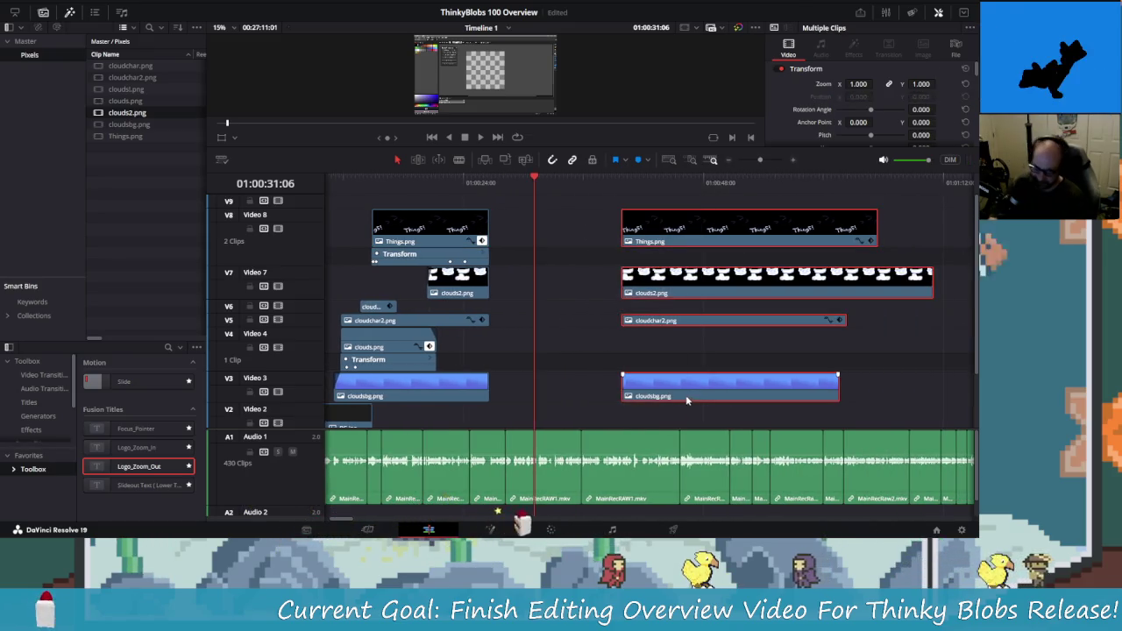
pyautogui.press('Delete')
# - Save the project with Ctrl+S
pyautogui.hscroll(-3, 685, 399)
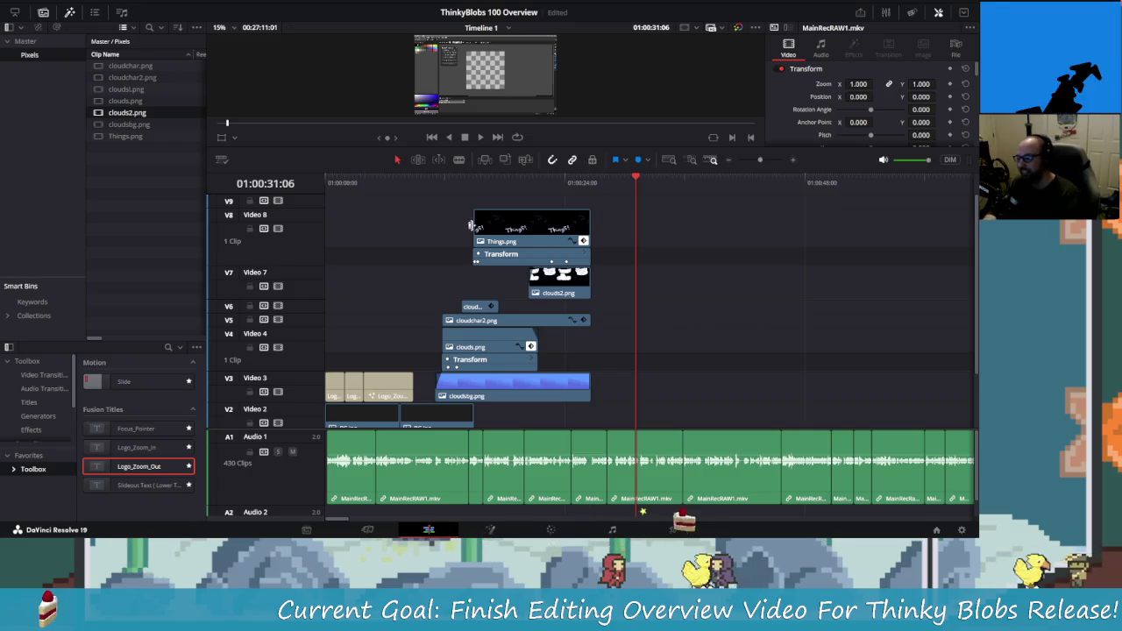
pyautogui.scroll(-1, 420, 219)
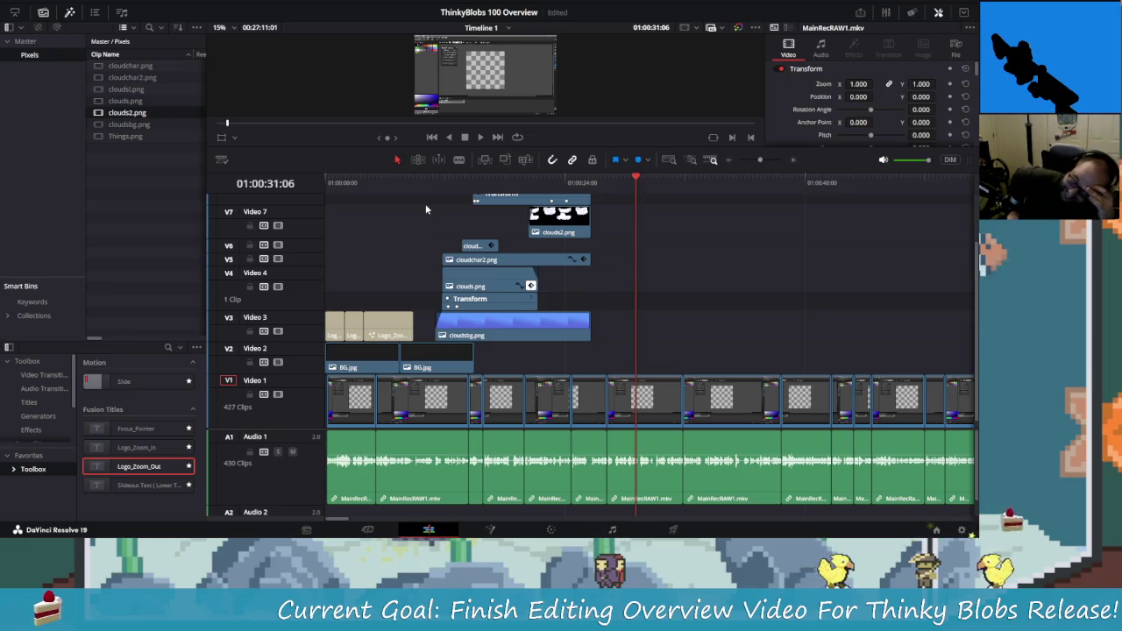
pyautogui.hotkey('ctrl', 's')
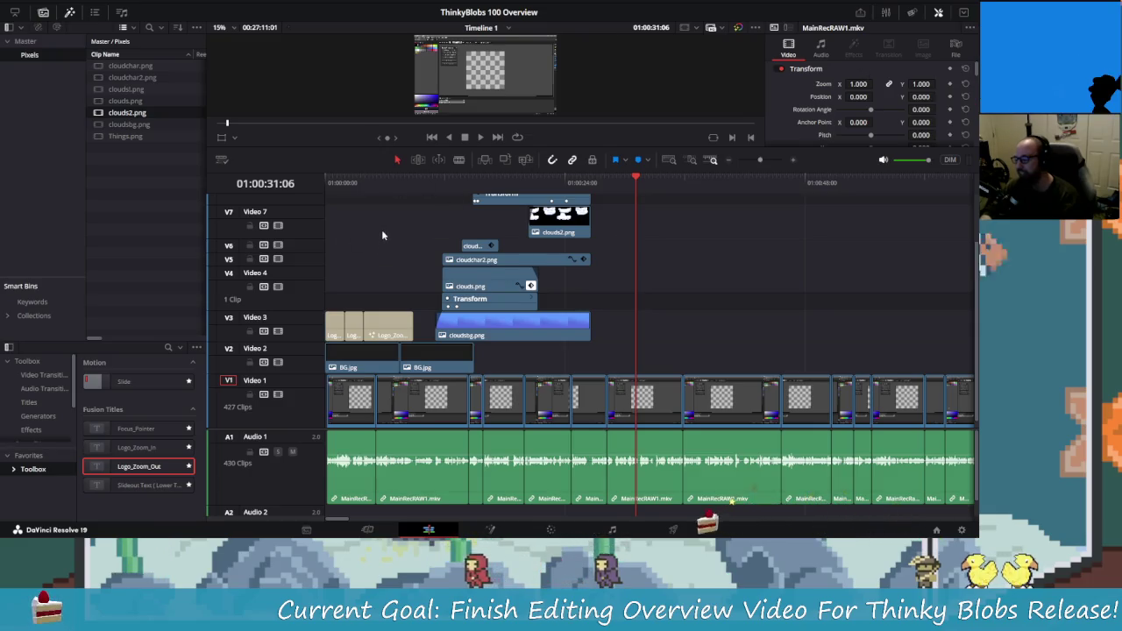
pyautogui.scroll(2, 425, 282)
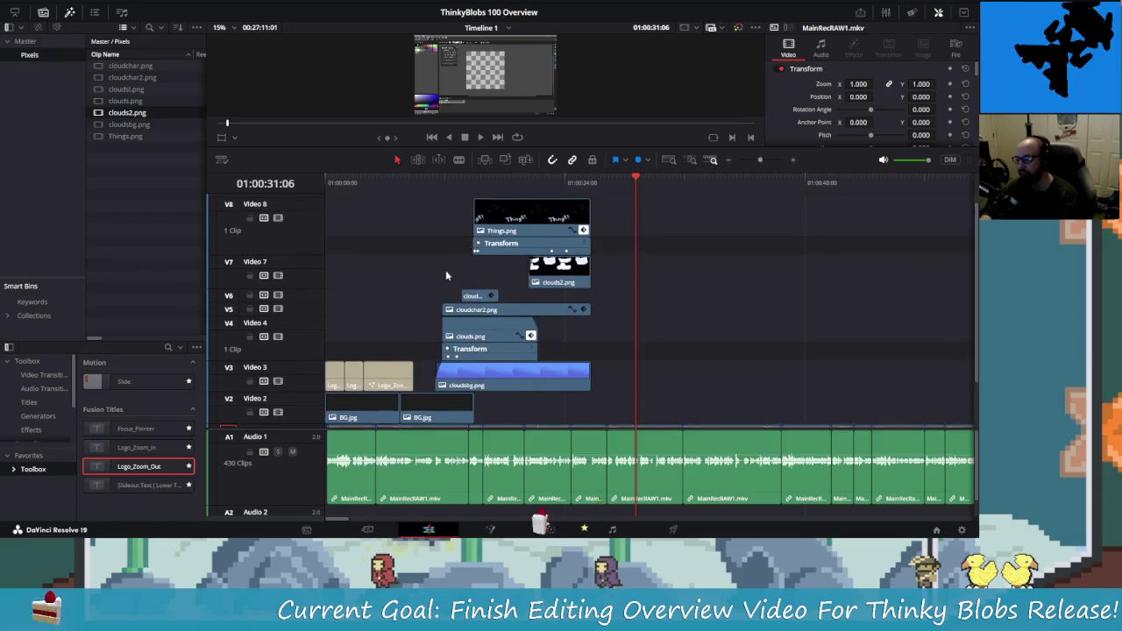
pyautogui.scroll(-2, 445, 275)
# - Review the clouds section and park the playhead at about 01:00:18:28
pyautogui.click(467, 184)
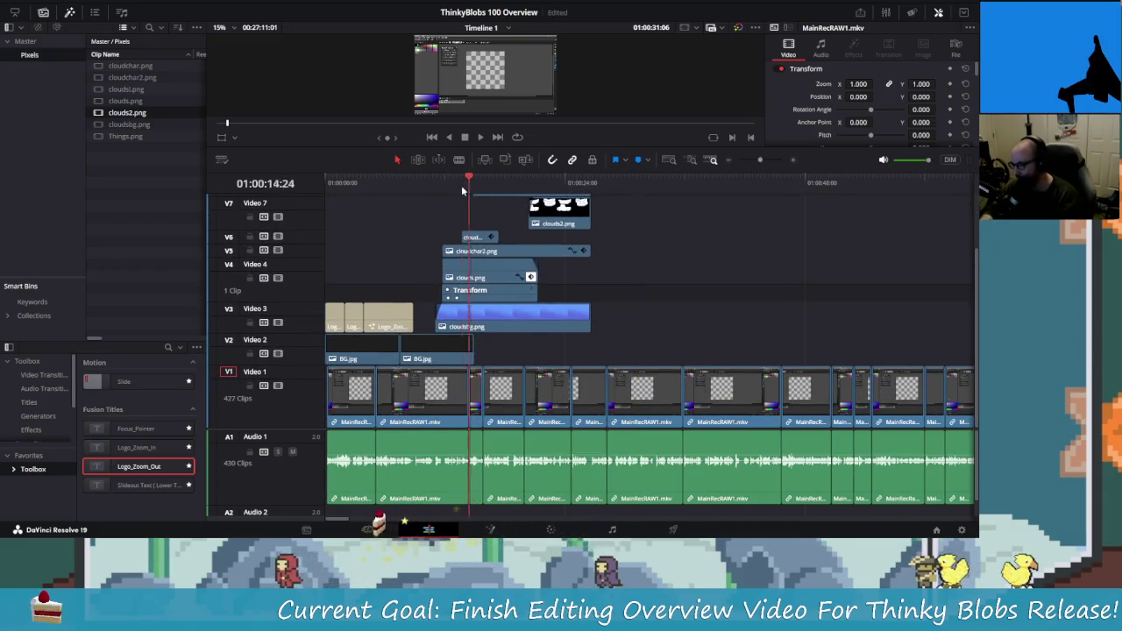
pyautogui.click(454, 182)
pyautogui.press('space')
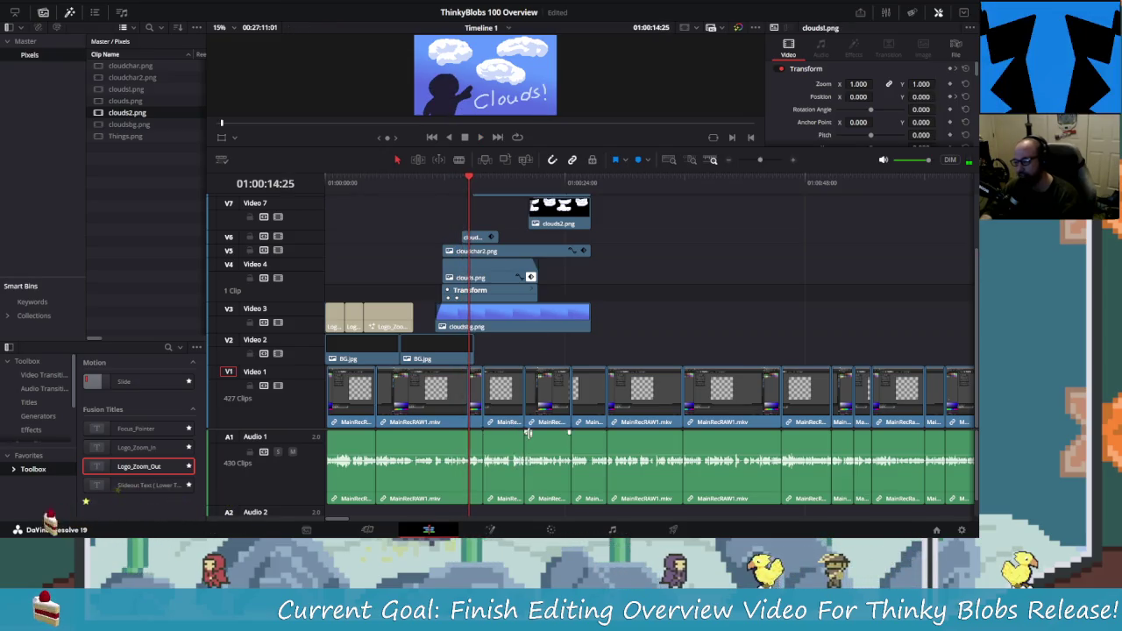
pyautogui.press('space')
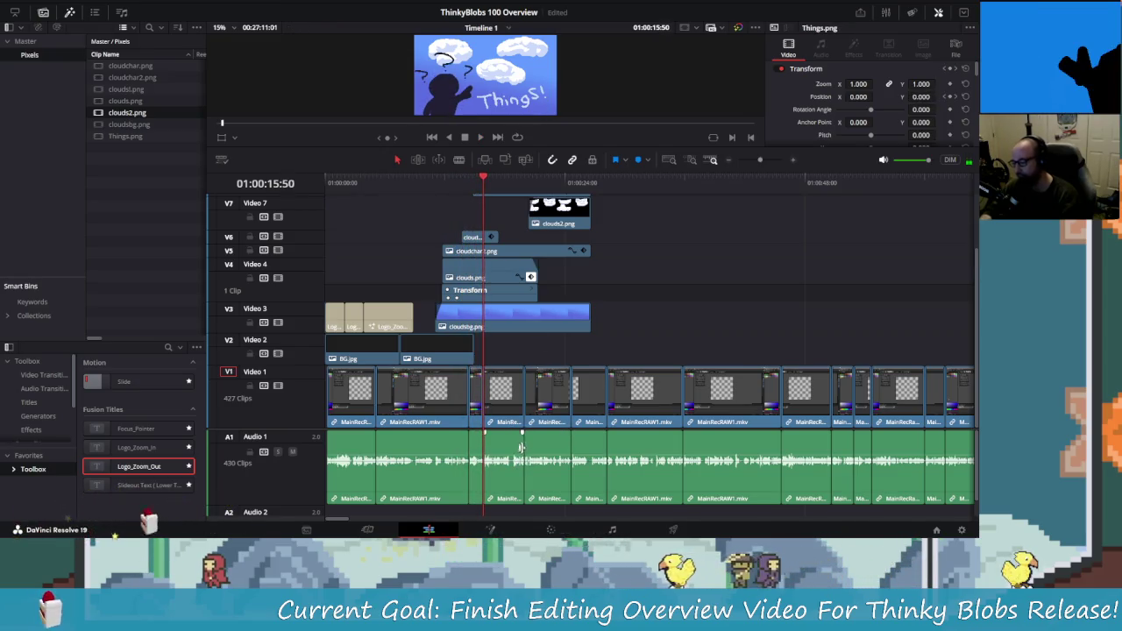
pyautogui.scroll(3, 737, 359)
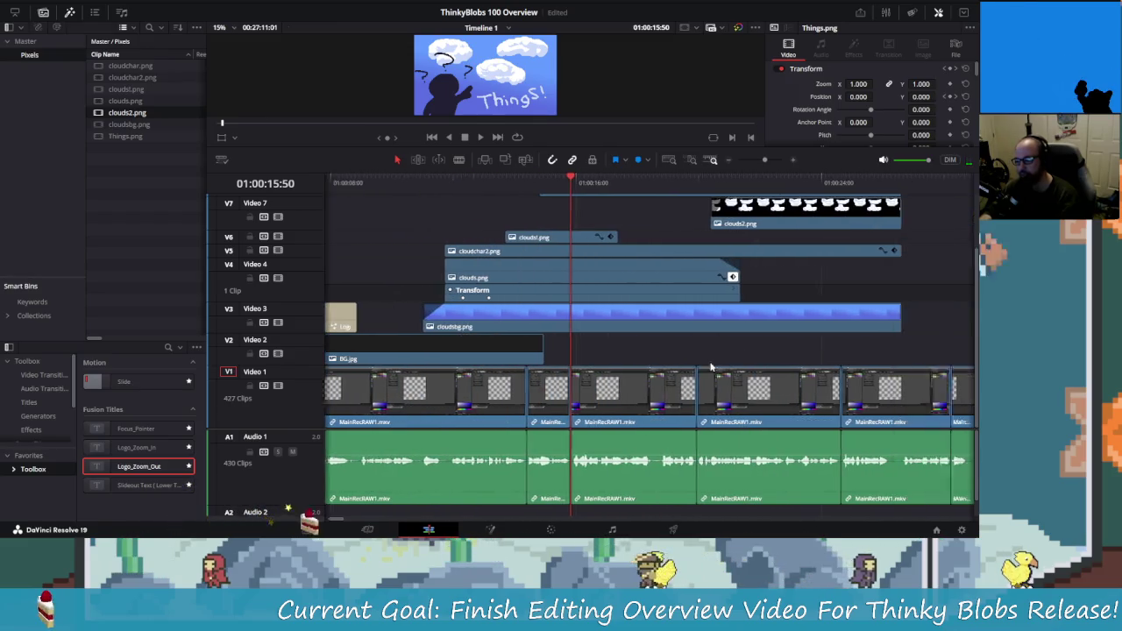
pyautogui.hscroll(5, 482, 375)
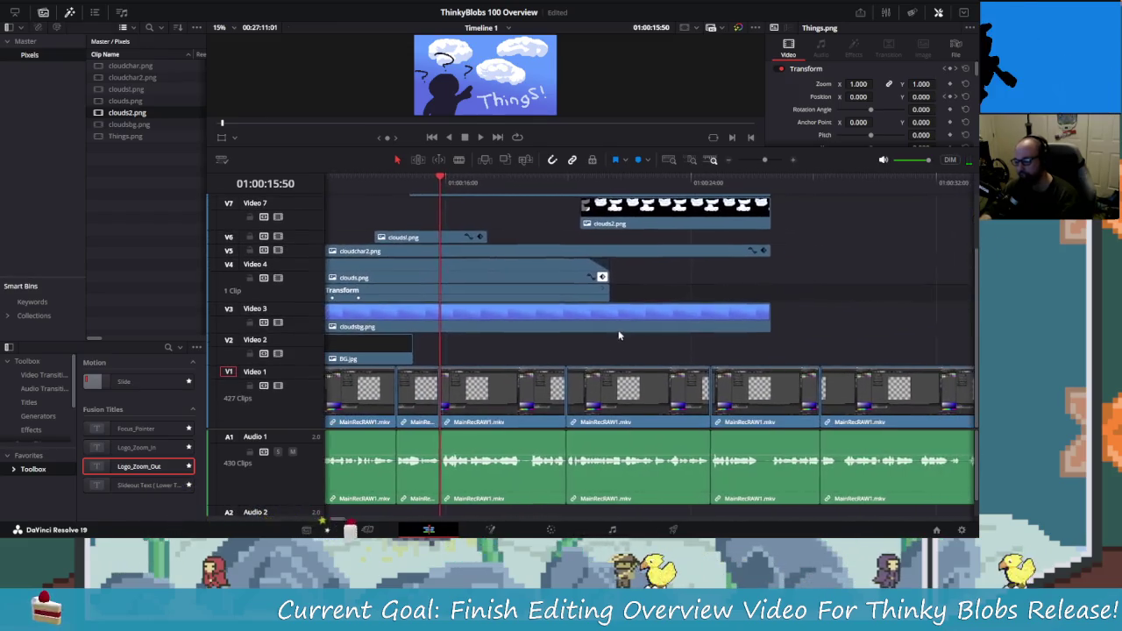
pyautogui.click(528, 179)
pyautogui.press('space')
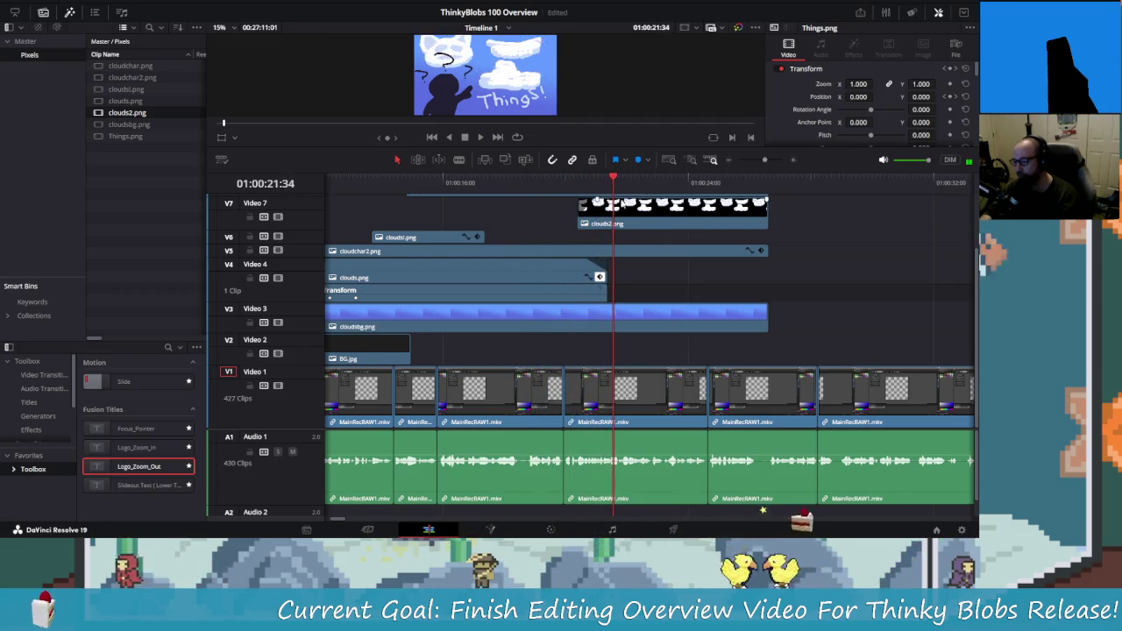
pyautogui.moveTo(613, 184)
pyautogui.mouseDown()
pyautogui.moveTo(523, 199)
pyautogui.moveTo(527, 188)
pyautogui.mouseUp()
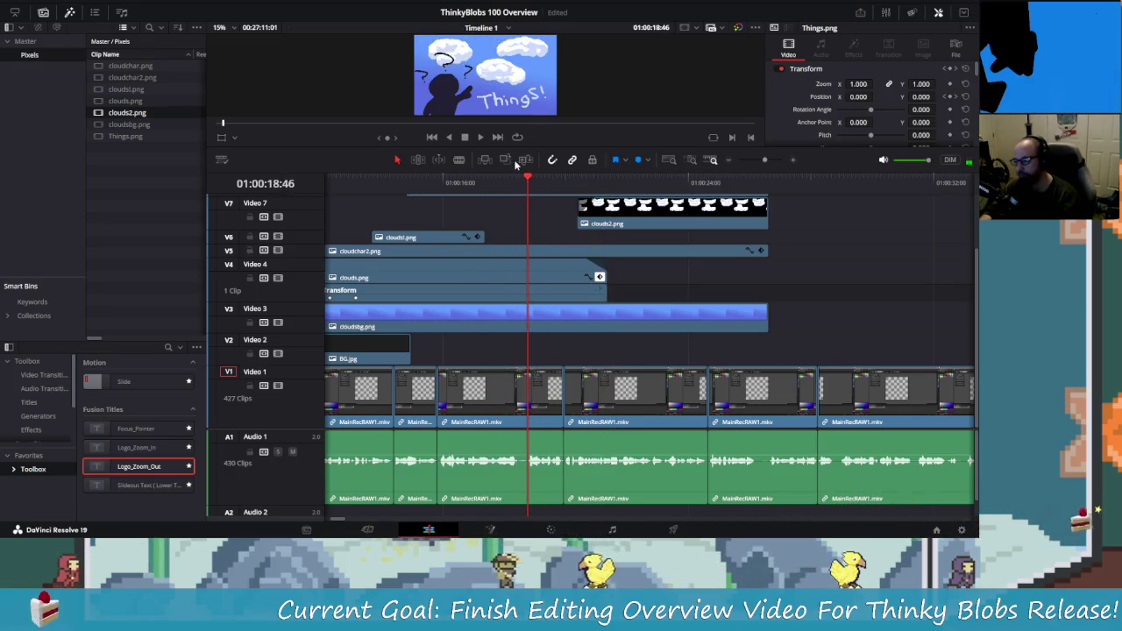
# - Cut the Video 1 recording at the playhead, shift cloudsbg.png on Video 3, and select MainRecRAW1
pyautogui.press('b')
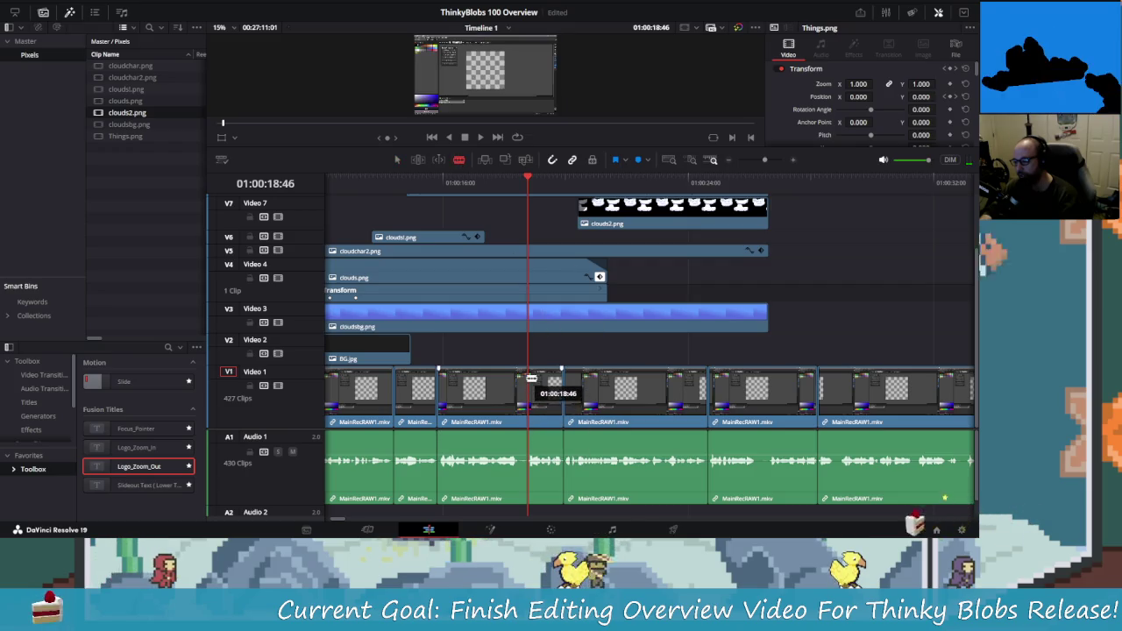
pyautogui.click(529, 385)
pyautogui.press('a')
pyautogui.hscroll(-2, 556, 340)
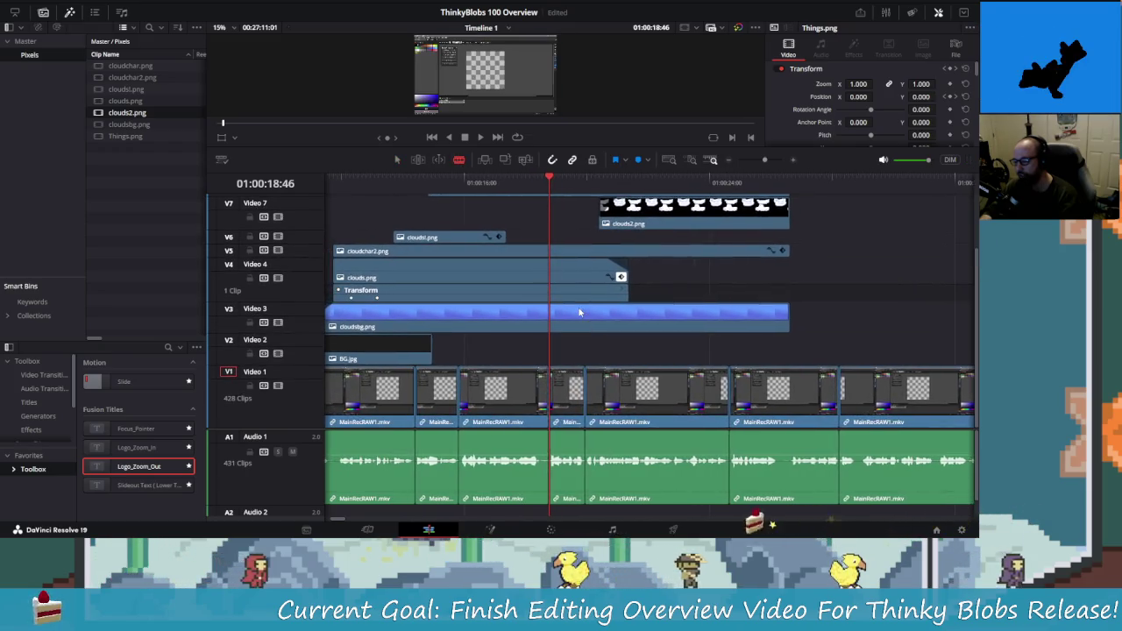
pyautogui.moveTo(579, 312); pyautogui.dragTo(480, 316)
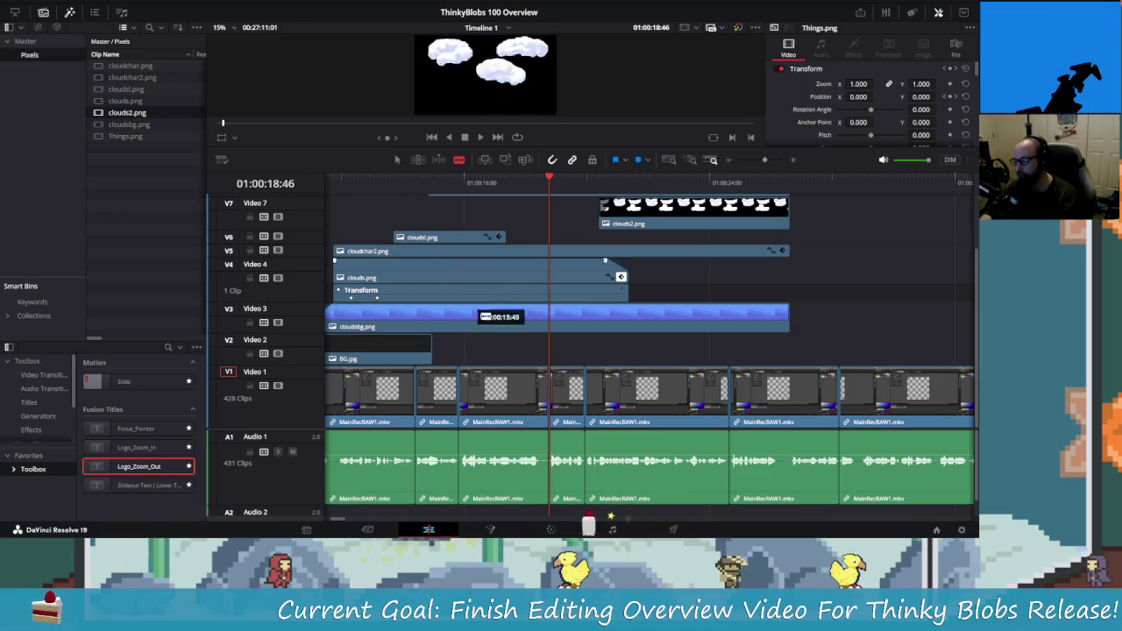
pyautogui.hscroll(-3, 482, 289)
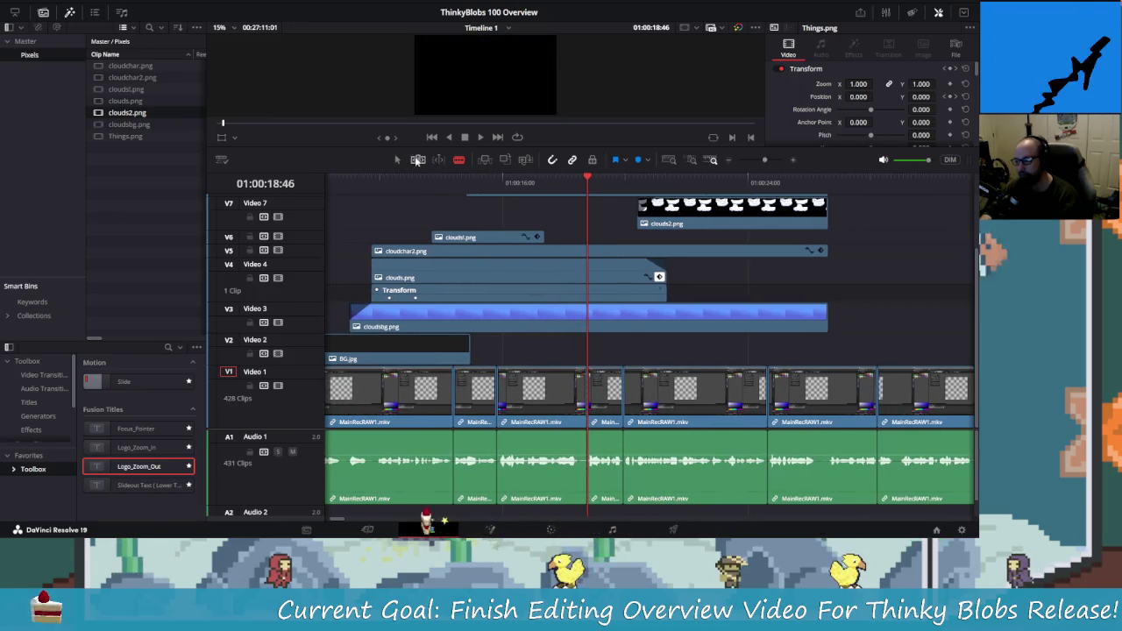
pyautogui.click(542, 460)
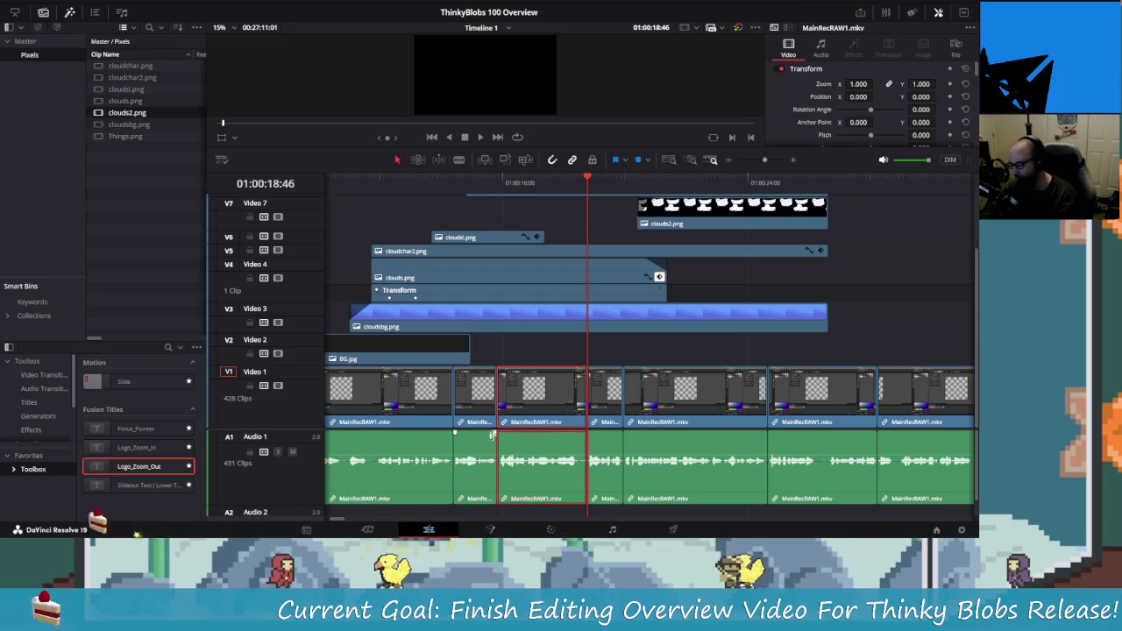
pyautogui.moveTo(541, 460)
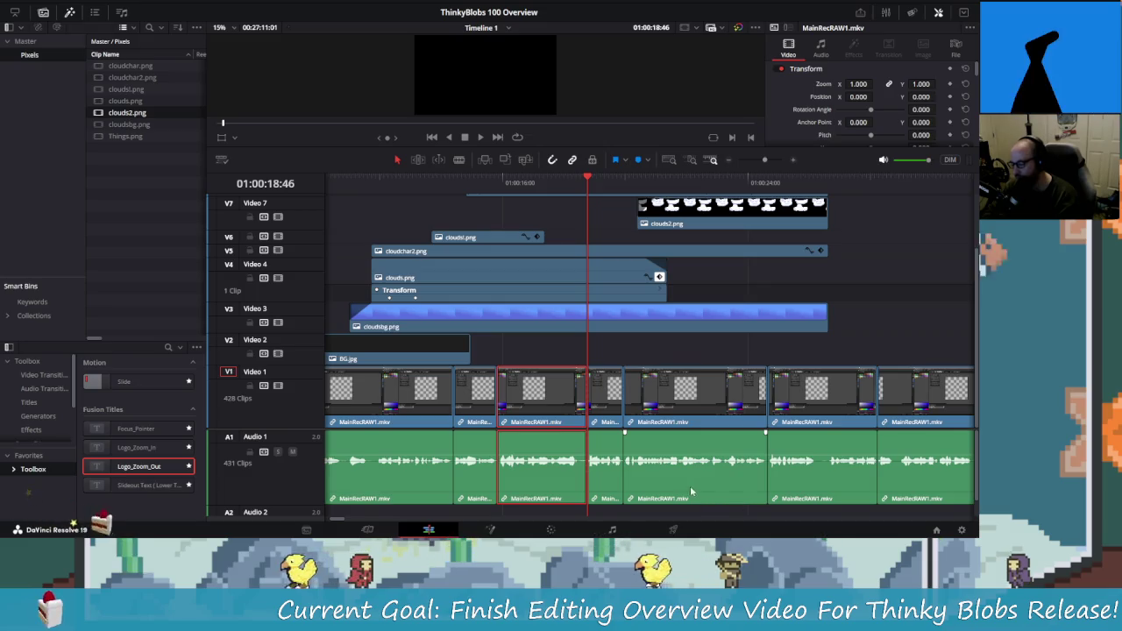
# - Delete the MainRecRAW1 clip and leftover short segment, sliding the short clip left
pyautogui.press('BackSpace')
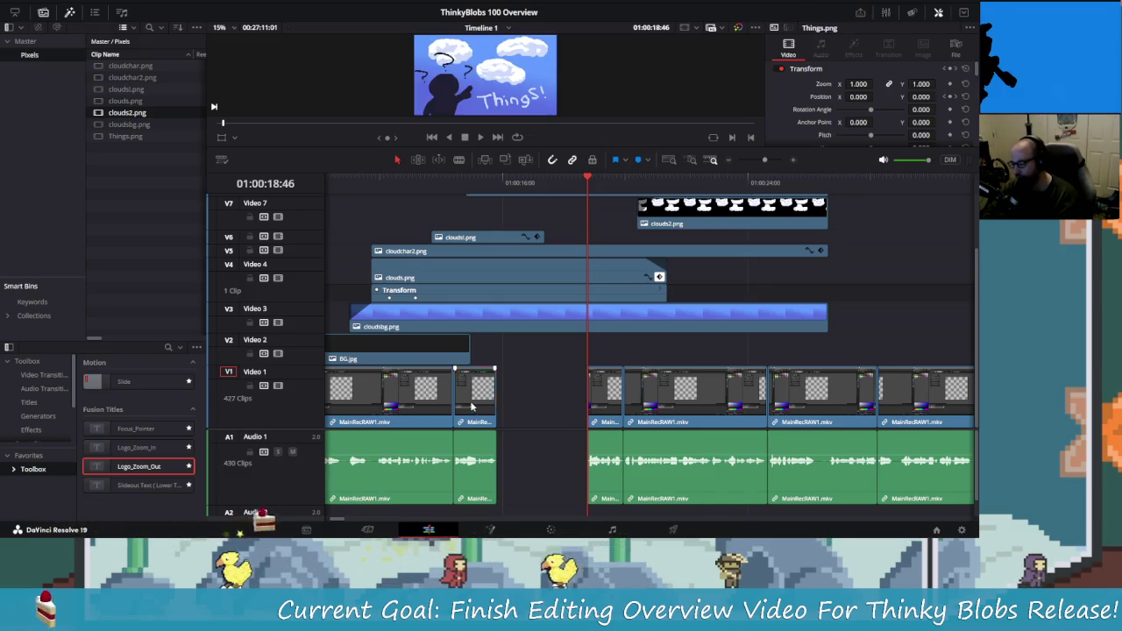
pyautogui.click(493, 385)
pyautogui.press('BackSpace')
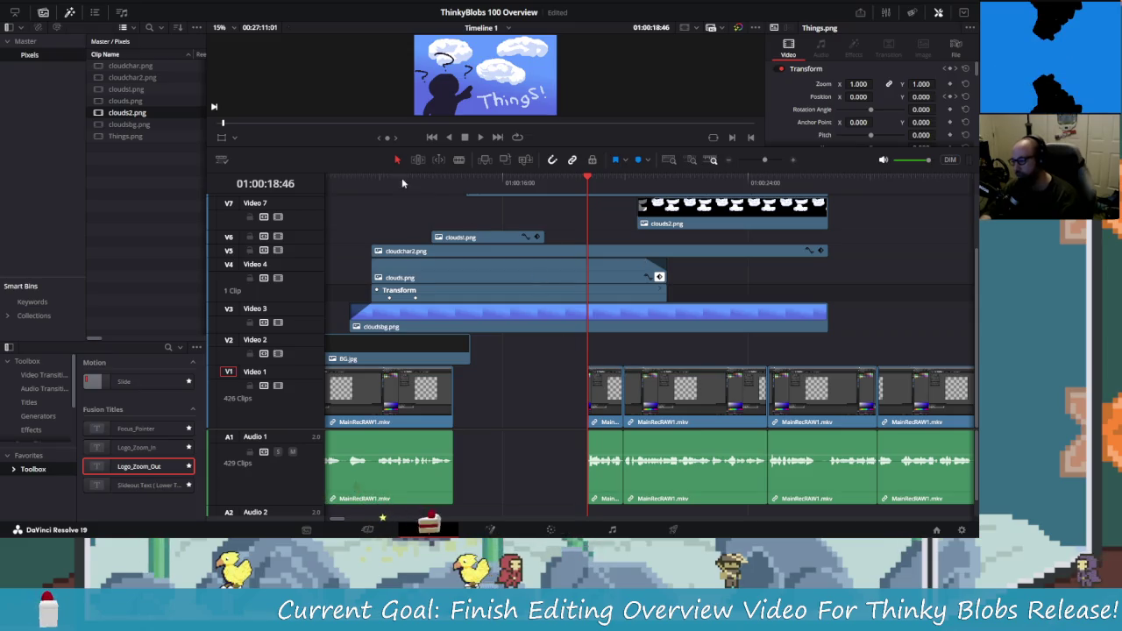
pyautogui.click(372, 181)
pyautogui.moveTo(602, 406); pyautogui.dragTo(486, 401)
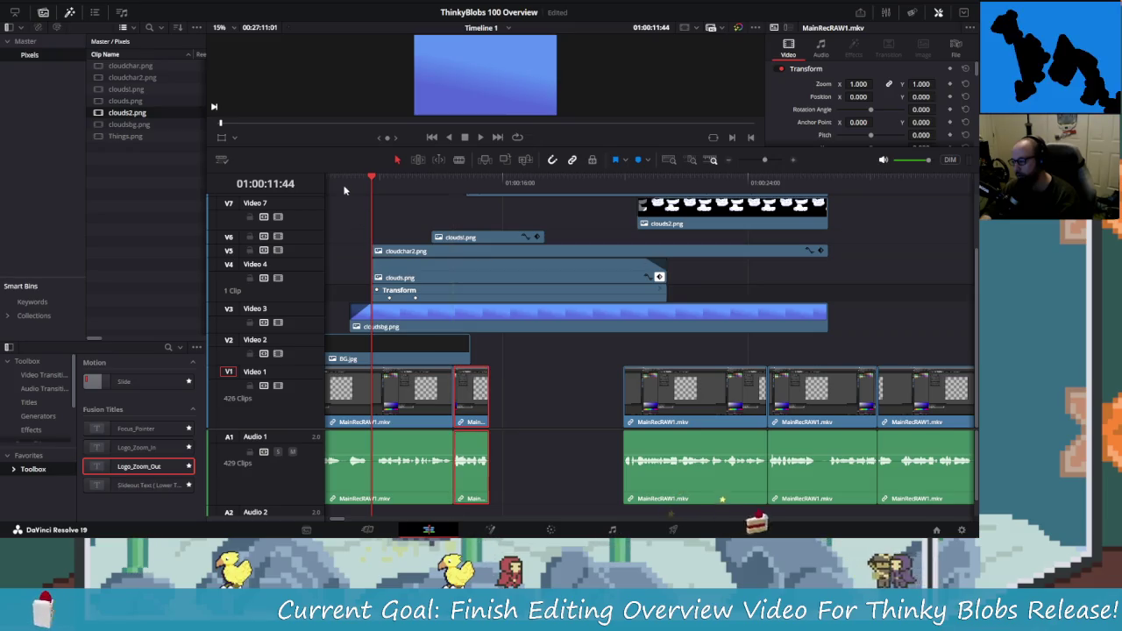
# - Replay the edited section from 01:00:11:56 through about 01:00:20:42
pyautogui.press('/')
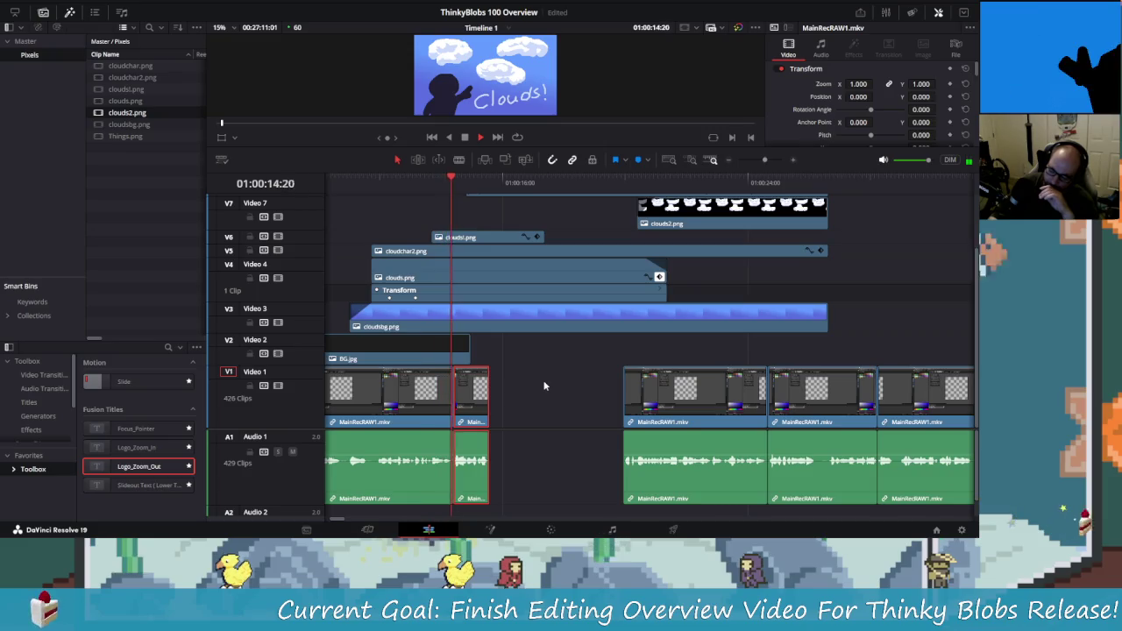
pyautogui.press('space')
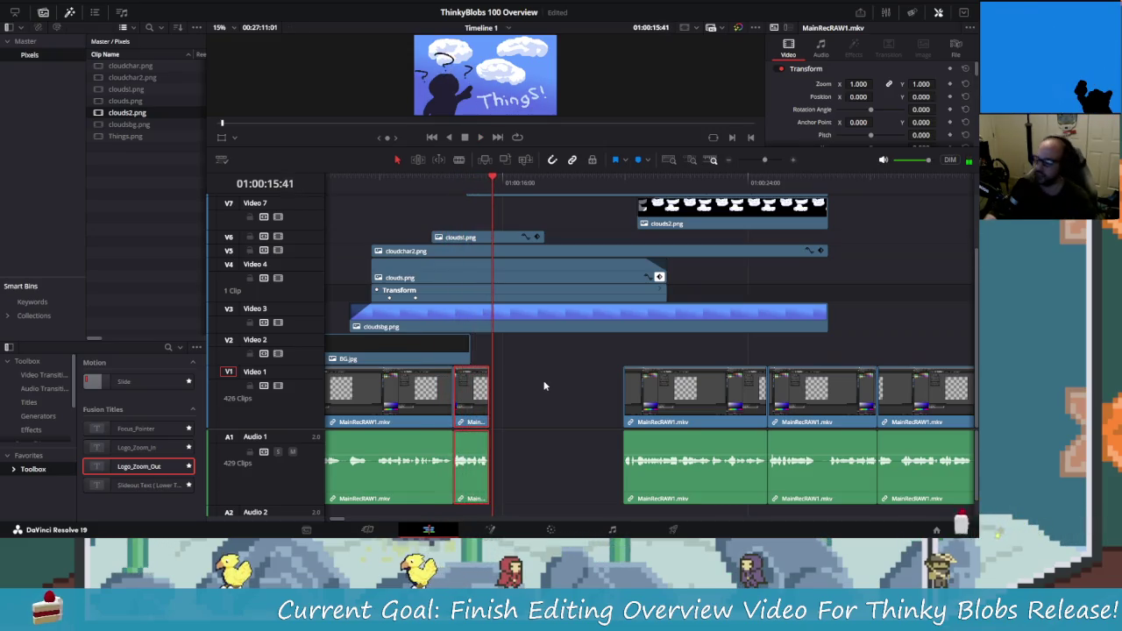
pyautogui.moveTo(412, 186); pyautogui.dragTo(378, 187)
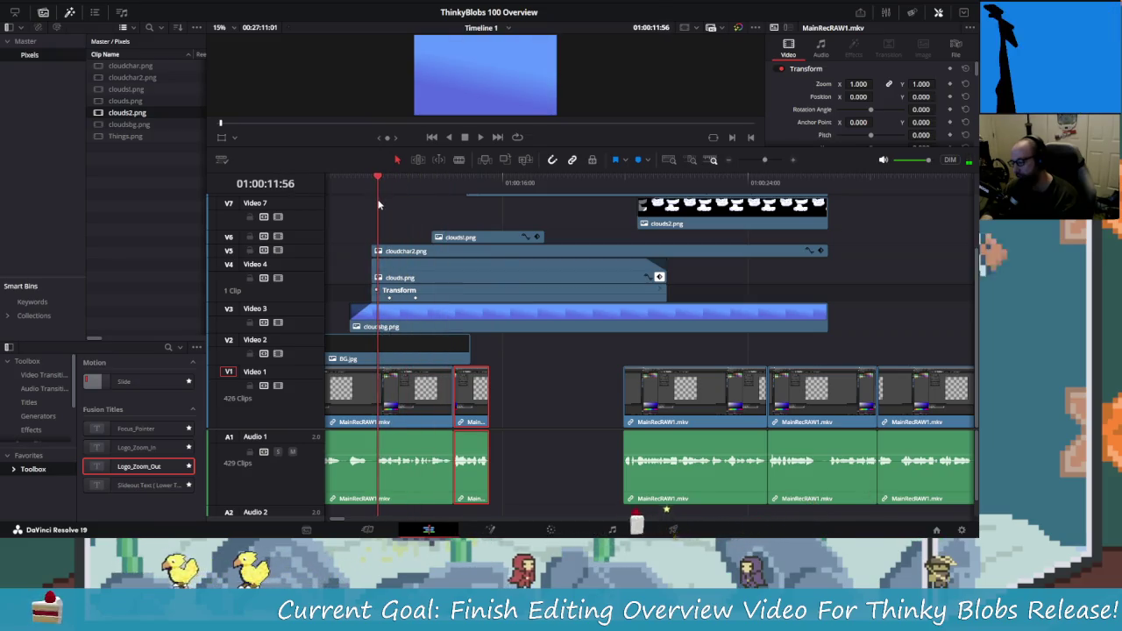
pyautogui.press('space')
pyautogui.moveTo(407, 191)
pyautogui.mouseDown()
pyautogui.moveTo(387, 188)
pyautogui.moveTo(629, 227)
pyautogui.mouseUp()
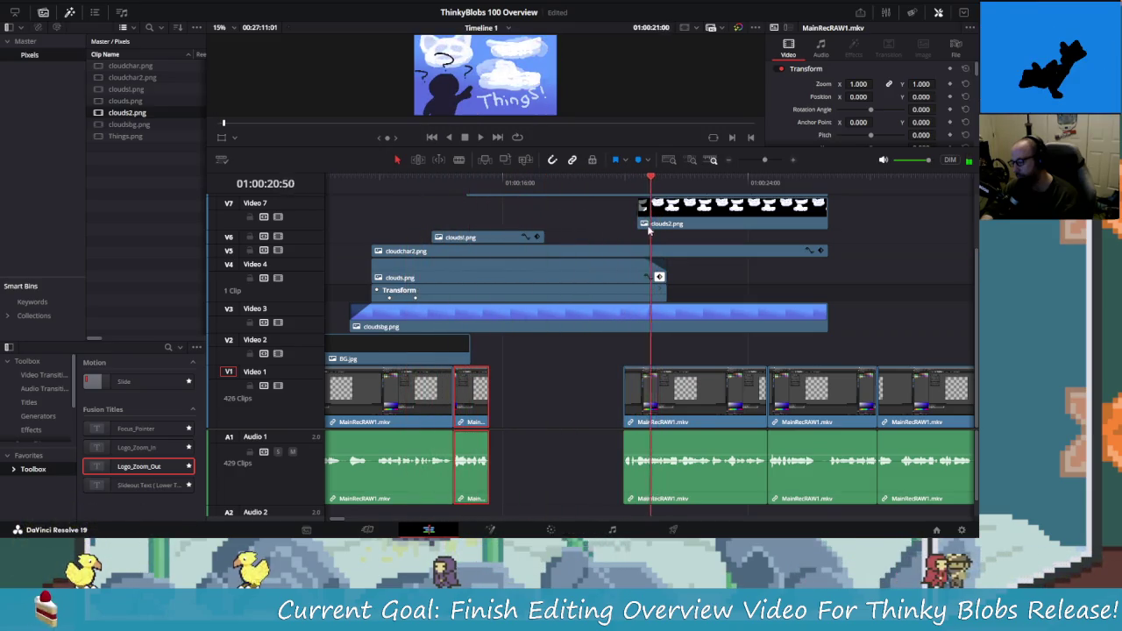
pyautogui.moveTo(629, 227); pyautogui.dragTo(617, 222)
pyautogui.press('space')
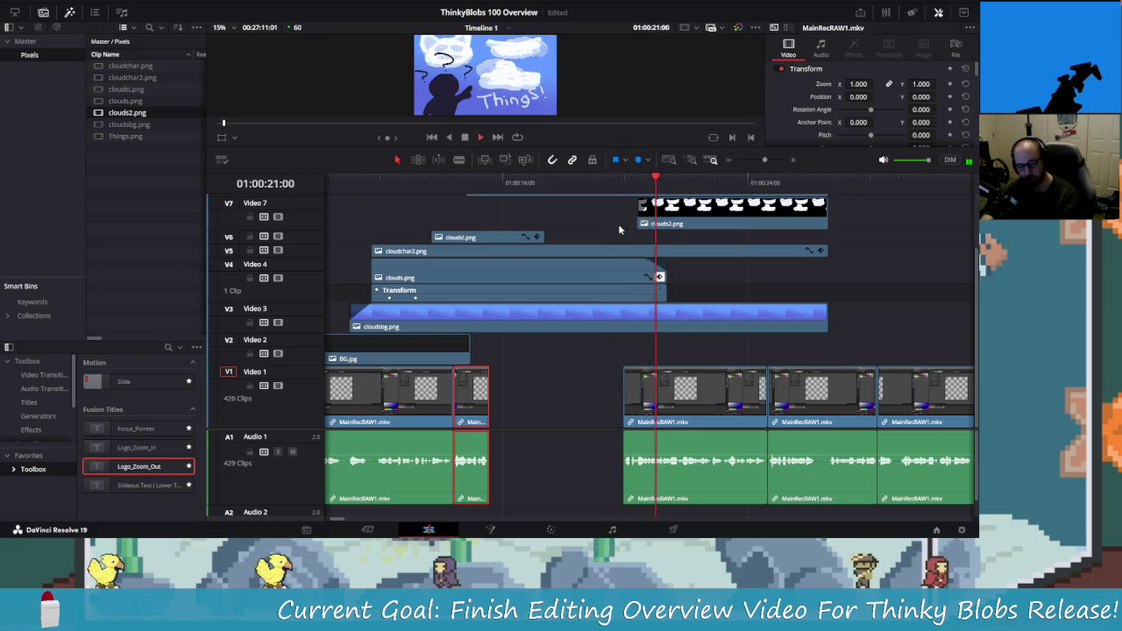
pyautogui.press('space')
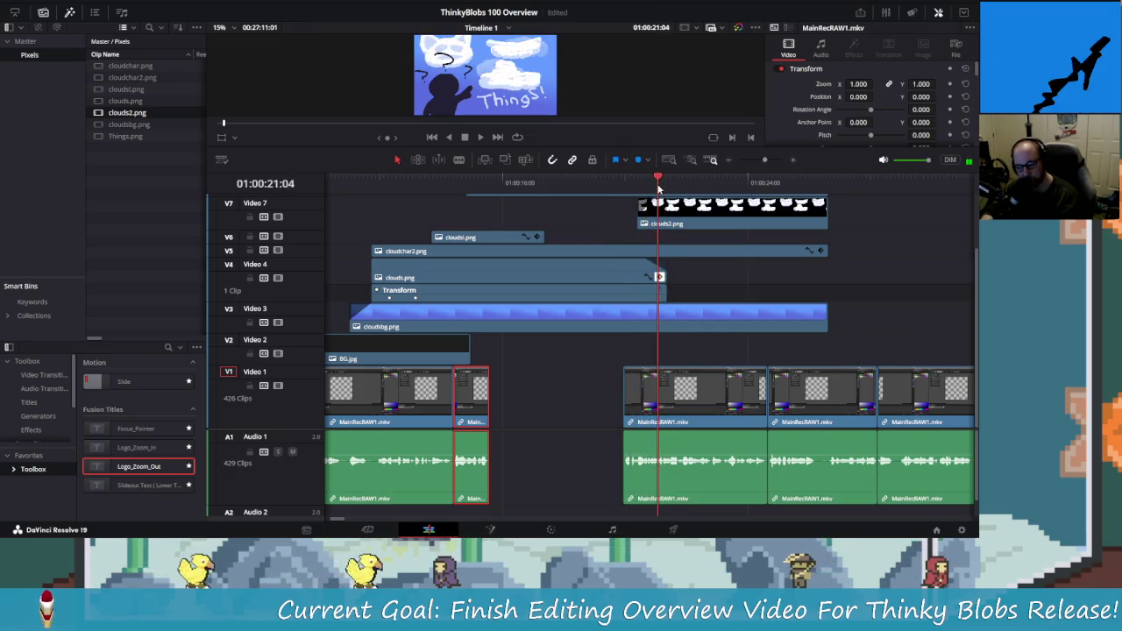
pyautogui.moveTo(670, 178); pyautogui.dragTo(649, 179)
pyautogui.press('space')
pyautogui.press('space')
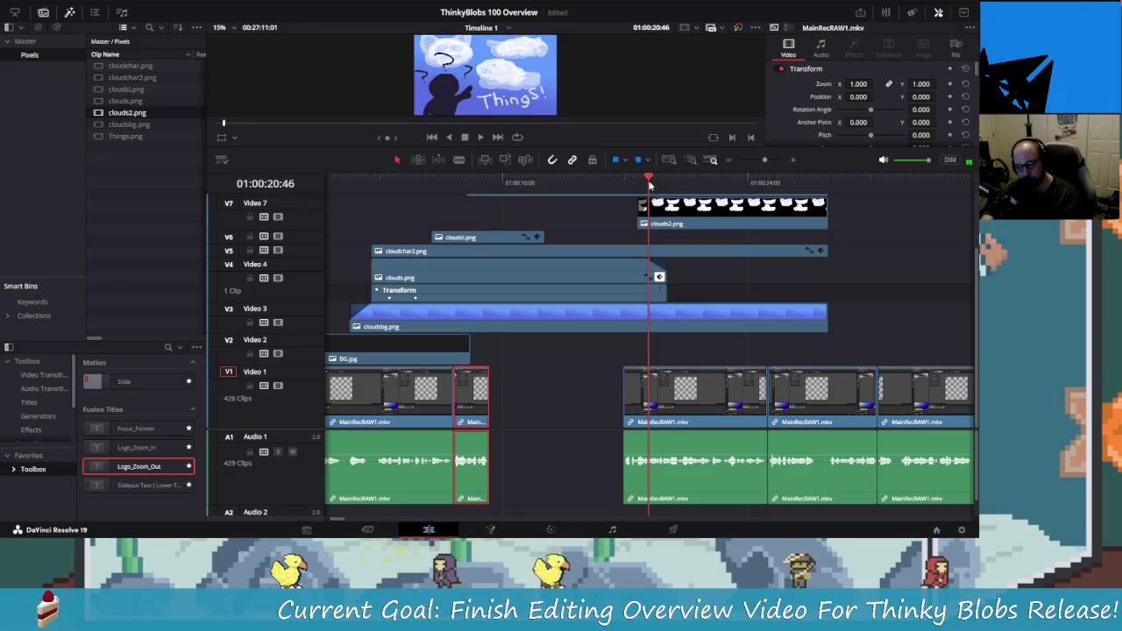
# - Split the recording at 01:00:20:42, delete the small pieces, and shift the next clip left
pyautogui.press('b')
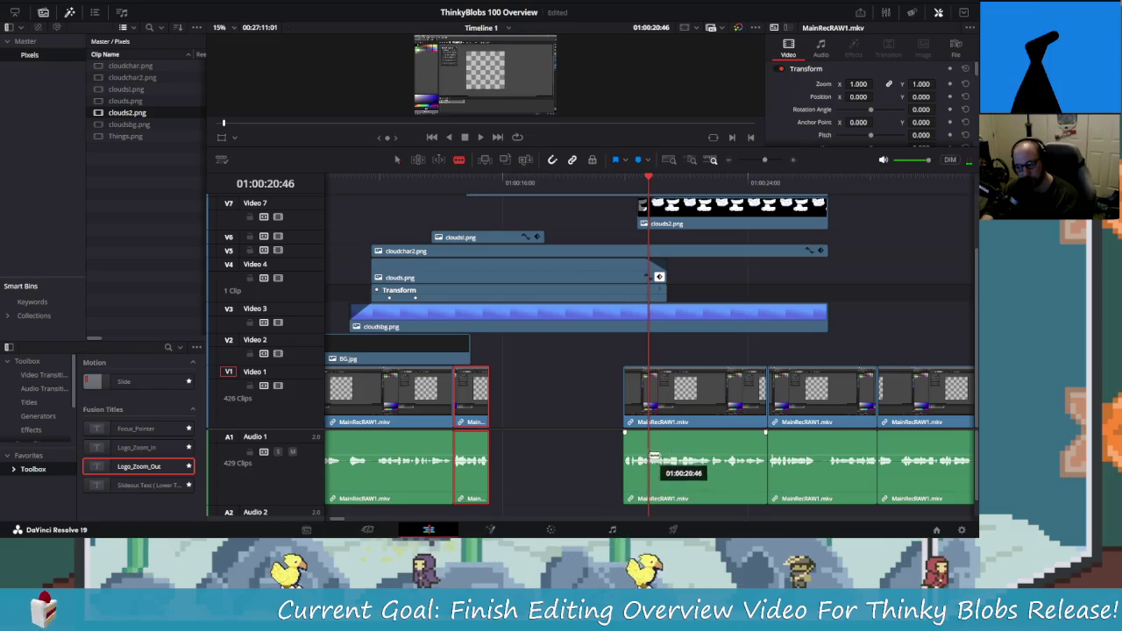
pyautogui.click(654, 457)
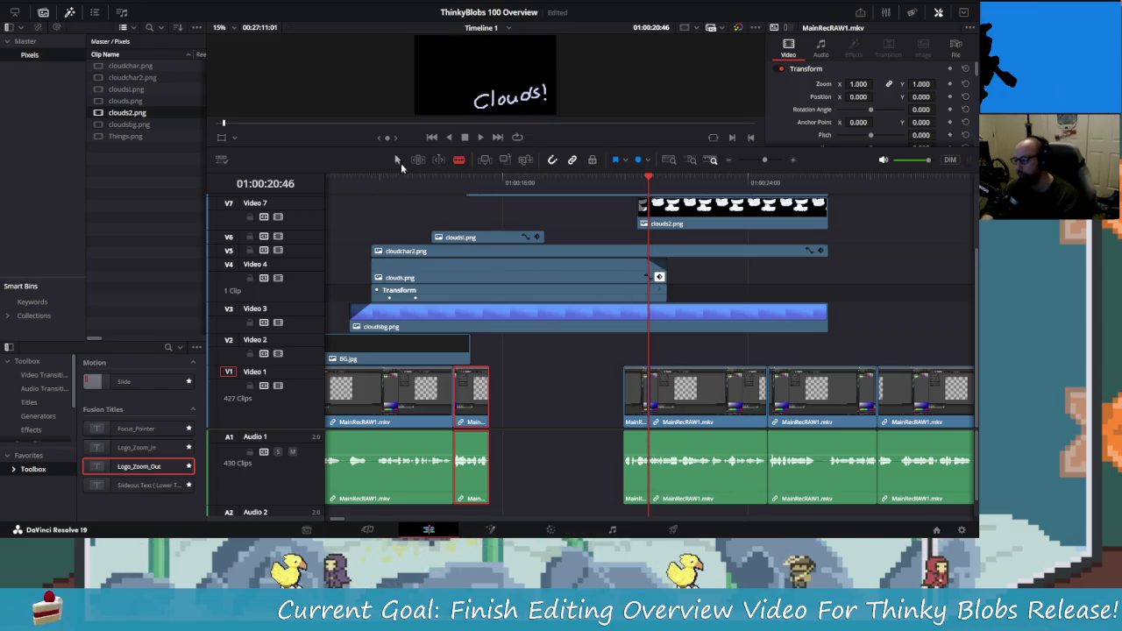
pyautogui.press('BackSpace')
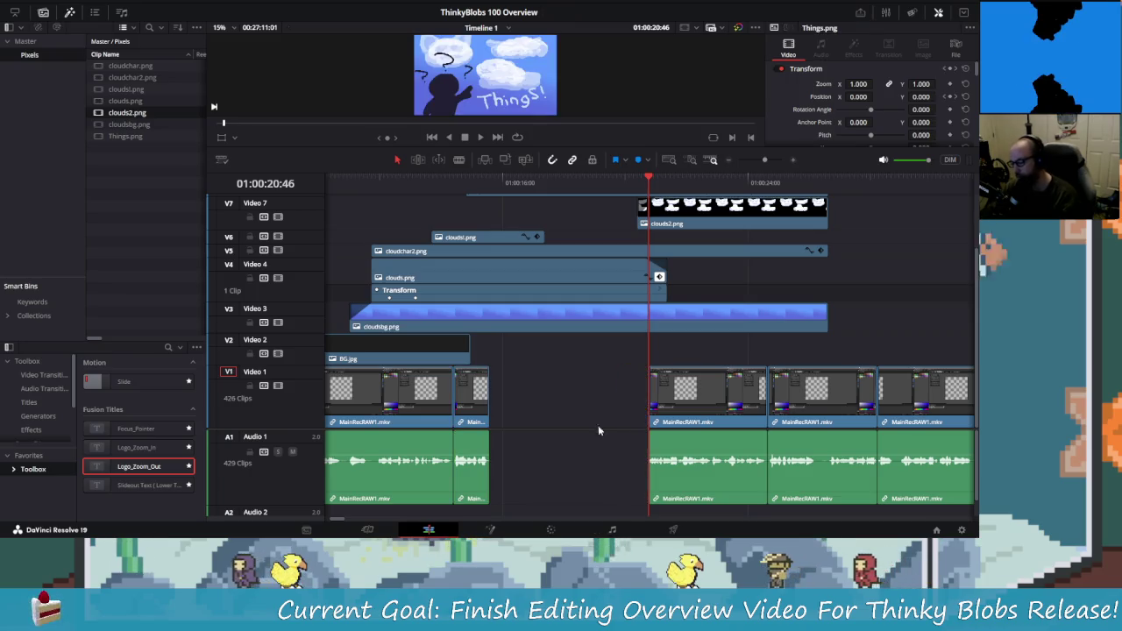
pyautogui.press('BackSpace')
pyautogui.moveTo(708, 405); pyautogui.dragTo(513, 405)
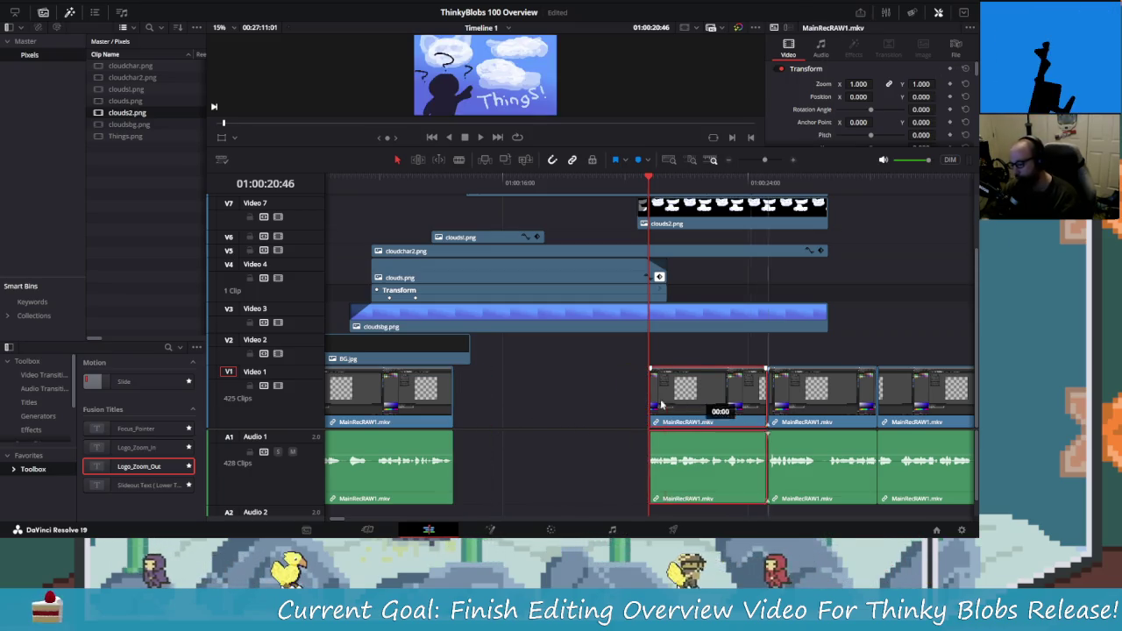
# - Play back the rearranged section from 01:00:12:00 and again from 01:00:10:12
pyautogui.click(380, 181)
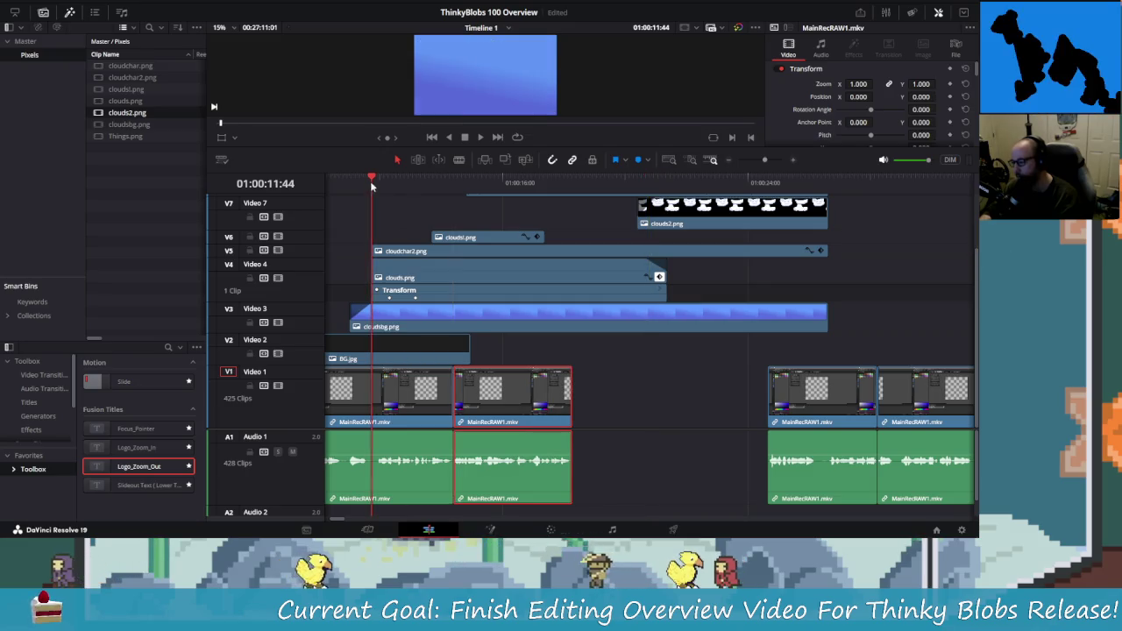
pyautogui.press('space')
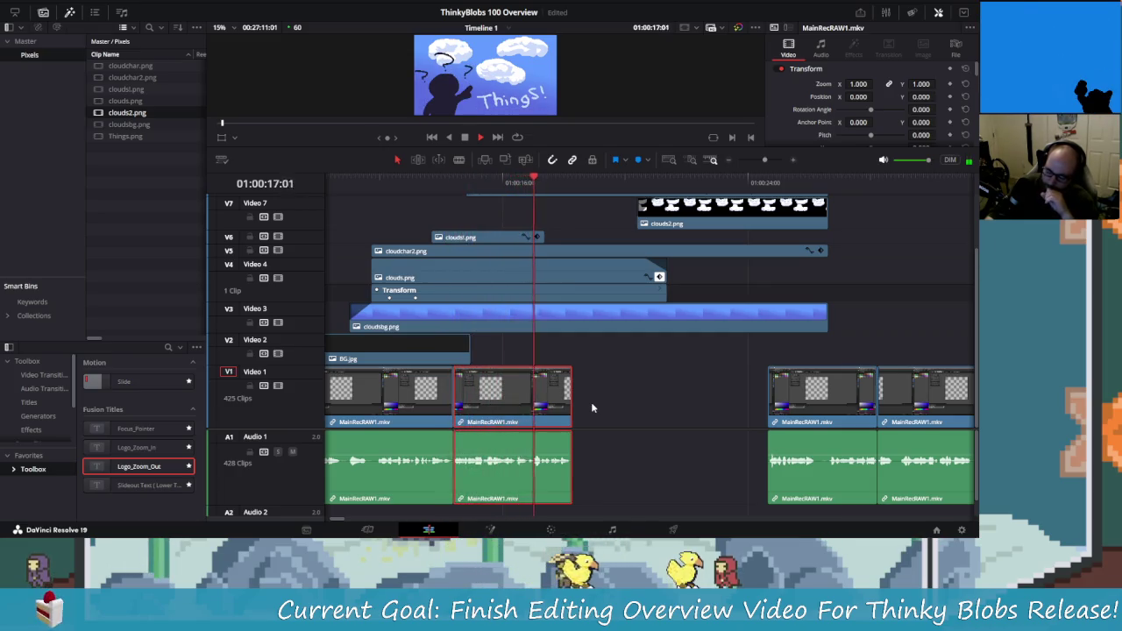
pyautogui.press('space')
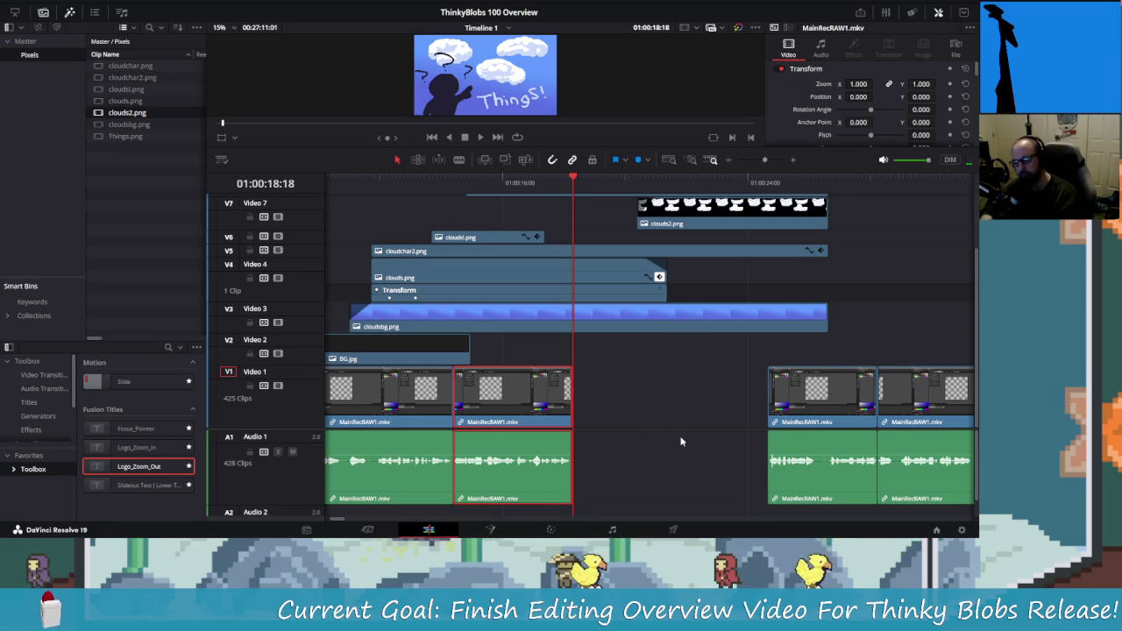
pyautogui.hscroll(-2, 637, 421)
pyautogui.hscroll(5, 739, 370)
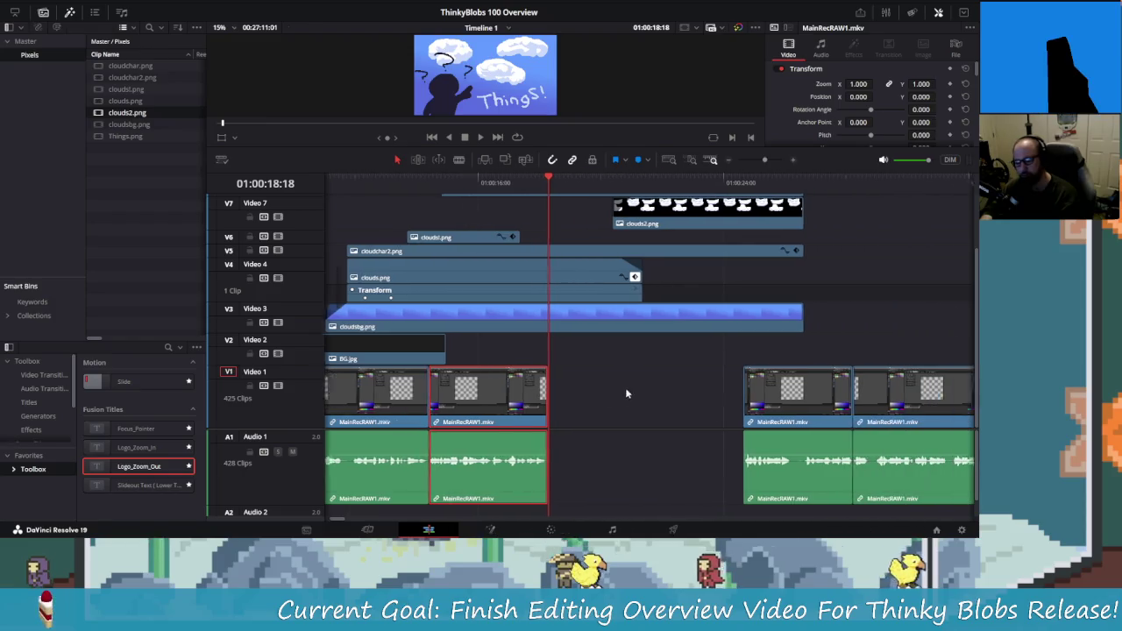
pyautogui.hscroll(-3, 613, 377)
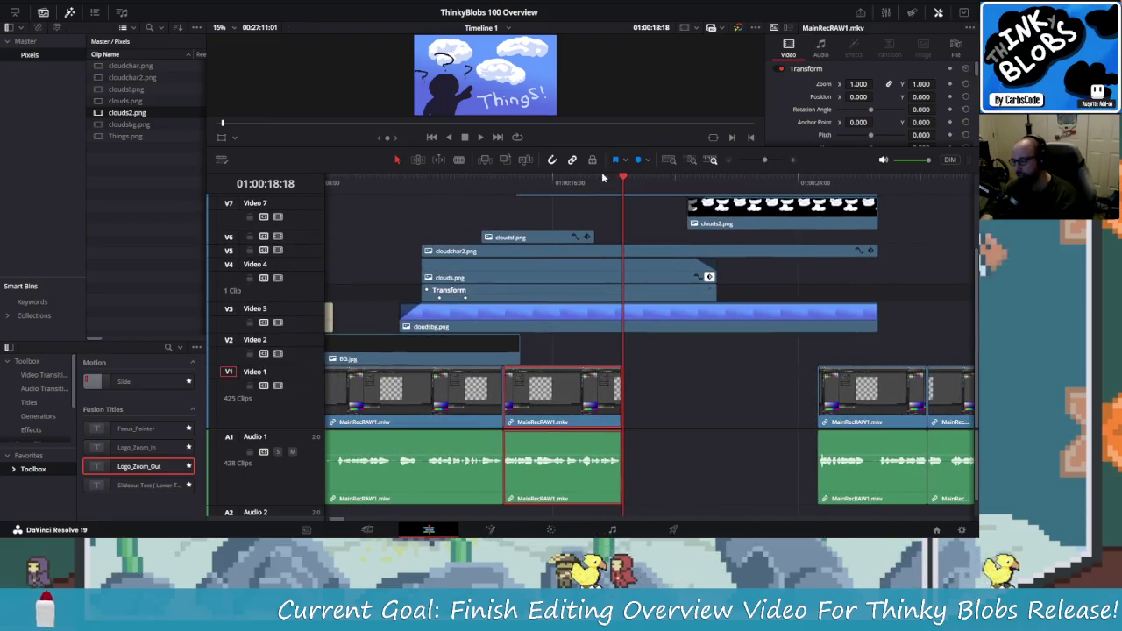
pyautogui.moveTo(620, 179); pyautogui.dragTo(384, 184)
pyautogui.press('space')
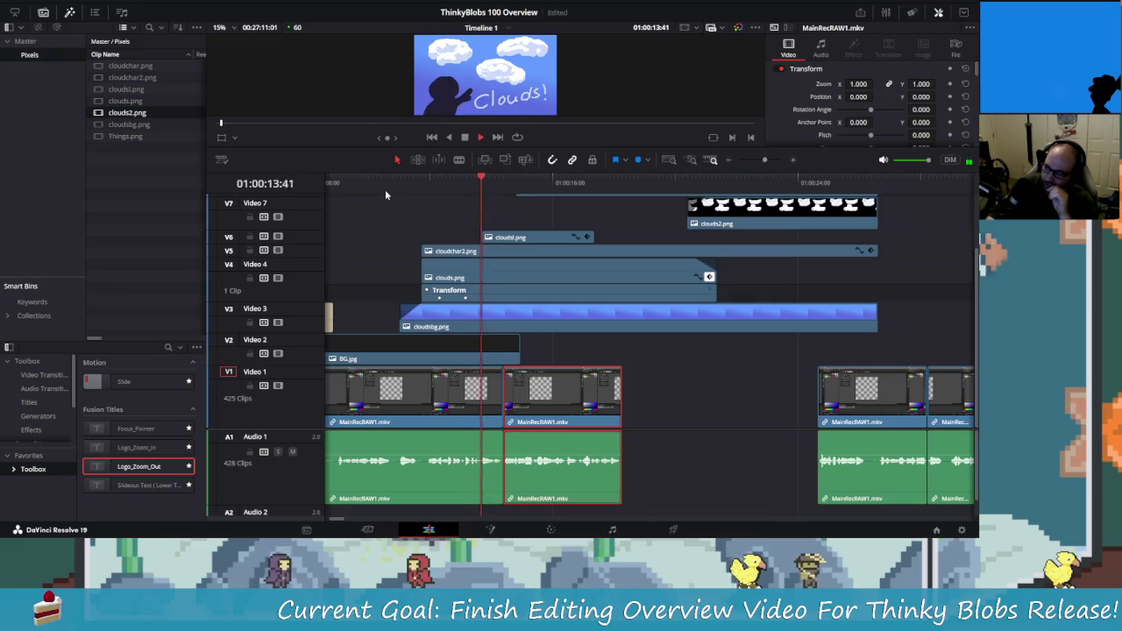
pyautogui.press('space')
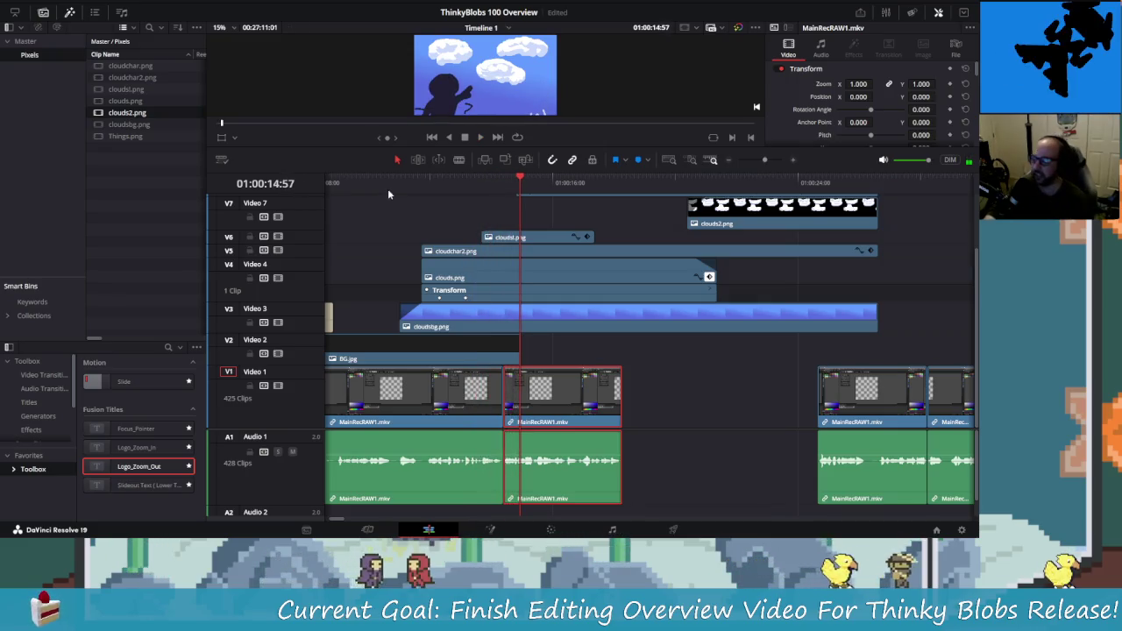
pyautogui.hscroll(-1, 675, 384)
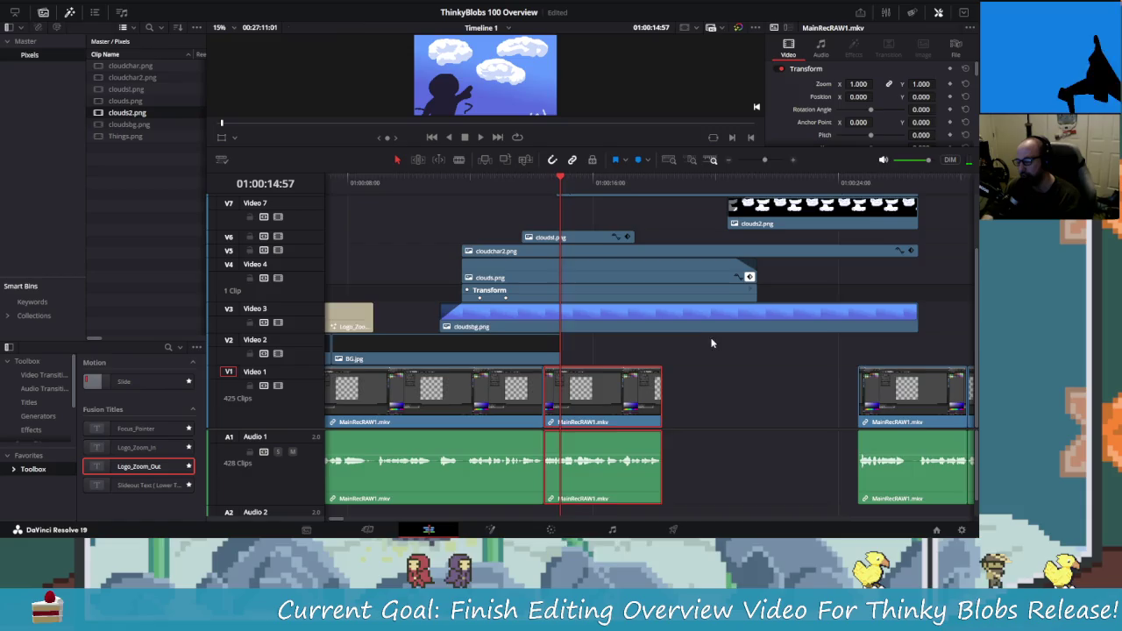
pyautogui.hscroll(2, 654, 390)
# - Try moving the MainRecRAW1 clip later, undo the last four edits, and replay
pyautogui.moveTo(536, 396); pyautogui.dragTo(644, 396)
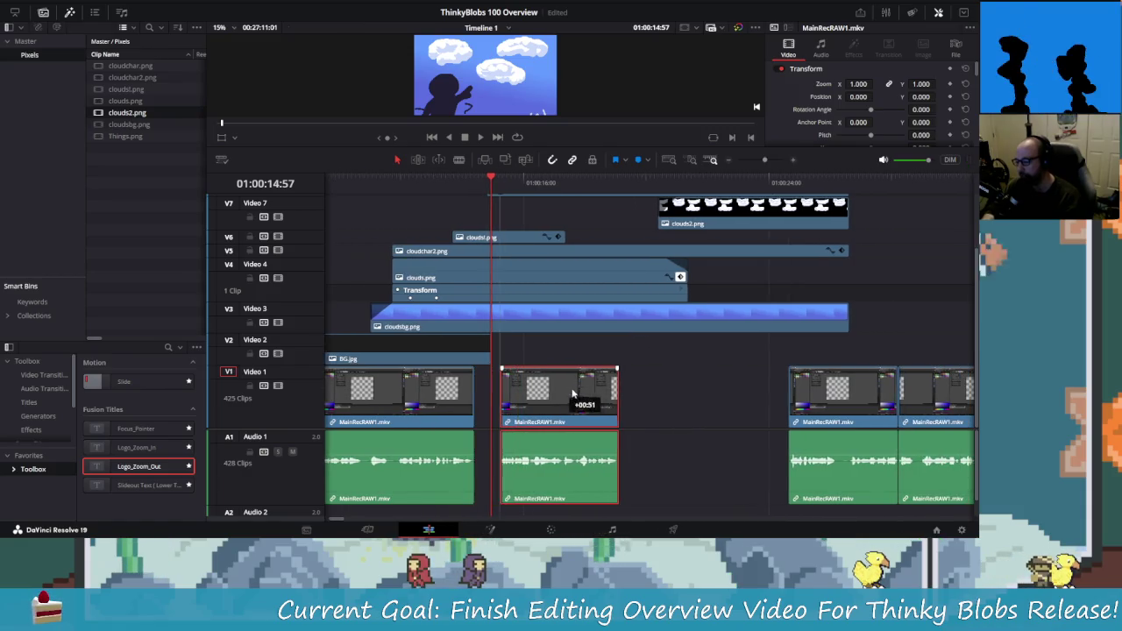
pyautogui.hotkey('ctrl', 'z')
pyautogui.hotkey('ctrl', 'z')
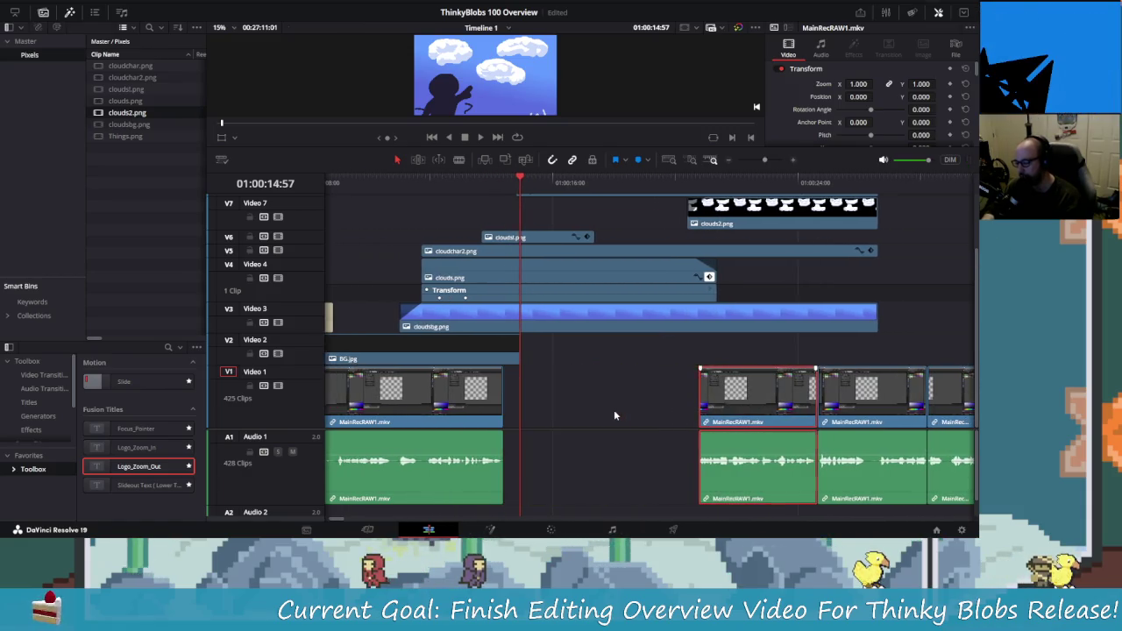
pyautogui.hotkey('ctrl', 'z')
pyautogui.hotkey('ctrl', 'z')
pyautogui.hotkey('ctrl', 'z')
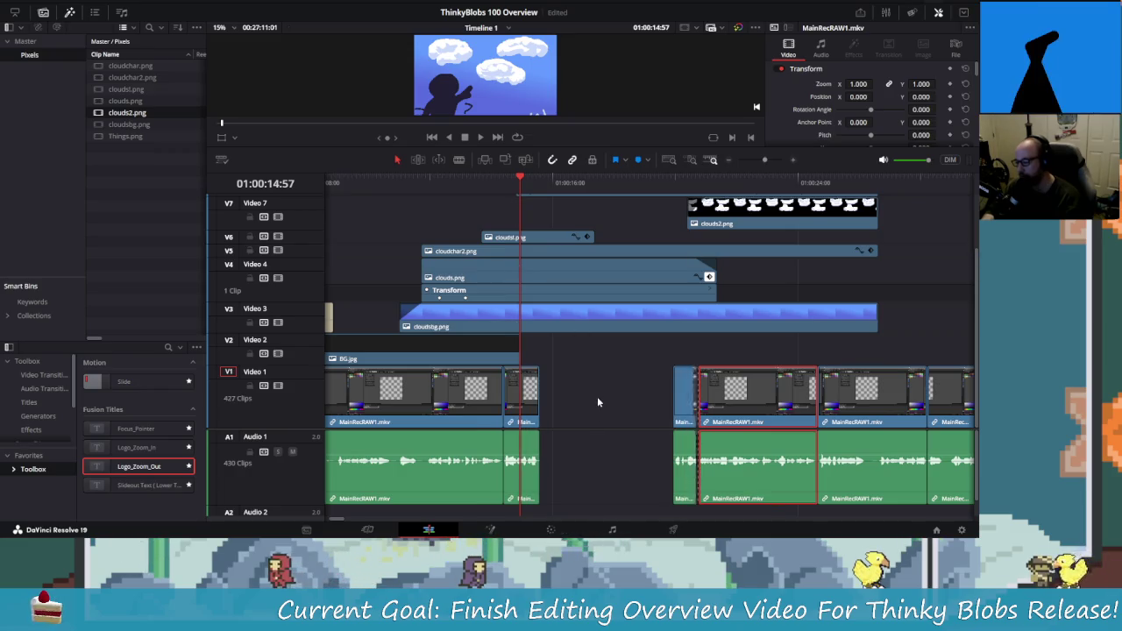
pyautogui.hotkey('ctrl', 'z')
pyautogui.hotkey('ctrl', 'z')
pyautogui.hotkey('ctrl', 'z')
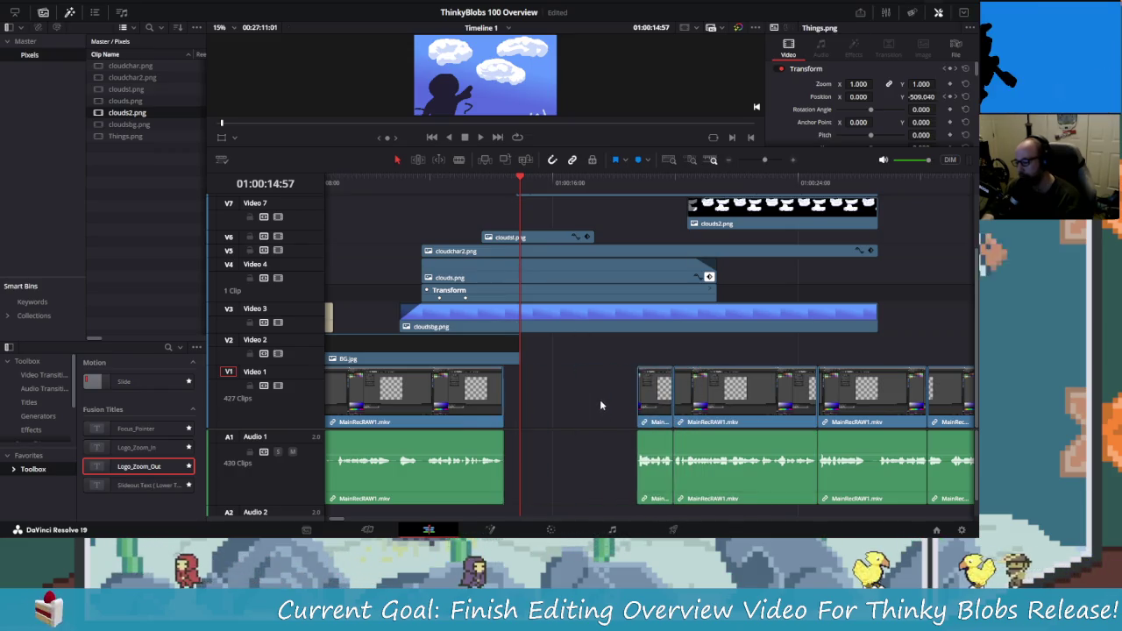
pyautogui.hotkey('ctrl', 'z')
pyautogui.hscroll(-1, 537, 277)
pyautogui.press('space')
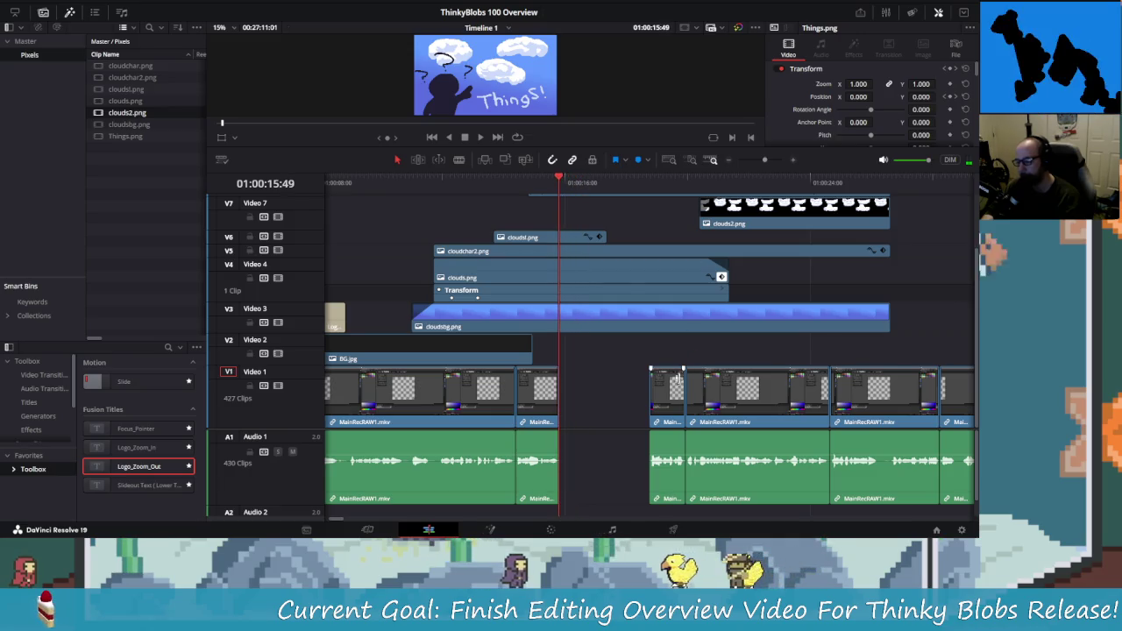
# - Delete the short leftover recording clip and locate the cut point in the next clip
pyautogui.click(668, 394)
pyautogui.press('Delete')
pyautogui.click(725, 405)
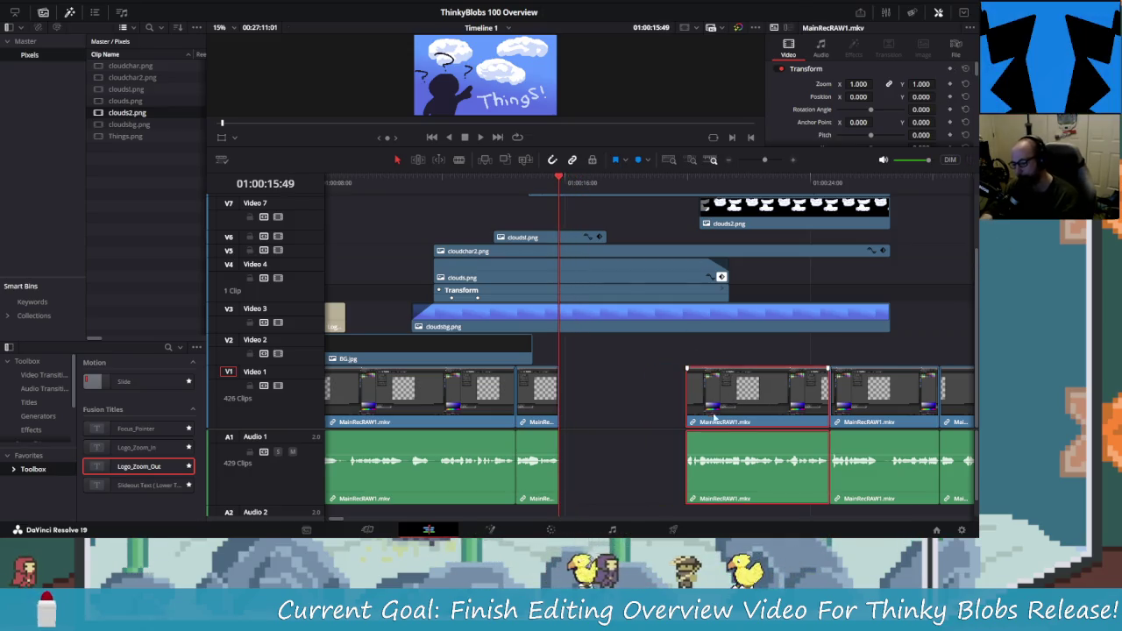
pyautogui.press('Down')
pyautogui.press('space')
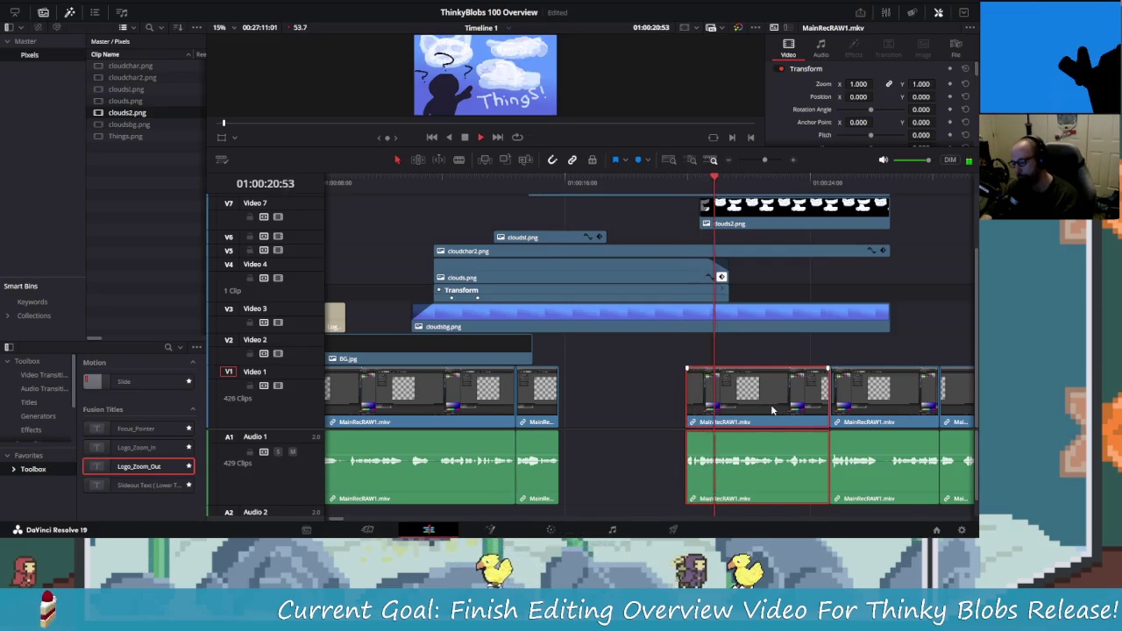
pyautogui.click(737, 183)
pyautogui.moveTo(737, 182); pyautogui.dragTo(722, 185)
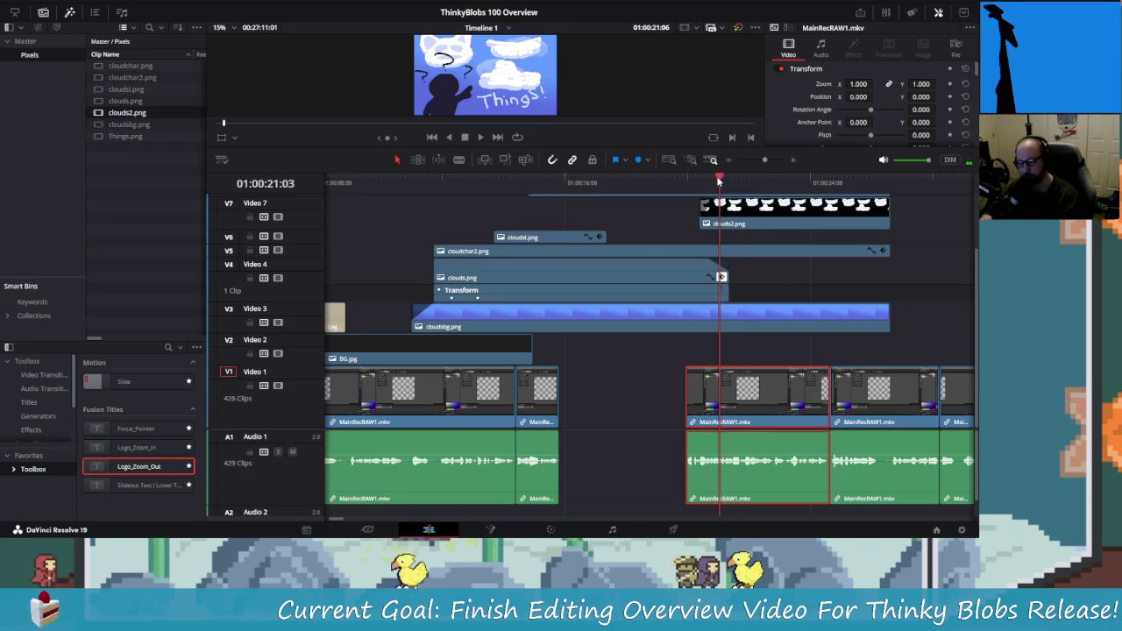
pyautogui.click(718, 182)
pyautogui.press('space')
pyautogui.moveTo(722, 175); pyautogui.dragTo(714, 187)
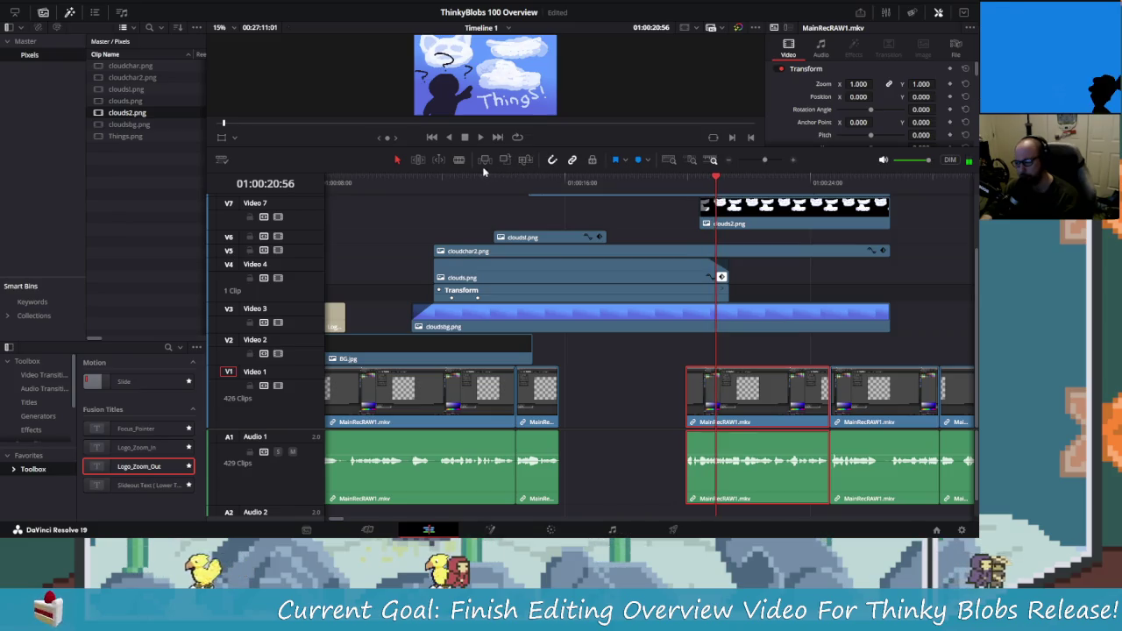
# - Split the recording at the playhead, delete the front piece, and slide the rest left
pyautogui.press('b')
pyautogui.click(717, 394)
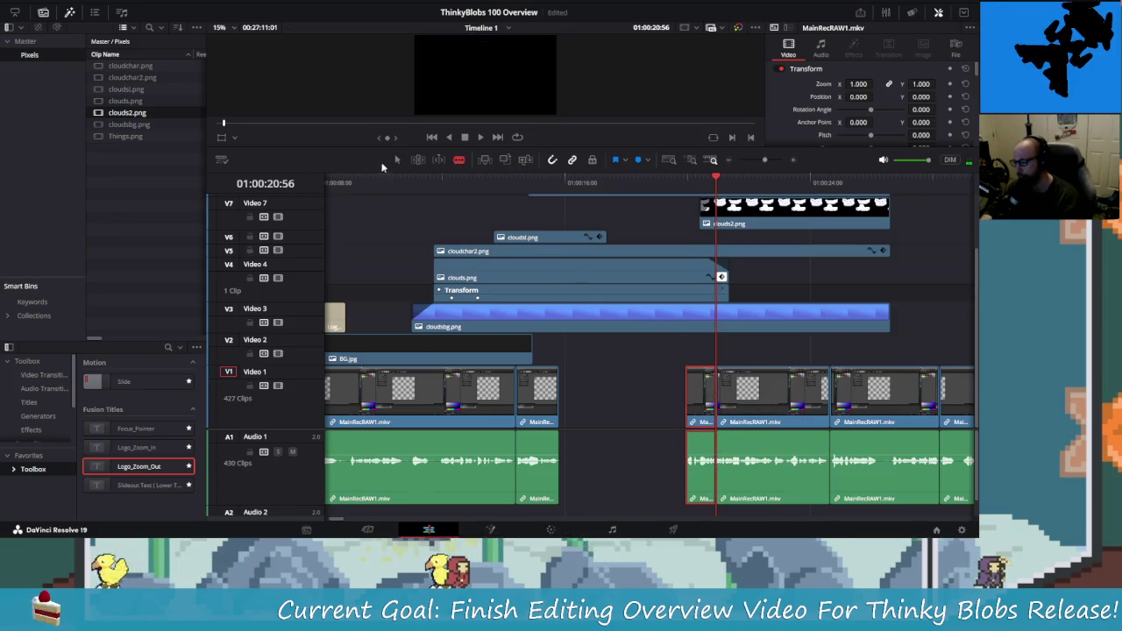
pyautogui.press('a')
pyautogui.press('Delete')
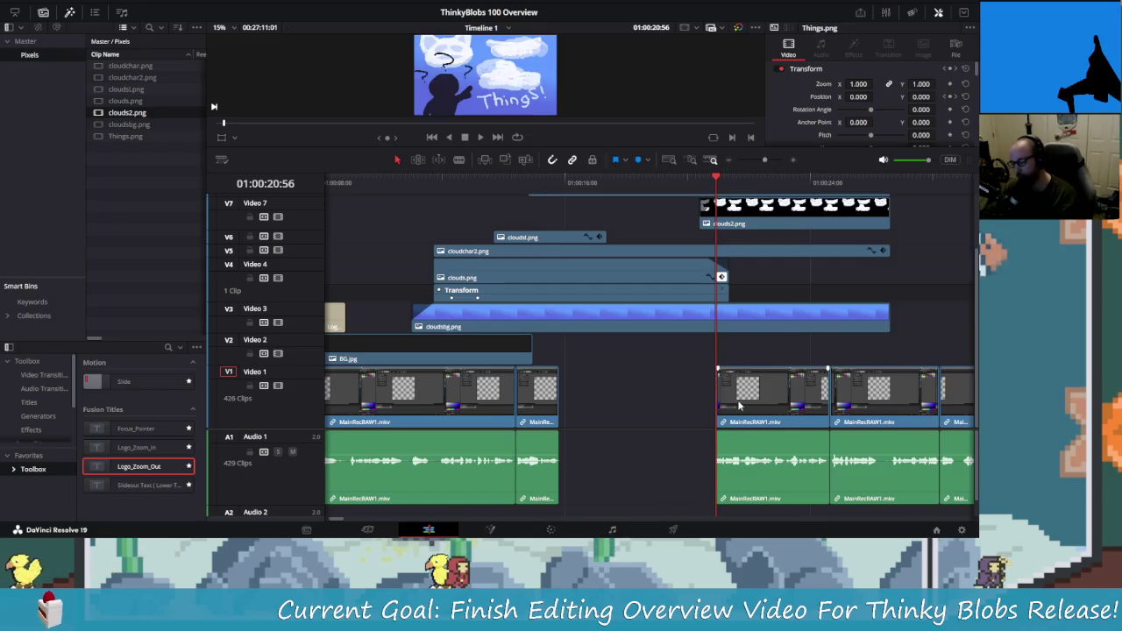
pyautogui.moveTo(771, 399); pyautogui.dragTo(620, 404)
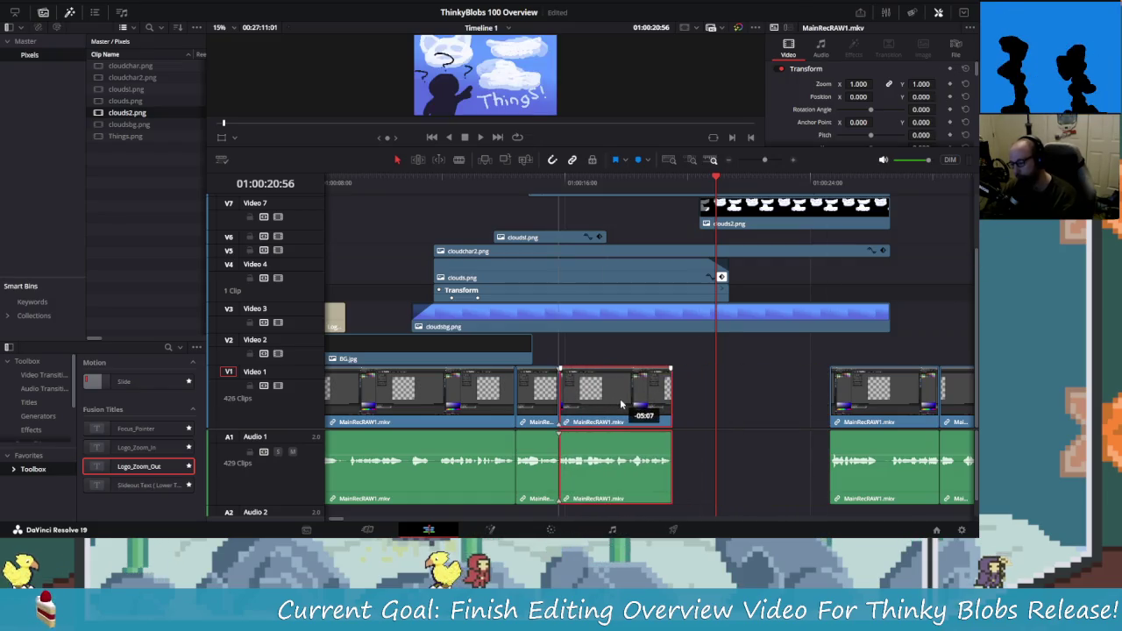
pyautogui.click(451, 213)
pyautogui.press('space')
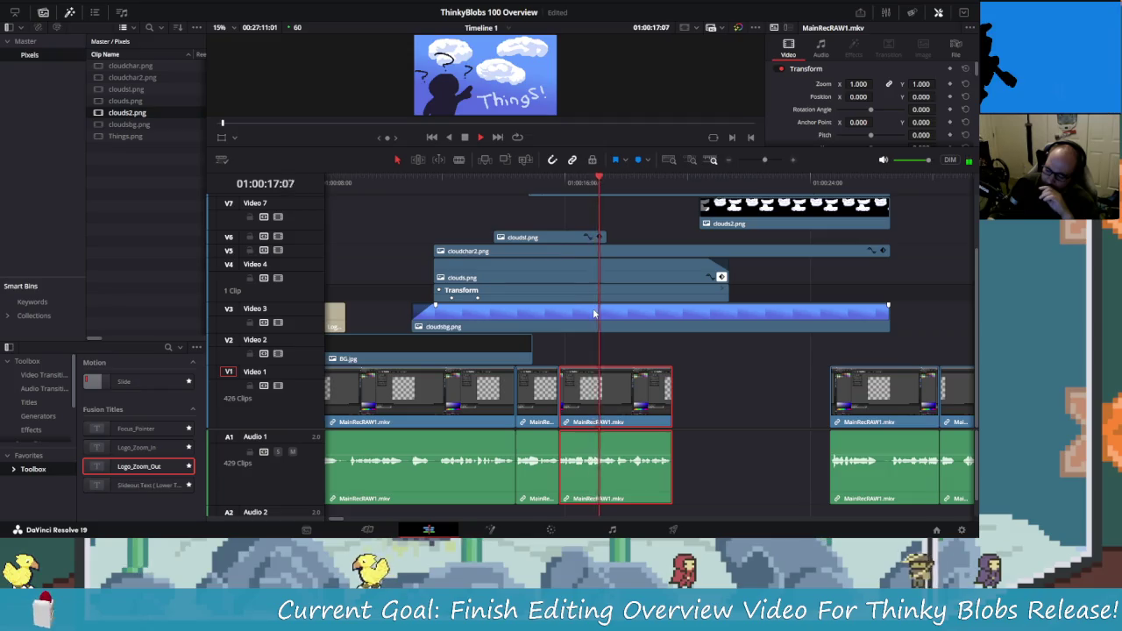
pyautogui.press('space')
# - Nudge the moved MainRecRAW1 clip to close the gap and replay the join
pyautogui.moveTo(560, 402); pyautogui.dragTo(571, 401)
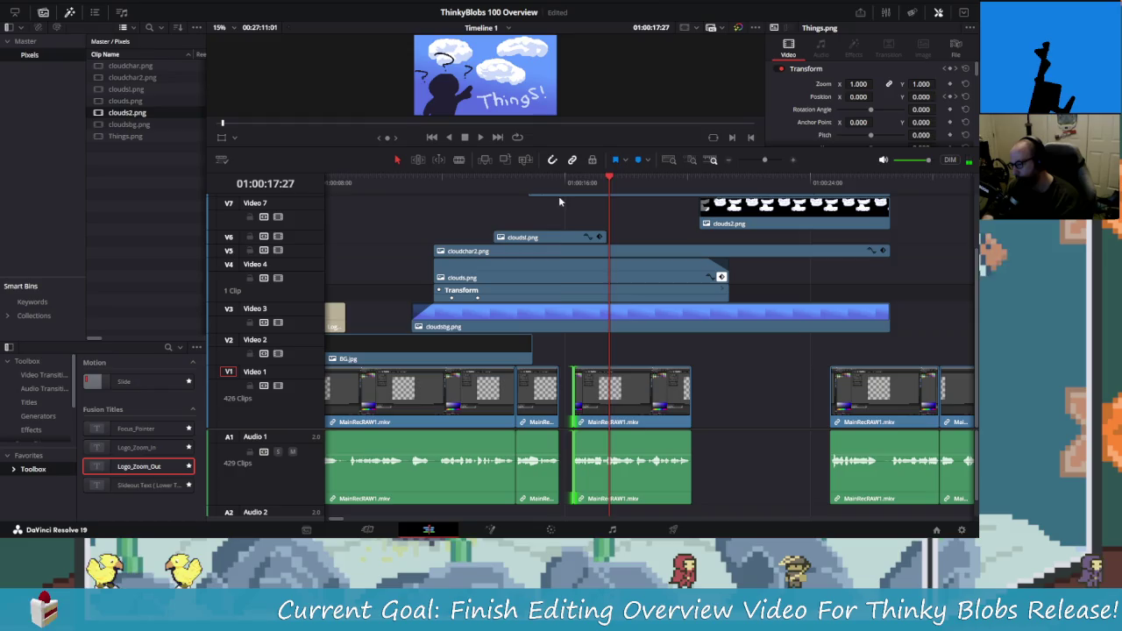
pyautogui.click(629, 409)
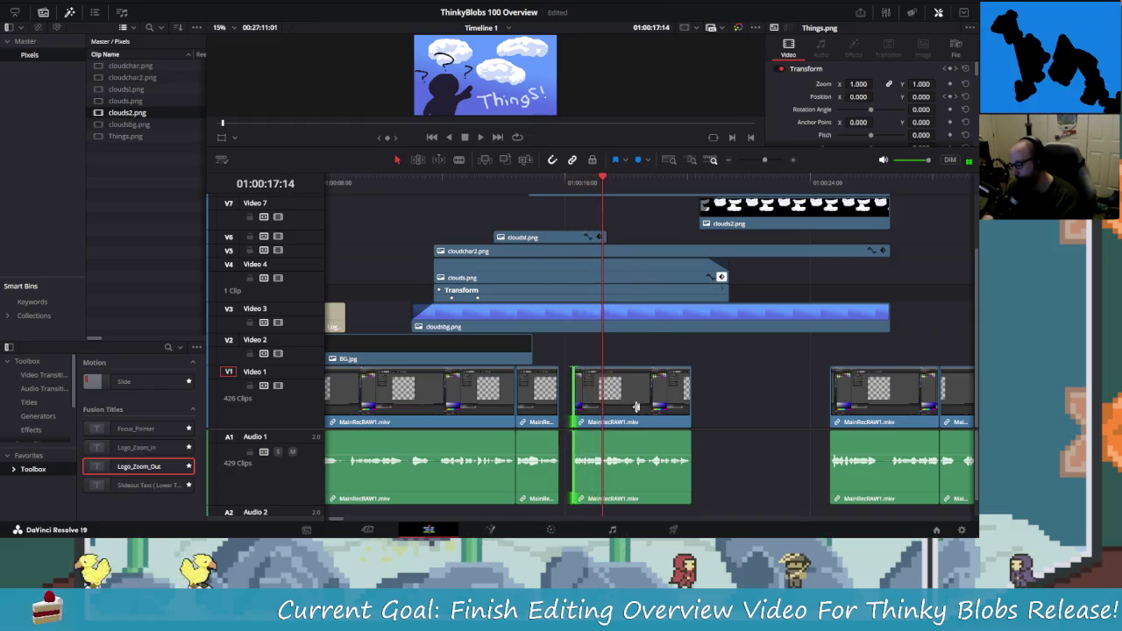
pyautogui.moveTo(629, 408); pyautogui.dragTo(616, 409)
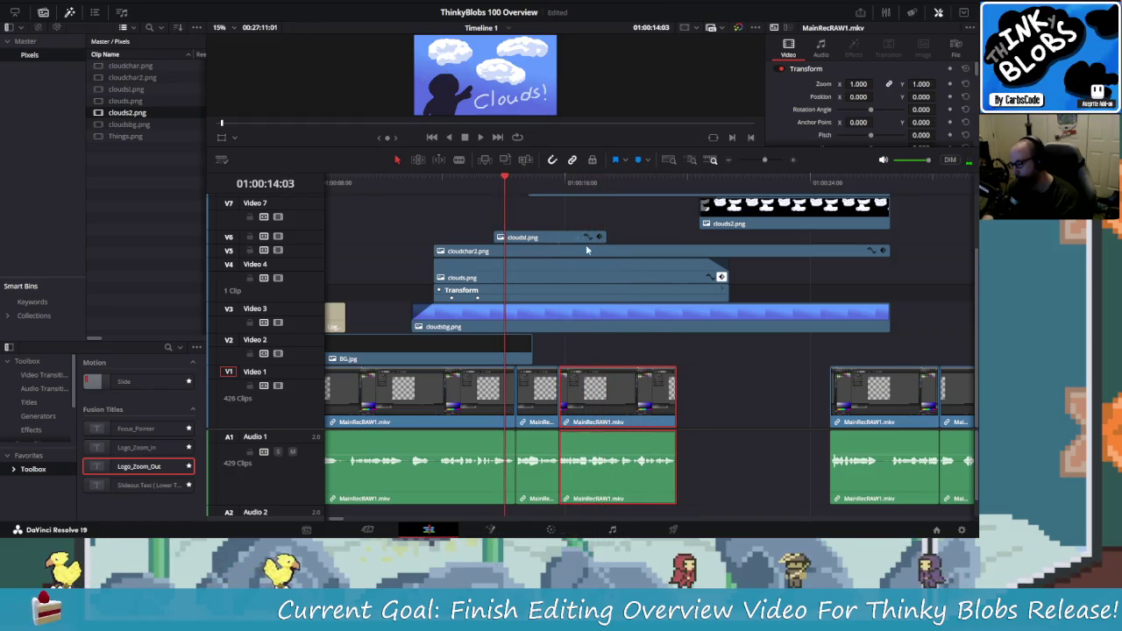
pyautogui.press('space')
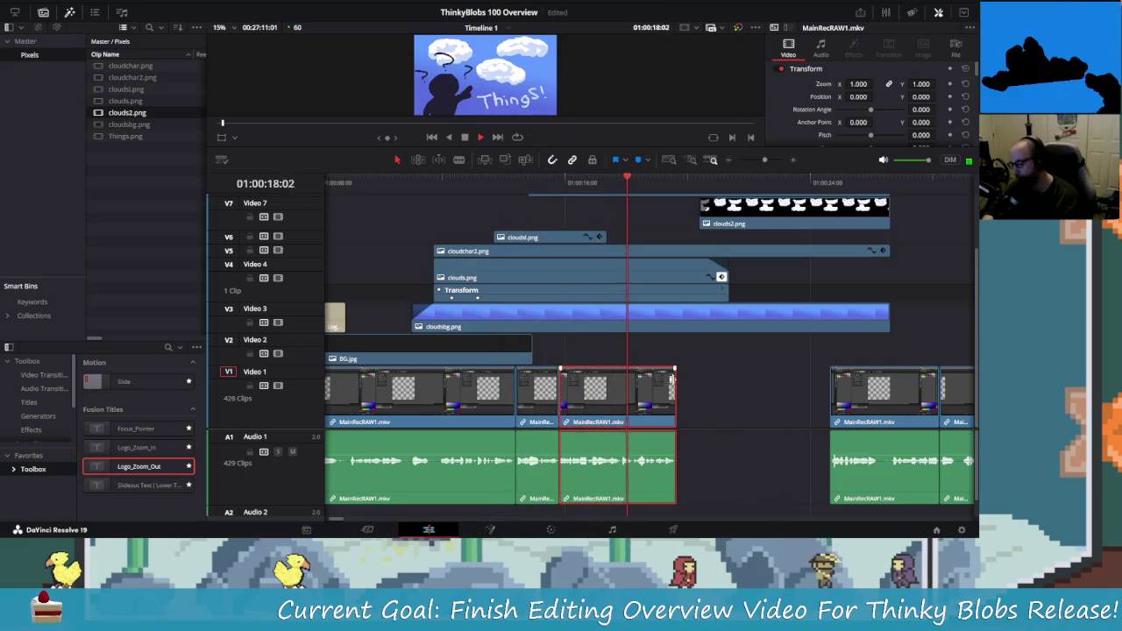
pyautogui.press('space')
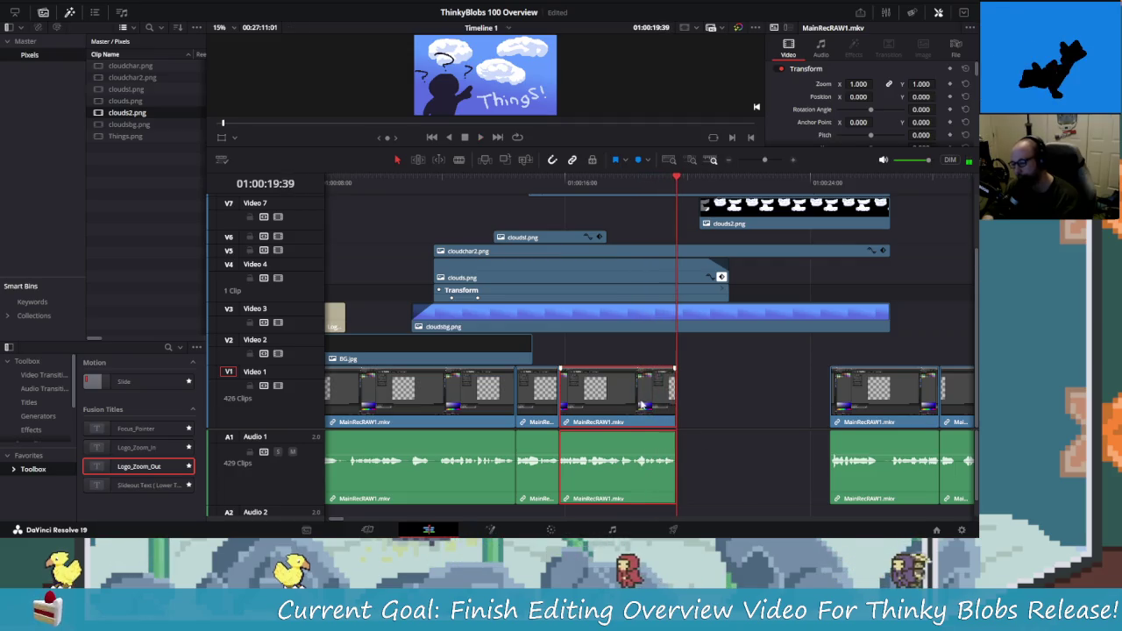
pyautogui.moveTo(565, 396); pyautogui.dragTo(565, 396)
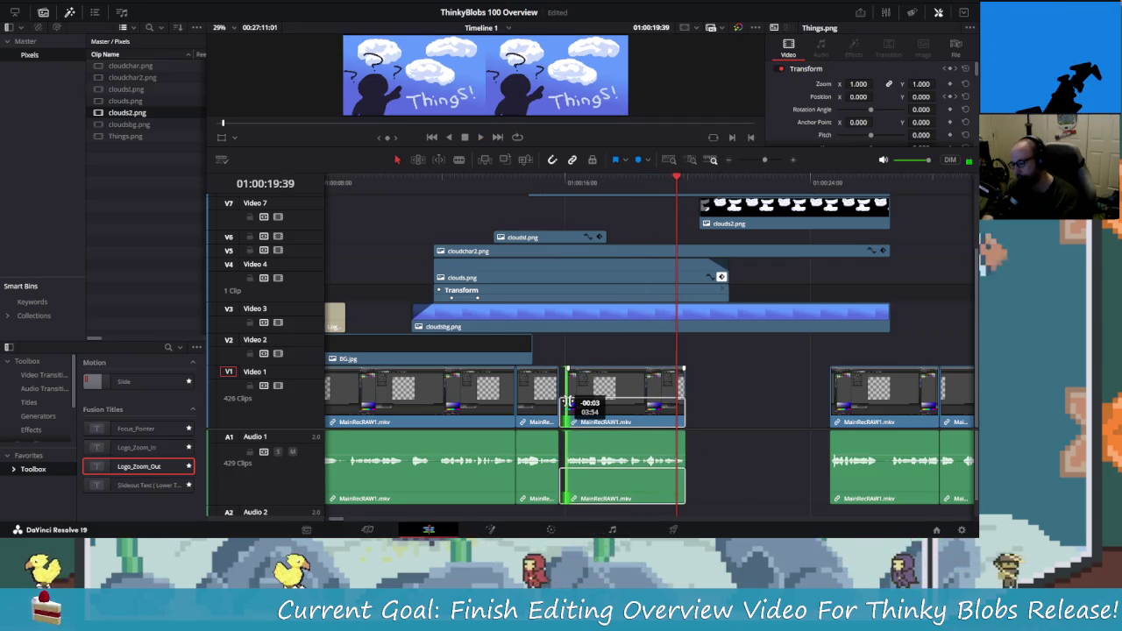
pyautogui.press('/')
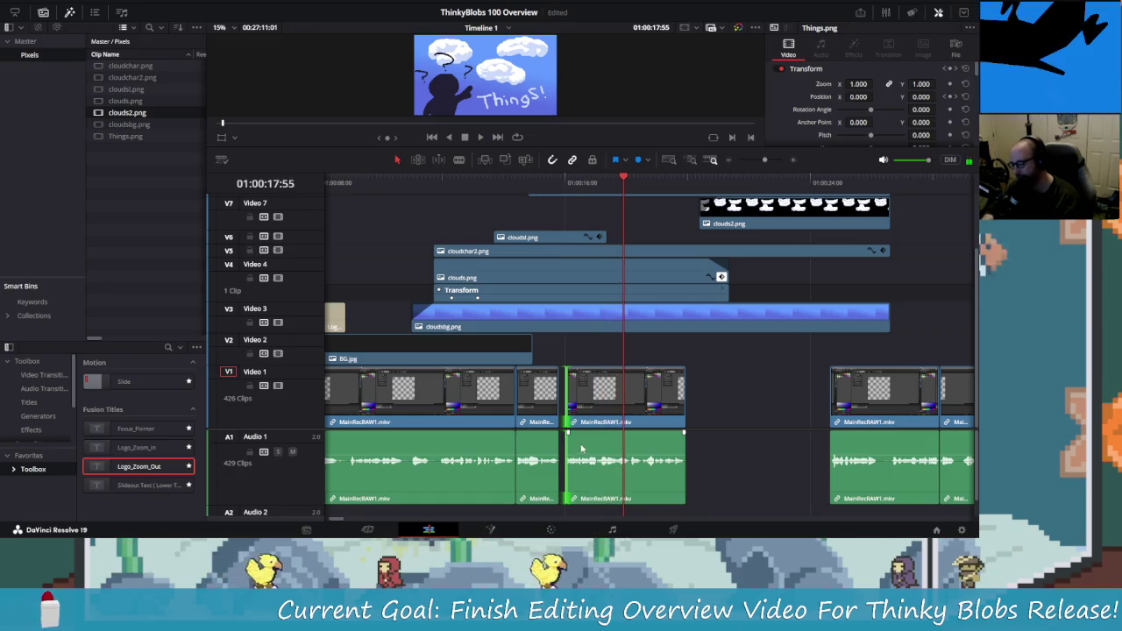
# - Trim a few frames off the clip's start, butt it against the previous clip, and replay
pyautogui.scroll(3, 526, 453)
pyautogui.moveTo(424, 452); pyautogui.dragTo(432, 450)
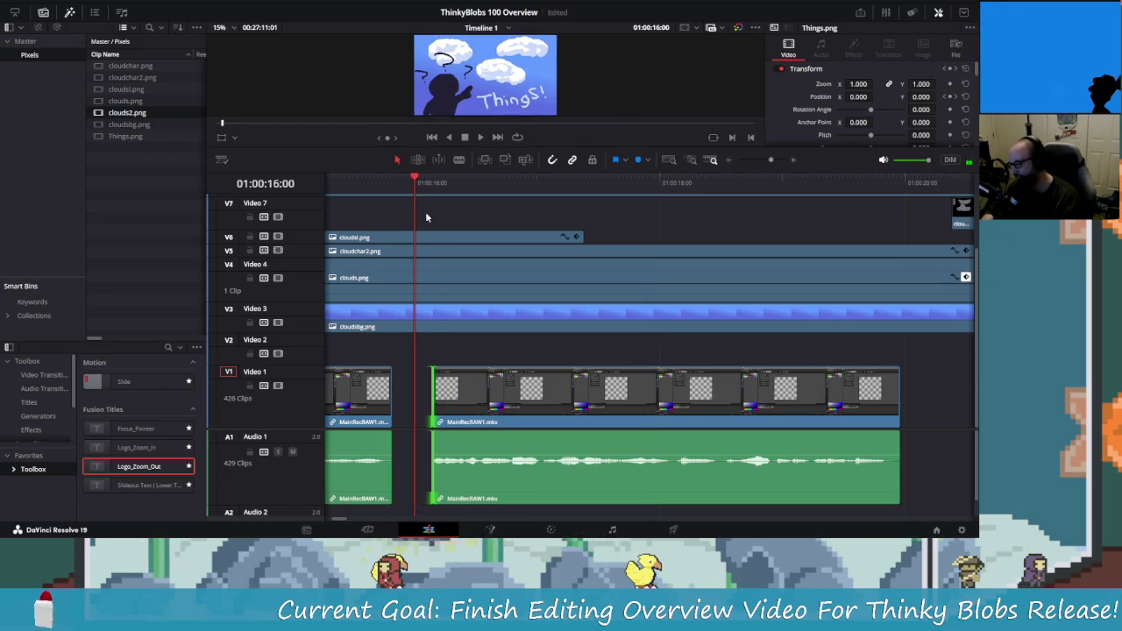
pyautogui.press('space')
pyautogui.moveTo(516, 408); pyautogui.dragTo(477, 410)
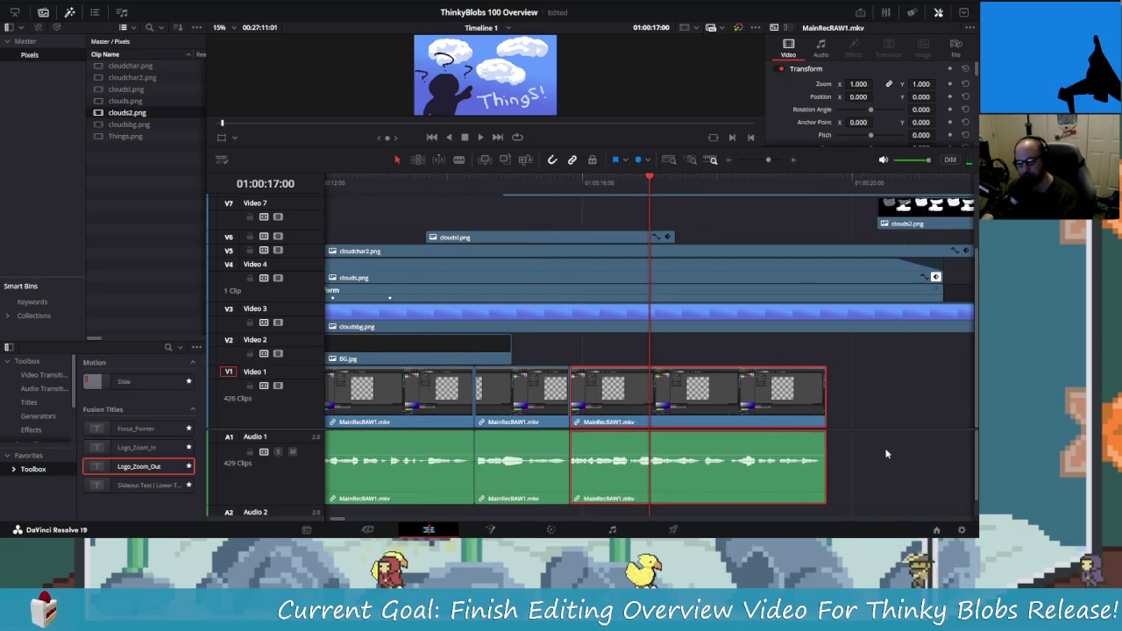
pyautogui.scroll(-2, 874, 446)
pyautogui.scroll(-1, 693, 440)
pyautogui.hscroll(-2, 693, 435)
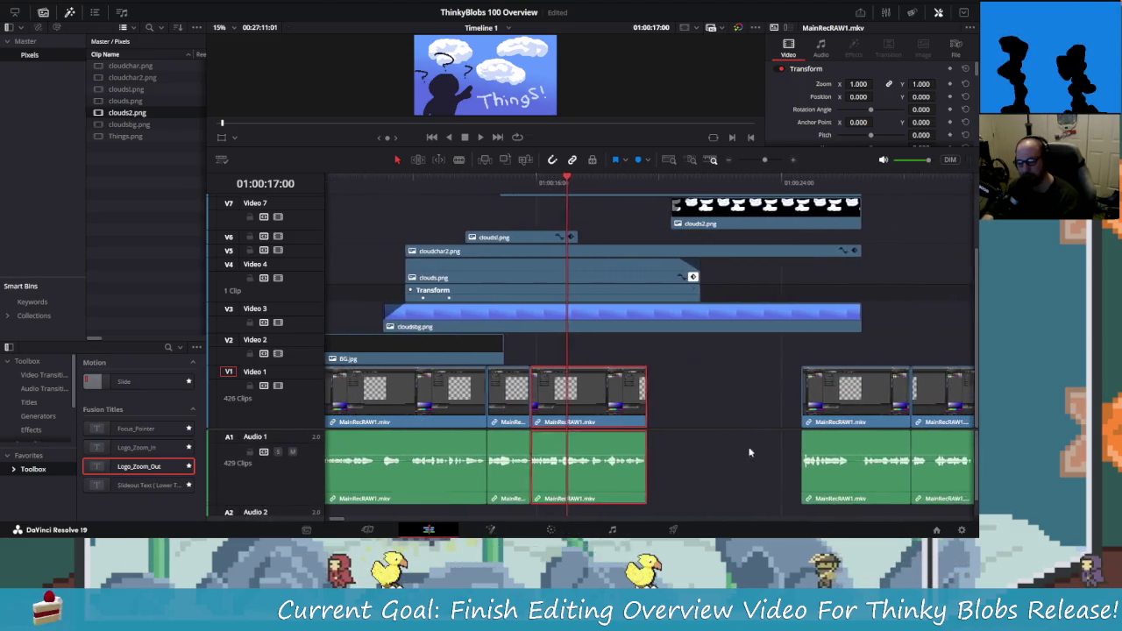
pyautogui.hscroll(-1, 740, 407)
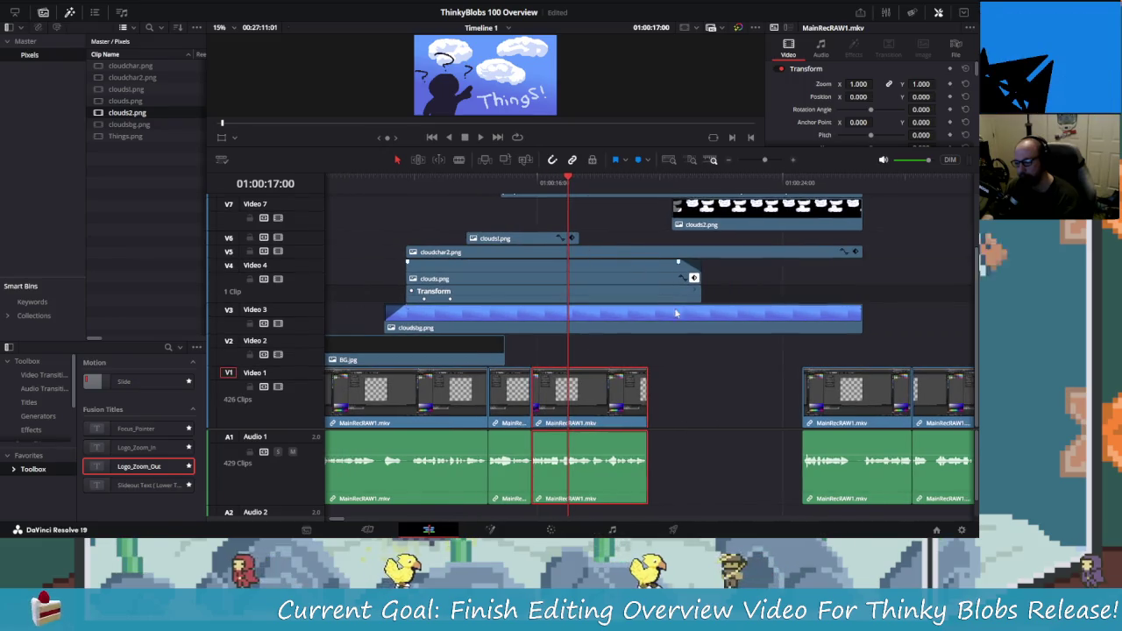
pyautogui.press('space')
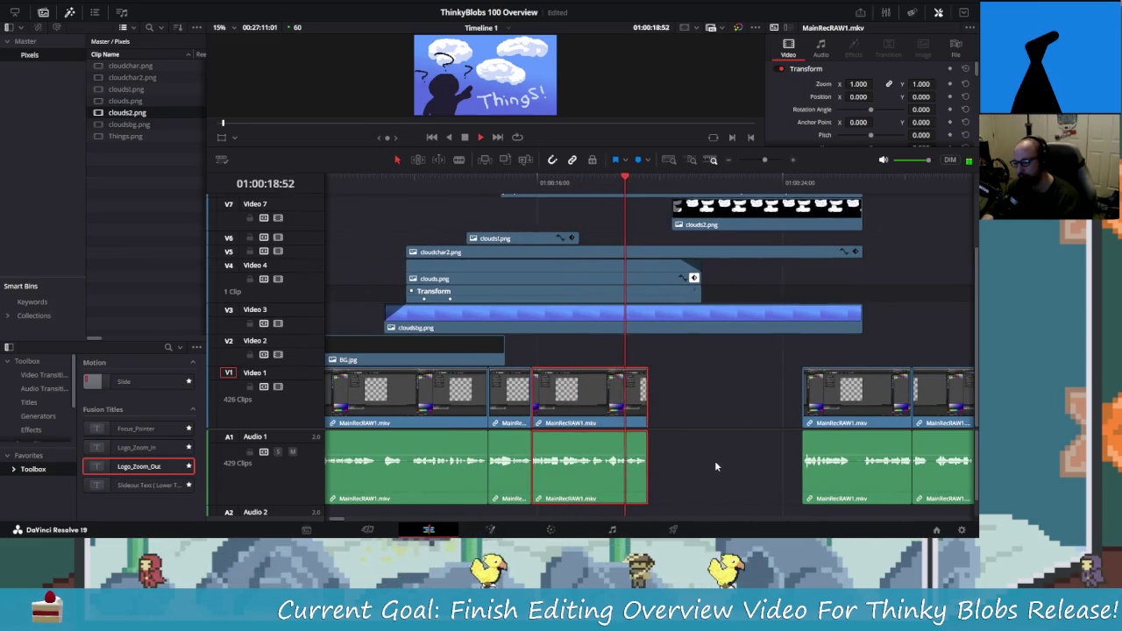
pyautogui.press('space')
pyautogui.scroll(-1, 774, 444)
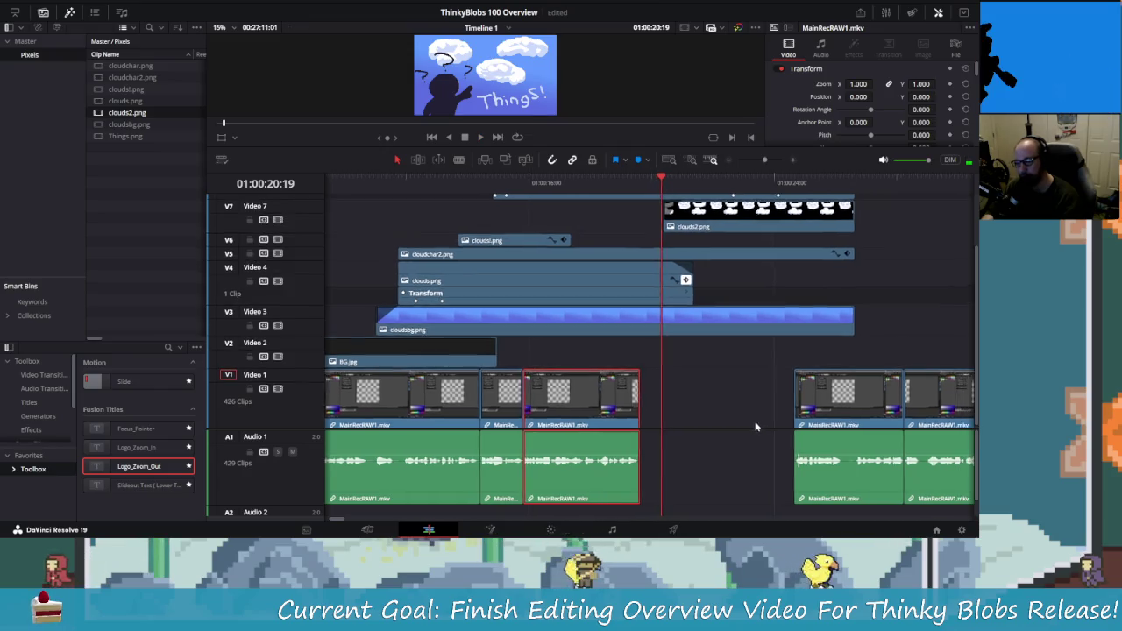
pyautogui.scroll(-1, 750, 435)
pyautogui.scroll(-1, 768, 373)
pyautogui.scroll(-1, 769, 397)
# - Deselect the recording clip and play from the next recording clip's start
pyautogui.scroll(-1, 769, 397)
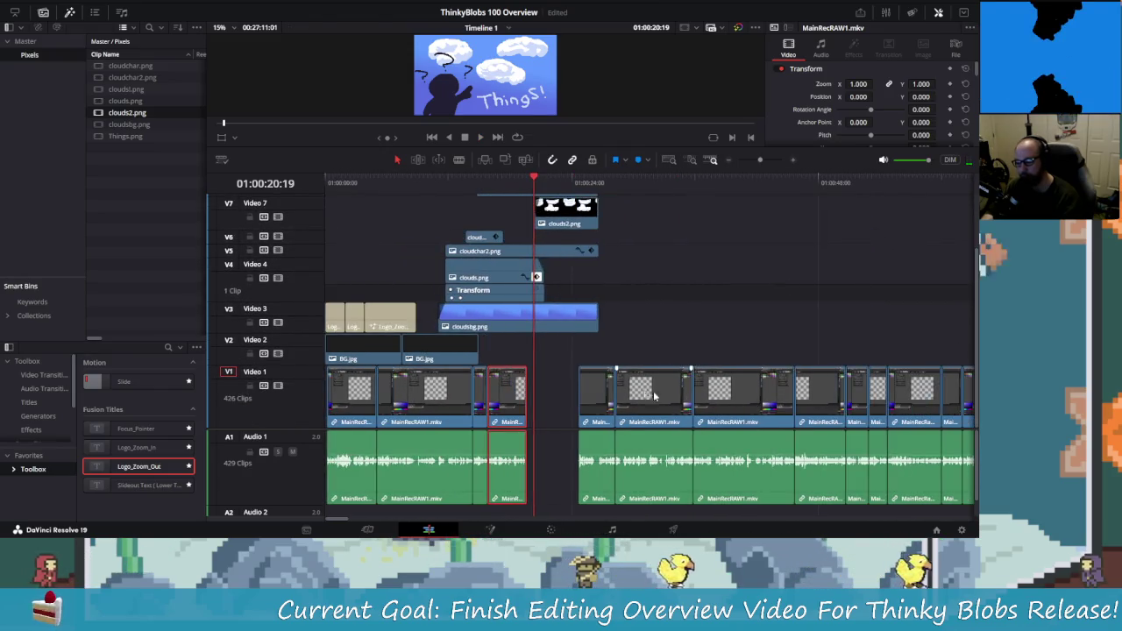
pyautogui.click(578, 361)
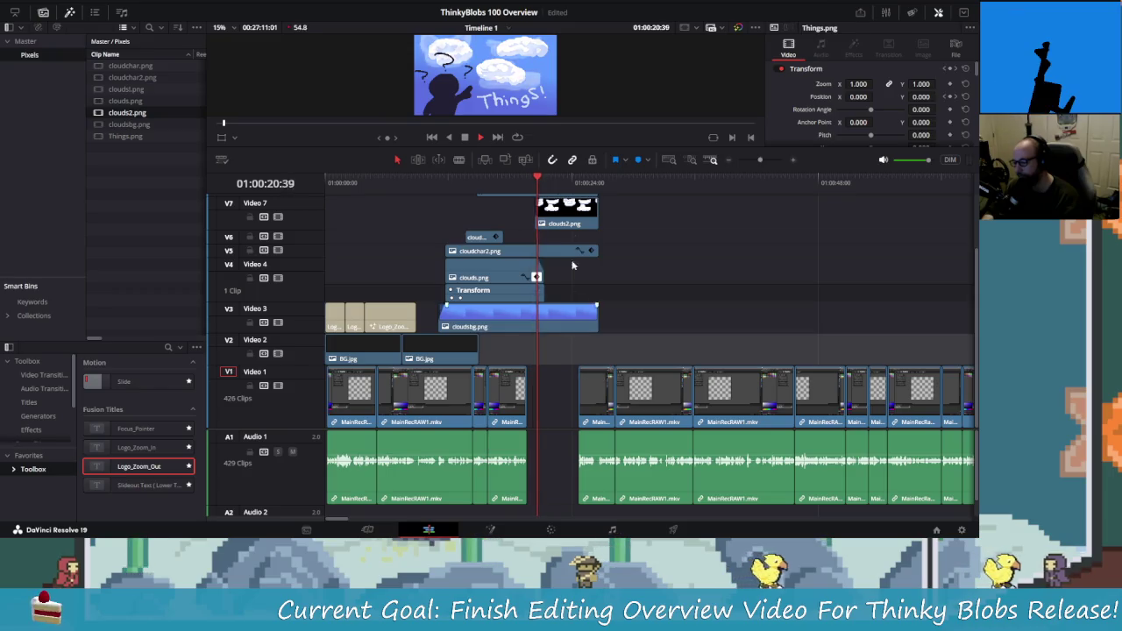
pyautogui.click(575, 182)
pyautogui.press('space')
pyautogui.press('space')
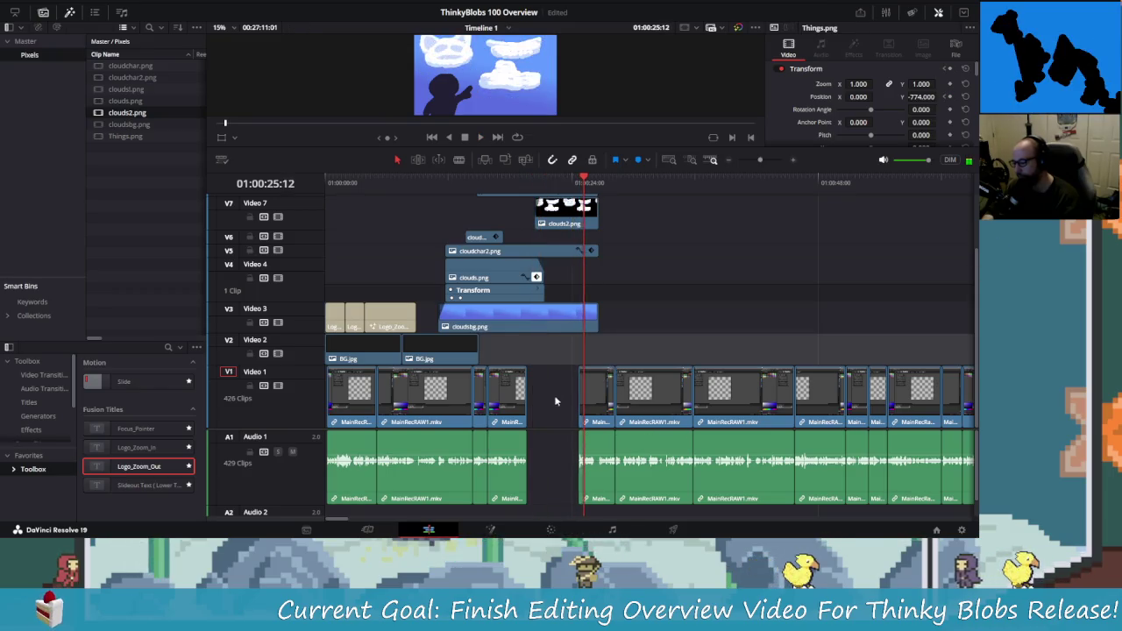
pyautogui.scroll(3, 613, 262)
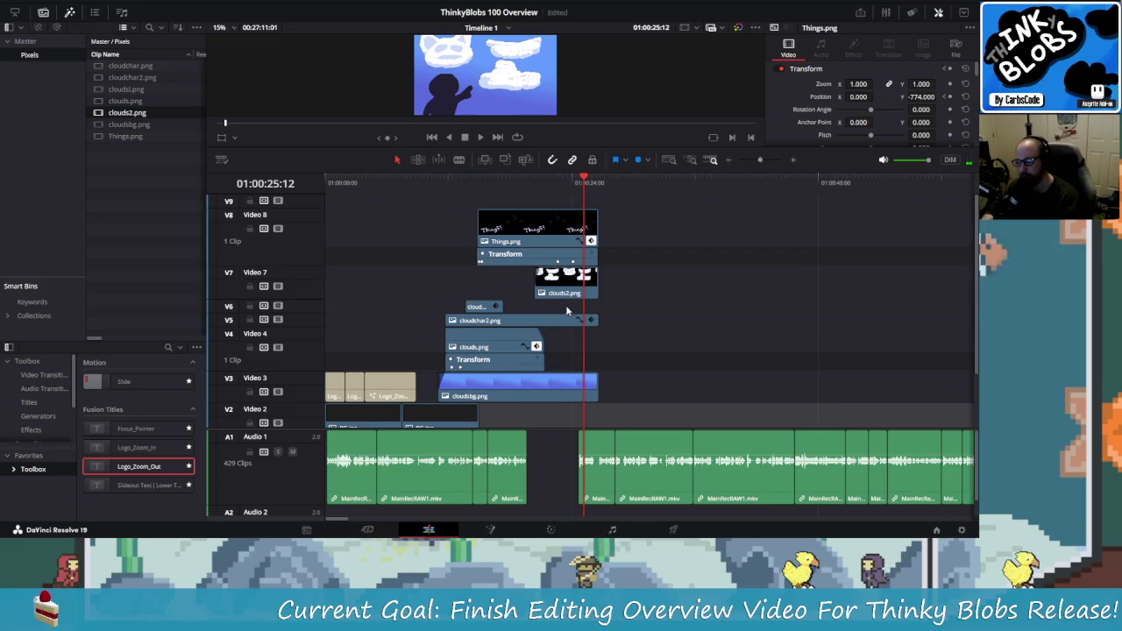
pyautogui.scroll(-2, 529, 201)
pyautogui.scroll(2, 580, 296)
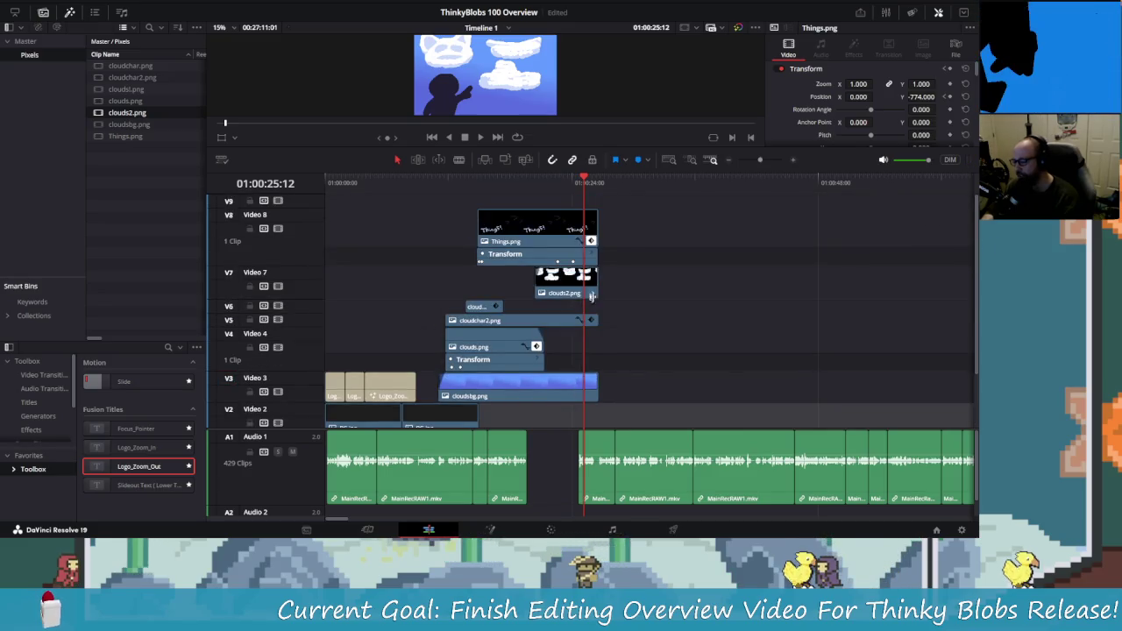
# - Box-select the stacked cloud and Things image clips and replay the intro from the title
pyautogui.moveTo(624, 217)
pyautogui.mouseDown()
pyautogui.moveTo(534, 386)
pyautogui.moveTo(500, 349)
pyautogui.mouseUp()
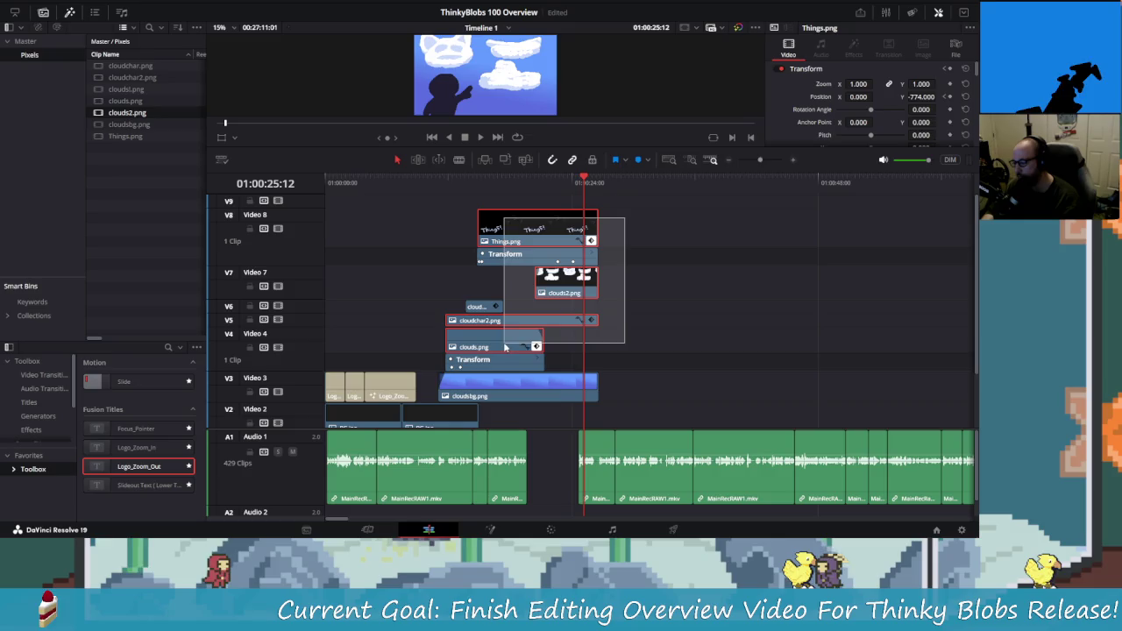
pyautogui.moveTo(499, 361); pyautogui.dragTo(501, 355)
pyautogui.moveTo(458, 183); pyautogui.dragTo(403, 183)
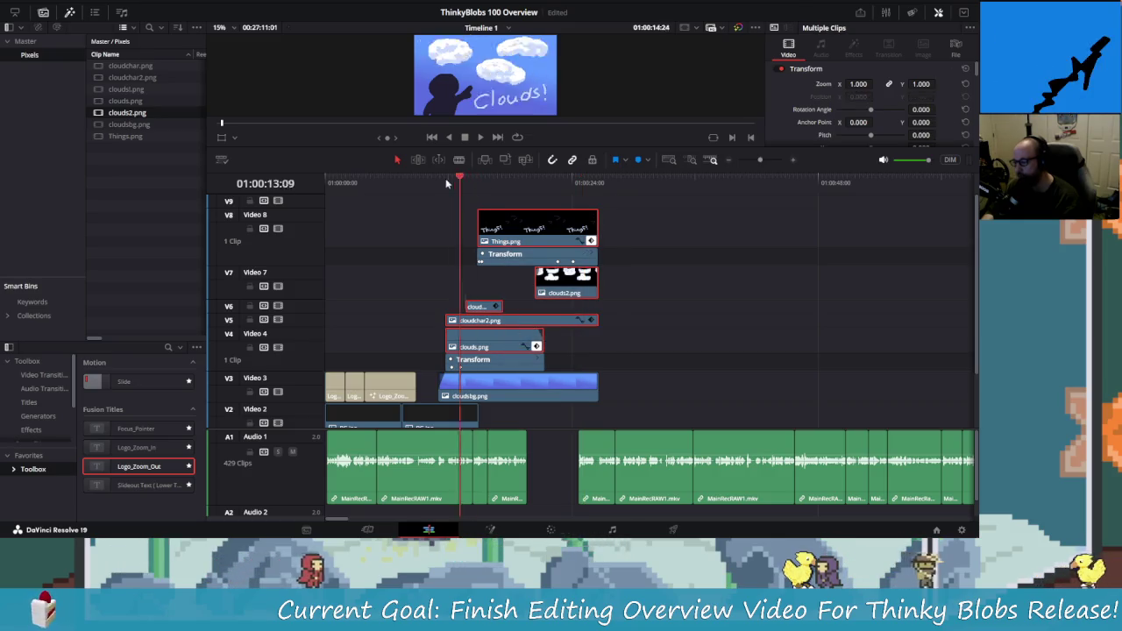
pyautogui.press('space')
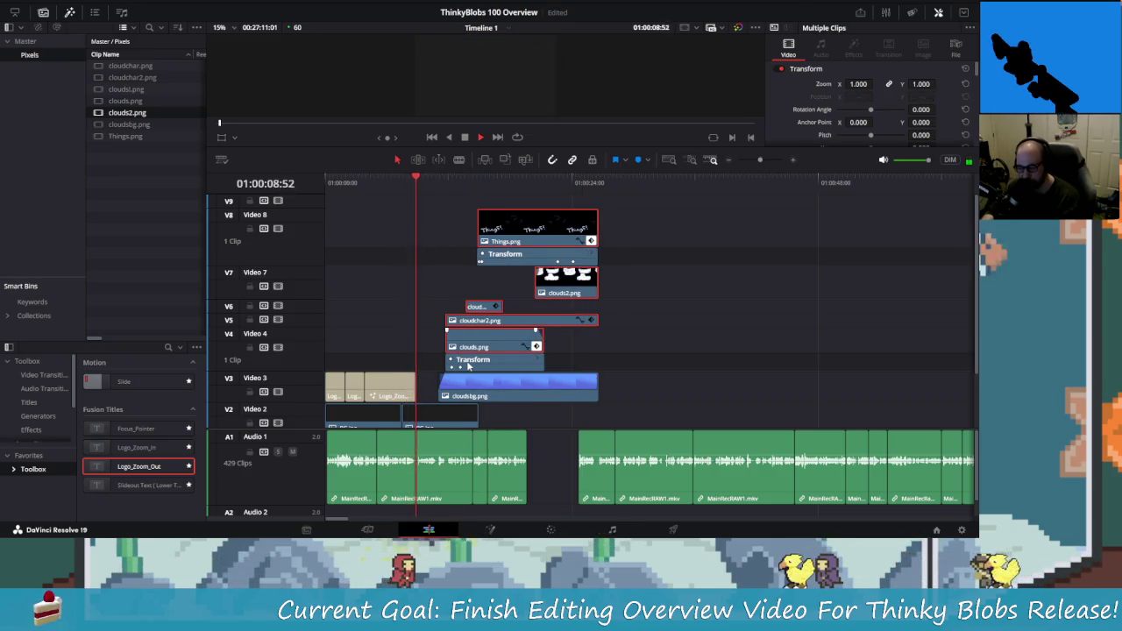
# - Slide cloudsbg.png on Video 3 left against Logo_Zoom_In and replay from the title
pyautogui.scroll(2, 466, 361)
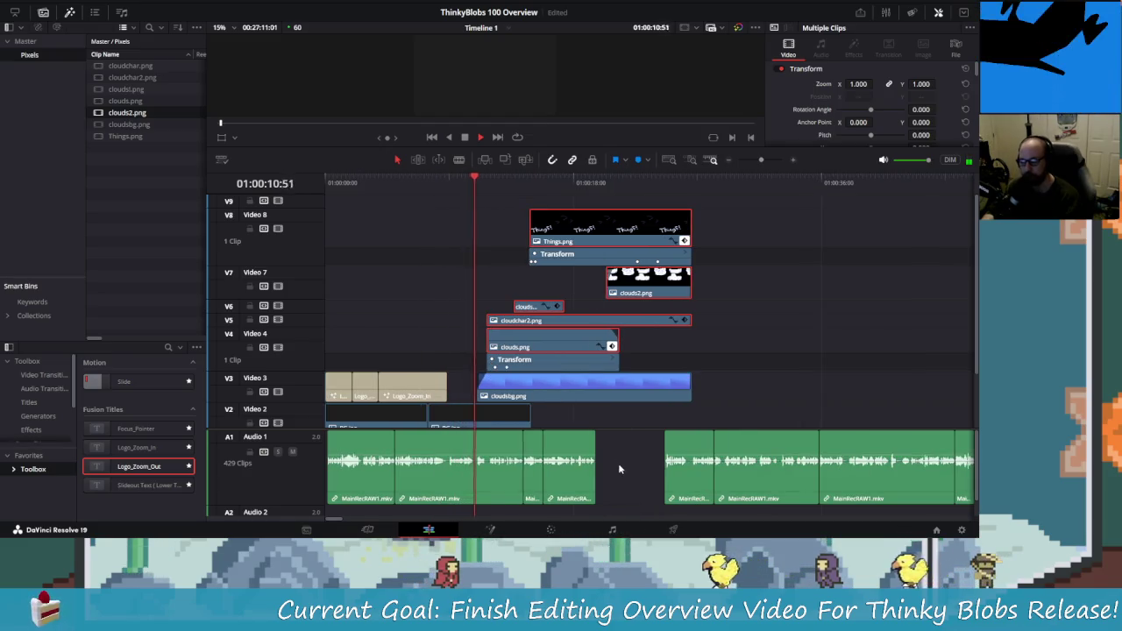
pyautogui.moveTo(525, 384); pyautogui.dragTo(497, 384)
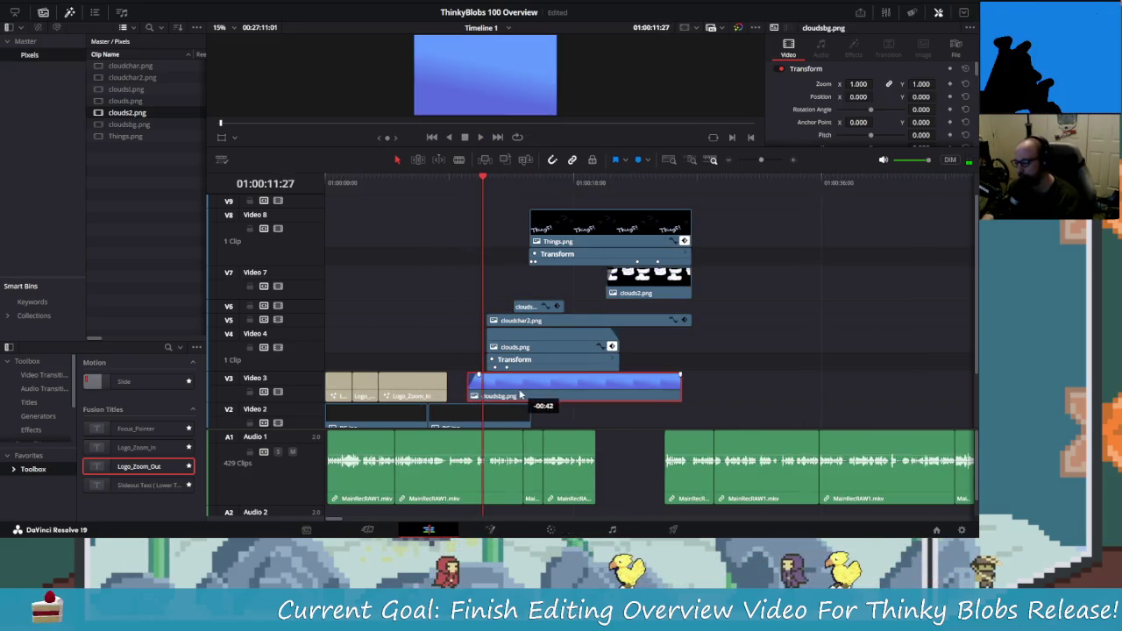
pyautogui.moveTo(482, 175); pyautogui.dragTo(394, 180)
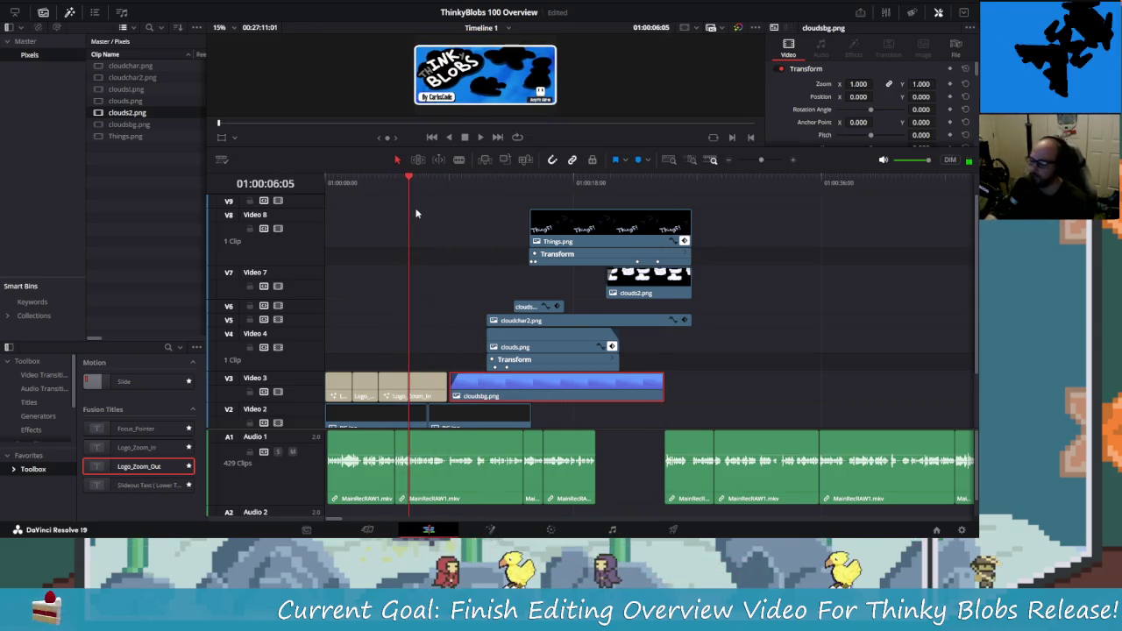
pyautogui.scroll(5, 418, 295)
pyautogui.scroll(-3, 737, 430)
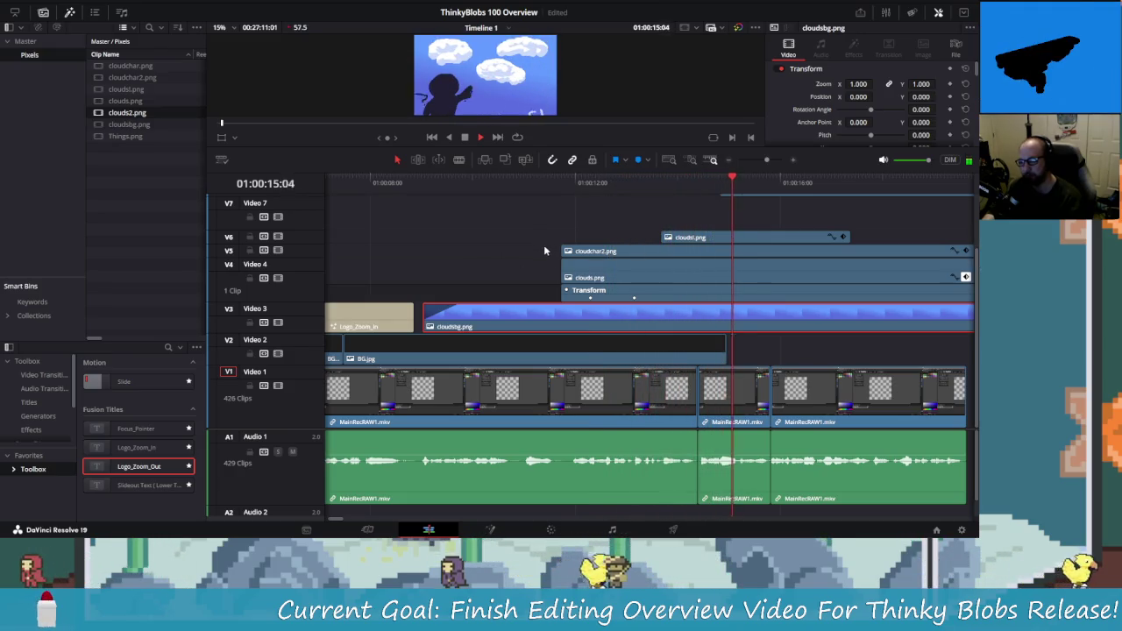
pyautogui.press('space')
pyautogui.scroll(-3, 679, 328)
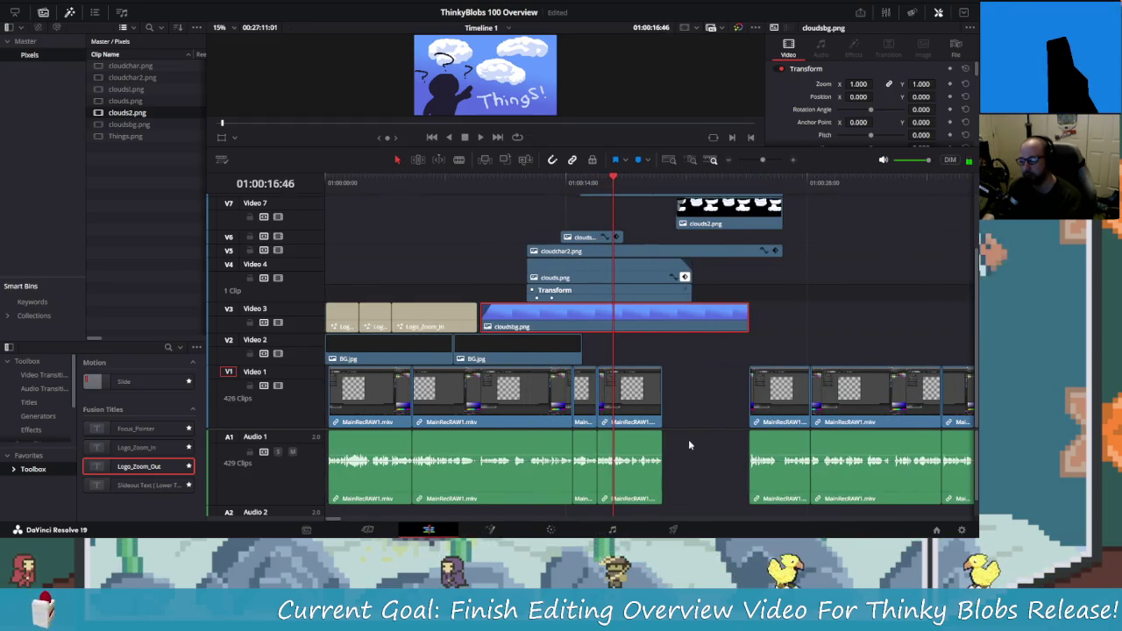
pyautogui.scroll(3, 731, 354)
pyautogui.scroll(-2, 731, 354)
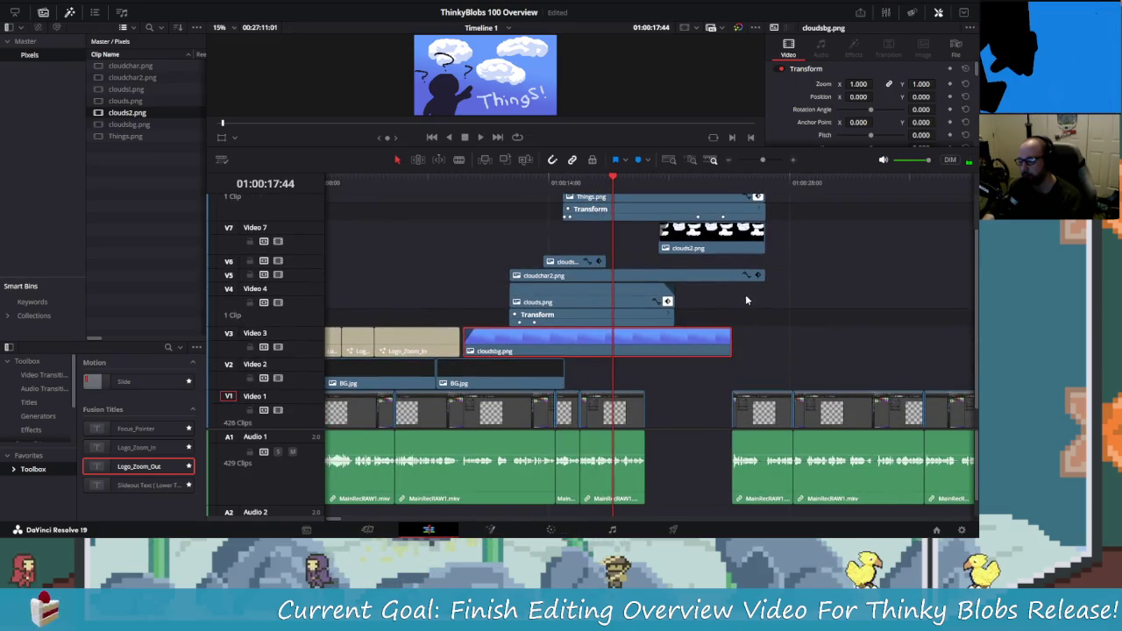
pyautogui.scroll(-1, 745, 315)
pyautogui.scroll(1, 744, 318)
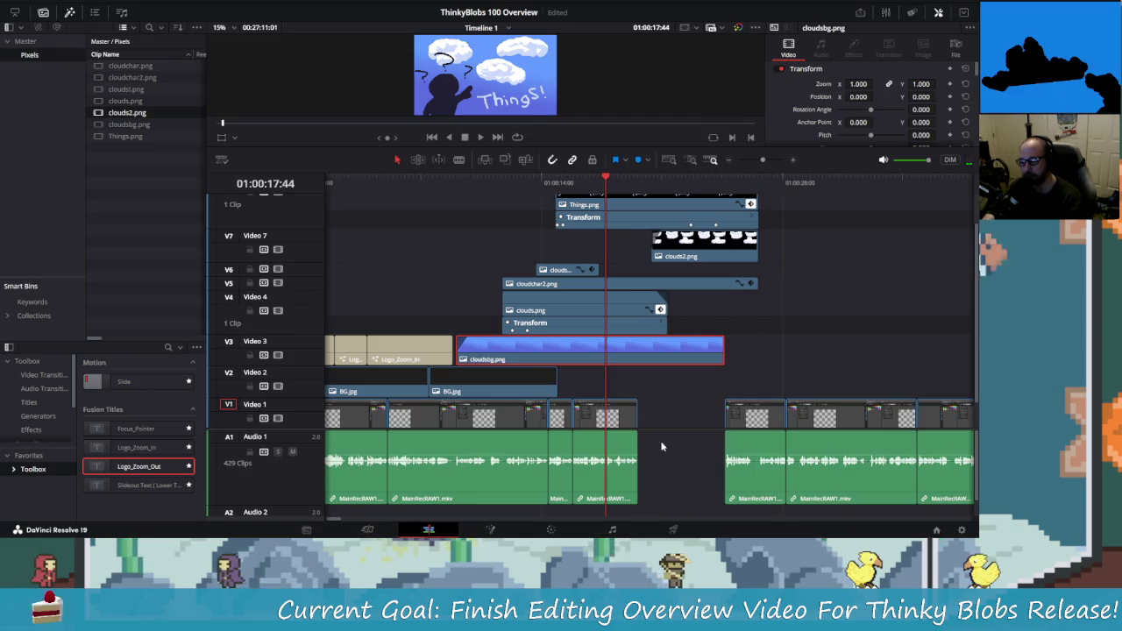
pyautogui.press('space')
pyautogui.press('space')
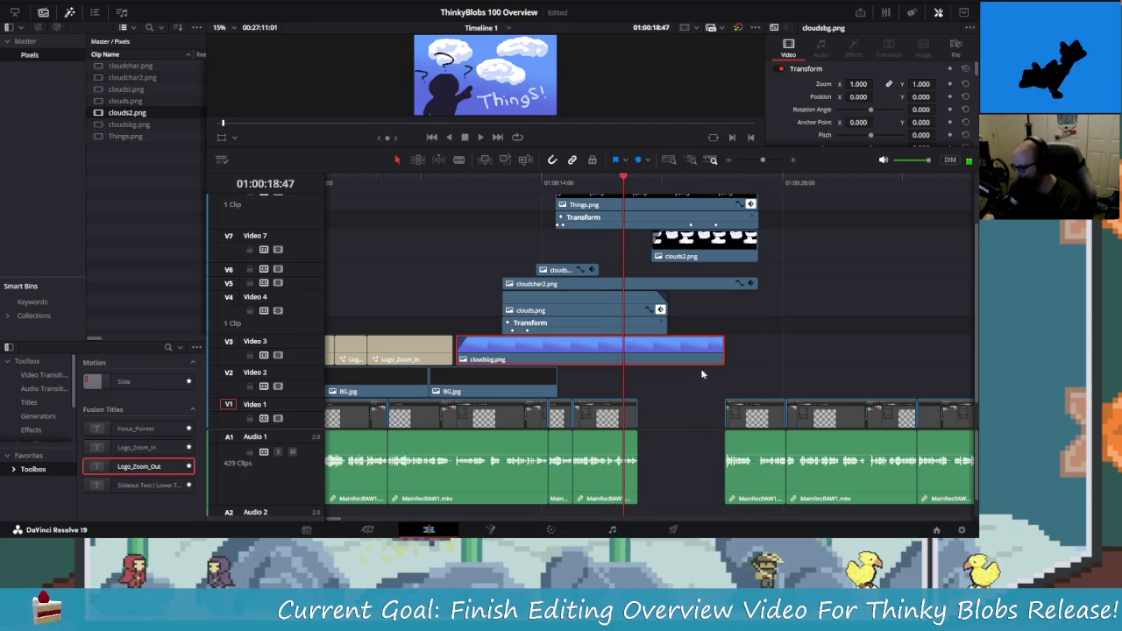
pyautogui.moveTo(623, 180); pyautogui.dragTo(607, 197)
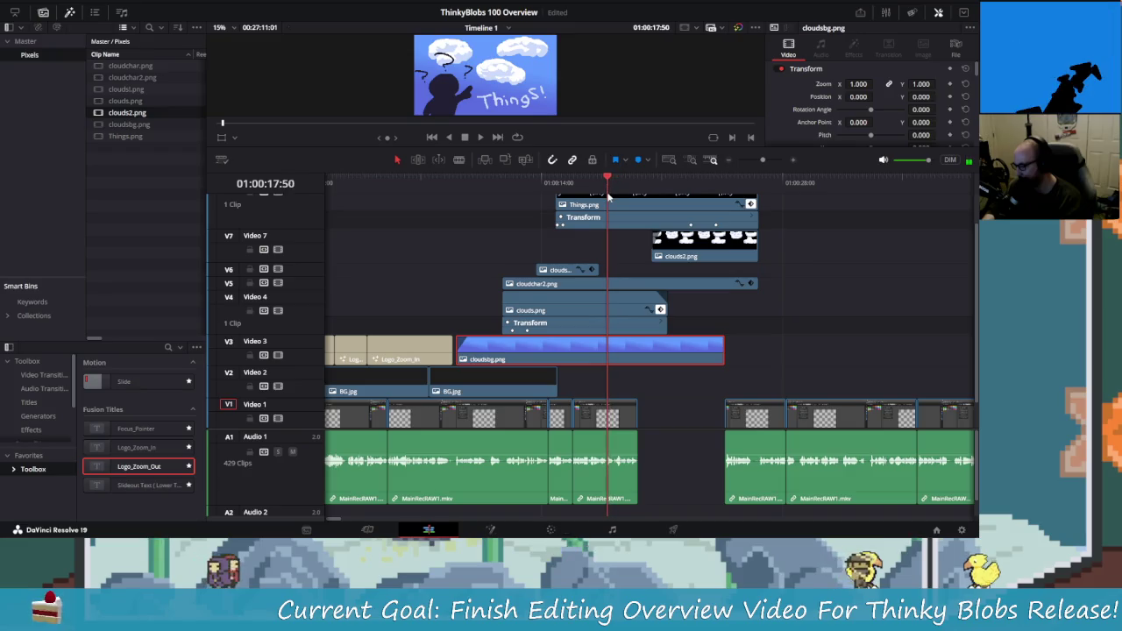
# - Trim clouds.png's end back to the cut point, undoing a trial clouds2.png move
pyautogui.moveTo(666, 315); pyautogui.dragTo(603, 304)
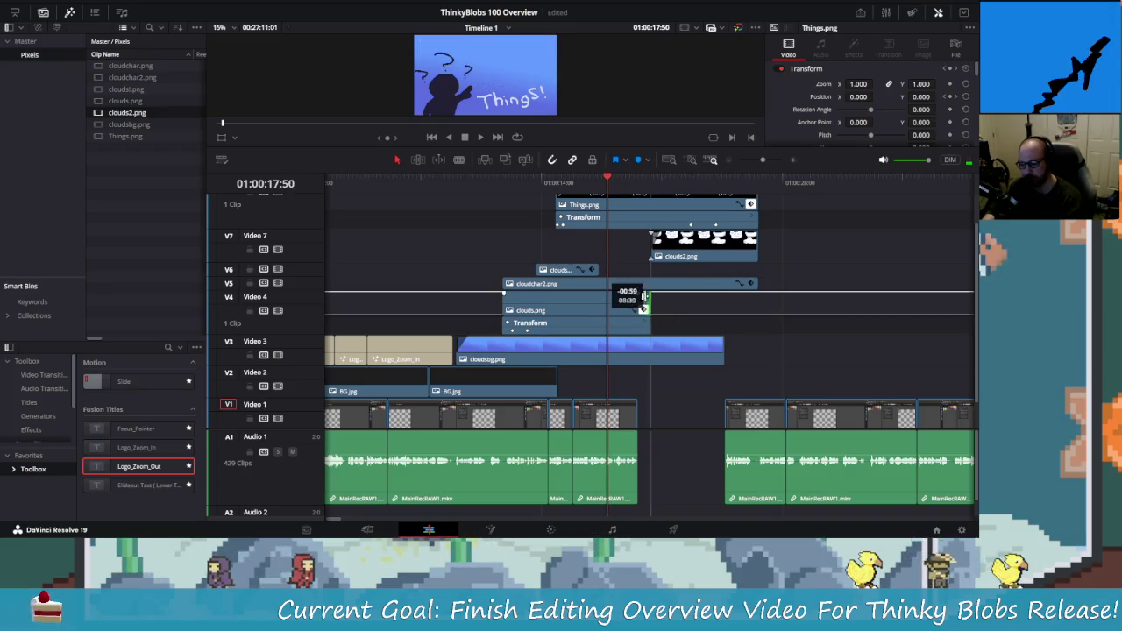
pyautogui.moveTo(682, 258); pyautogui.dragTo(629, 261)
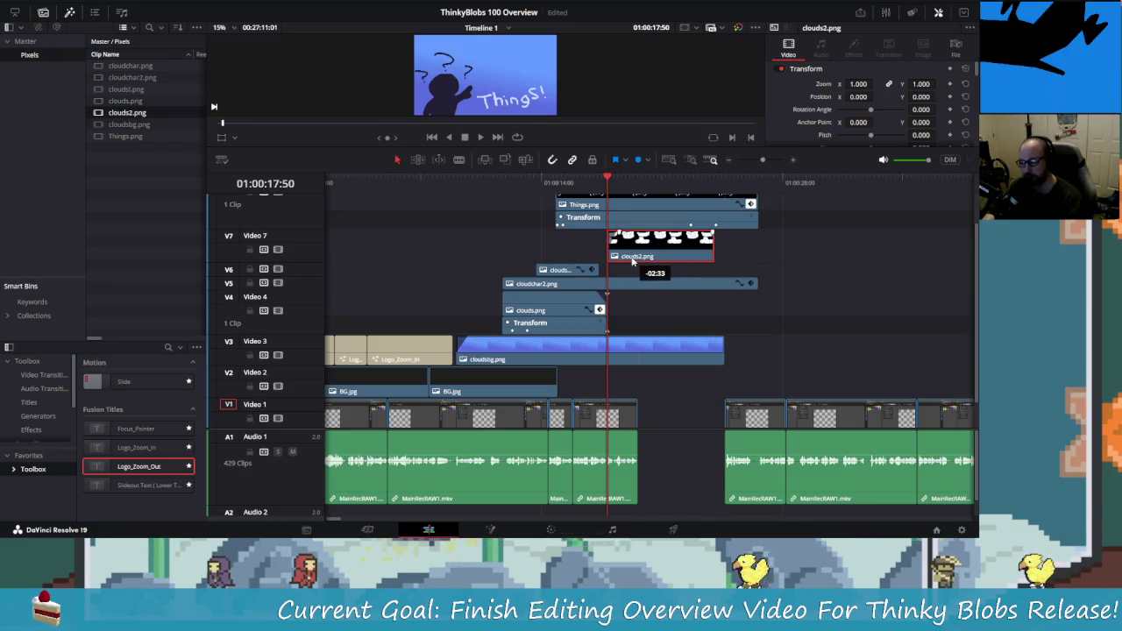
pyautogui.moveTo(629, 261); pyautogui.dragTo(638, 261)
pyautogui.scroll(2, 750, 237)
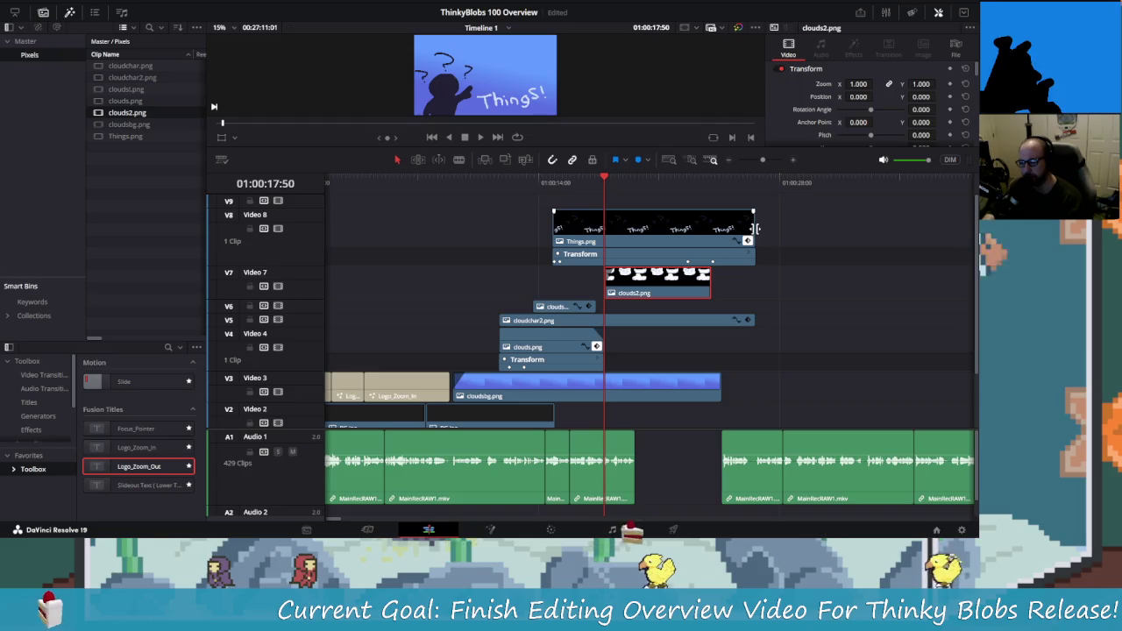
pyautogui.hotkey('ctrl', 'z')
# - Move clouds2.png about three seconds earlier on Video 7
pyautogui.moveTo(774, 243); pyautogui.dragTo(755, 276)
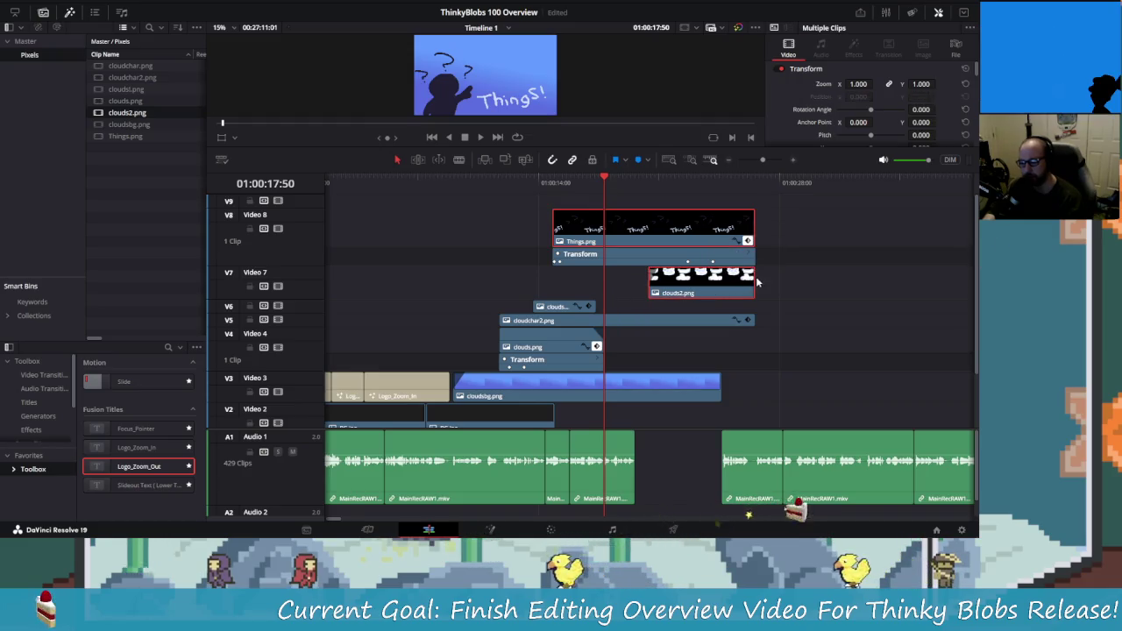
pyautogui.click(756, 232)
pyautogui.click(737, 265)
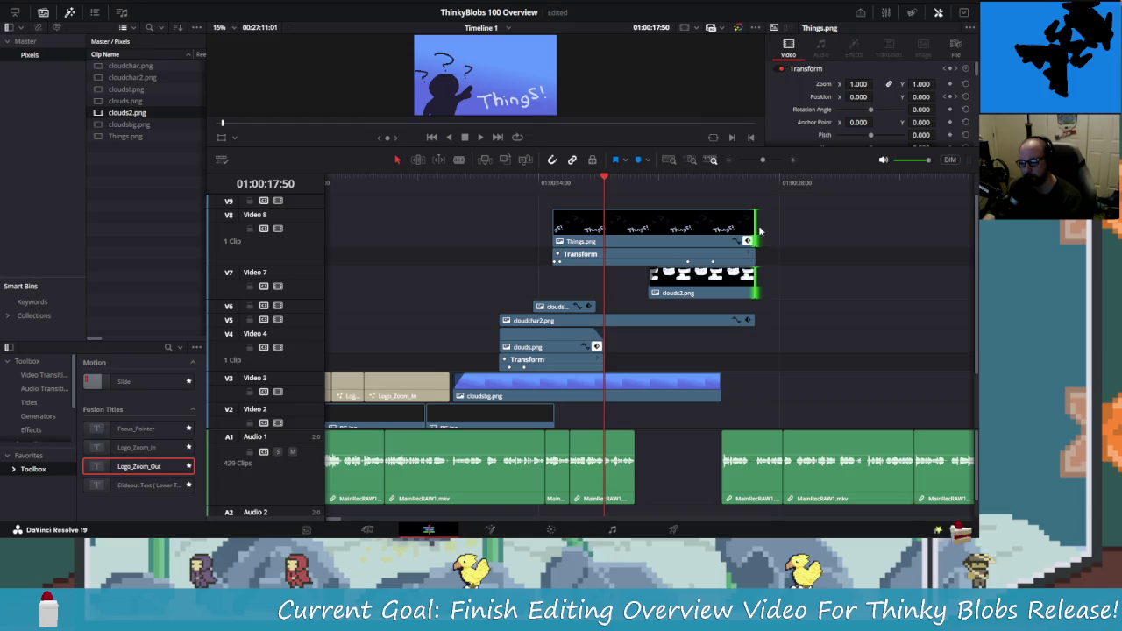
pyautogui.moveTo(718, 292); pyautogui.dragTo(664, 290)
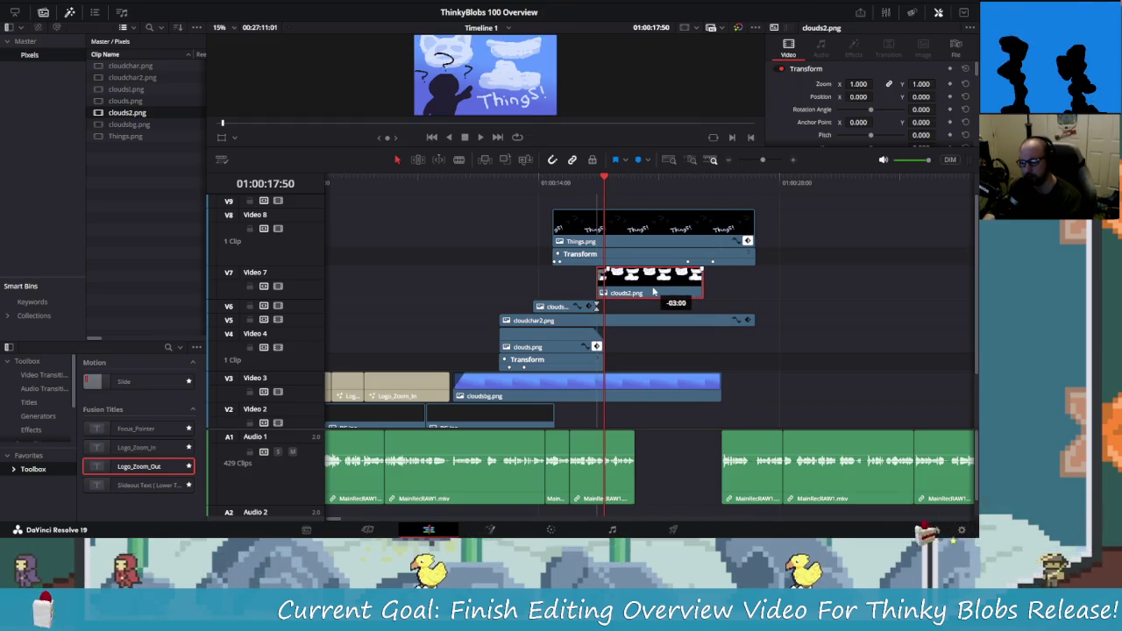
pyautogui.moveTo(663, 290); pyautogui.dragTo(652, 294)
# - Play back the edited section from 01:00:14:50 to review it
pyautogui.click(555, 183)
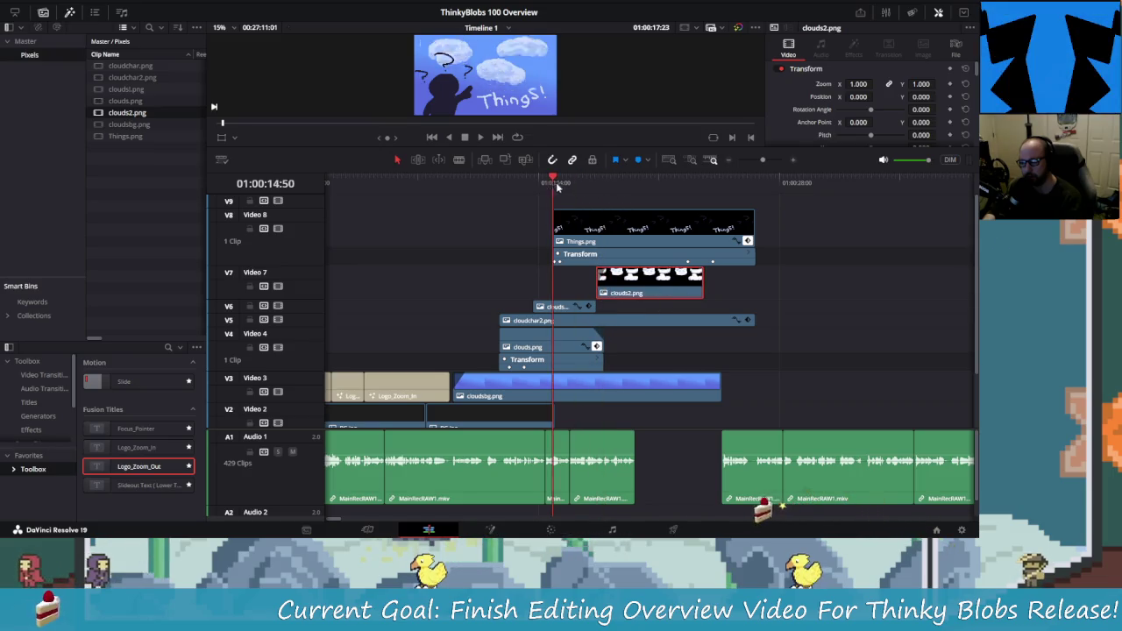
pyautogui.press('space')
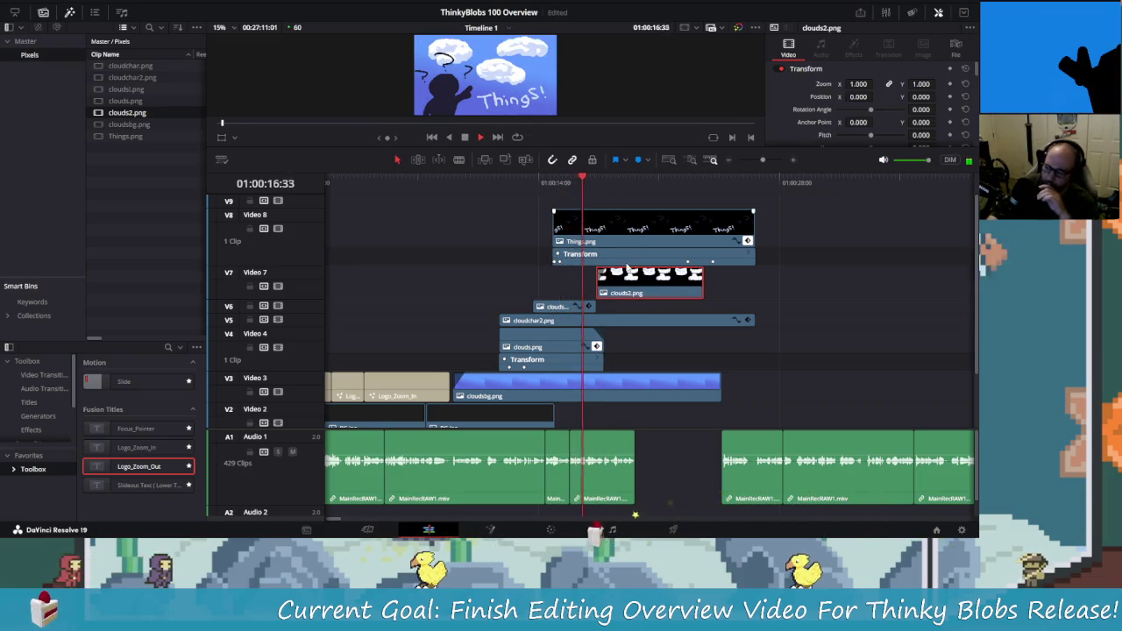
pyautogui.press('space')
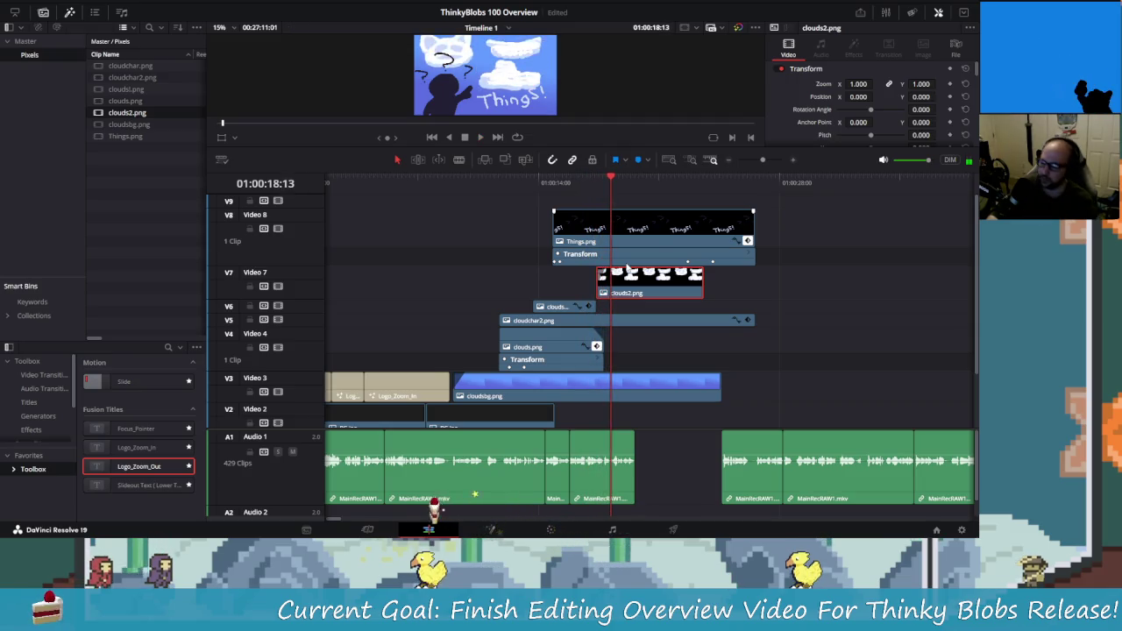
pyautogui.scroll(2, 655, 289)
pyautogui.scroll(3, 658, 320)
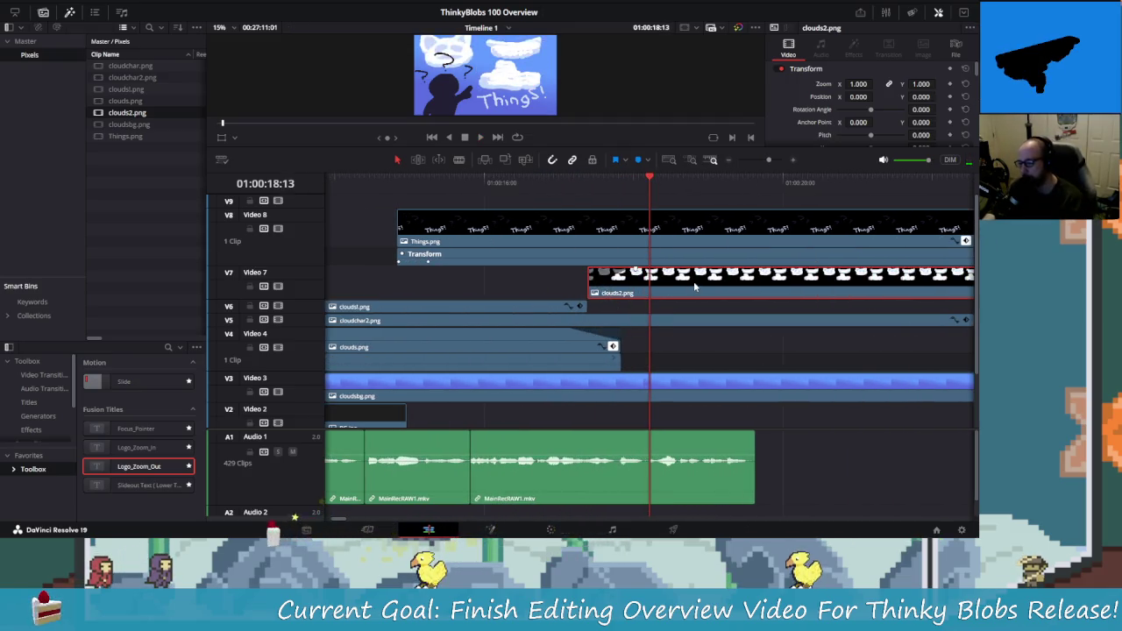
# - Nudge clouds2.png slightly earlier, replay to check timing, and begin trimming Things.png's end
pyautogui.moveTo(694, 286); pyautogui.dragTo(668, 287)
pyautogui.press('/')
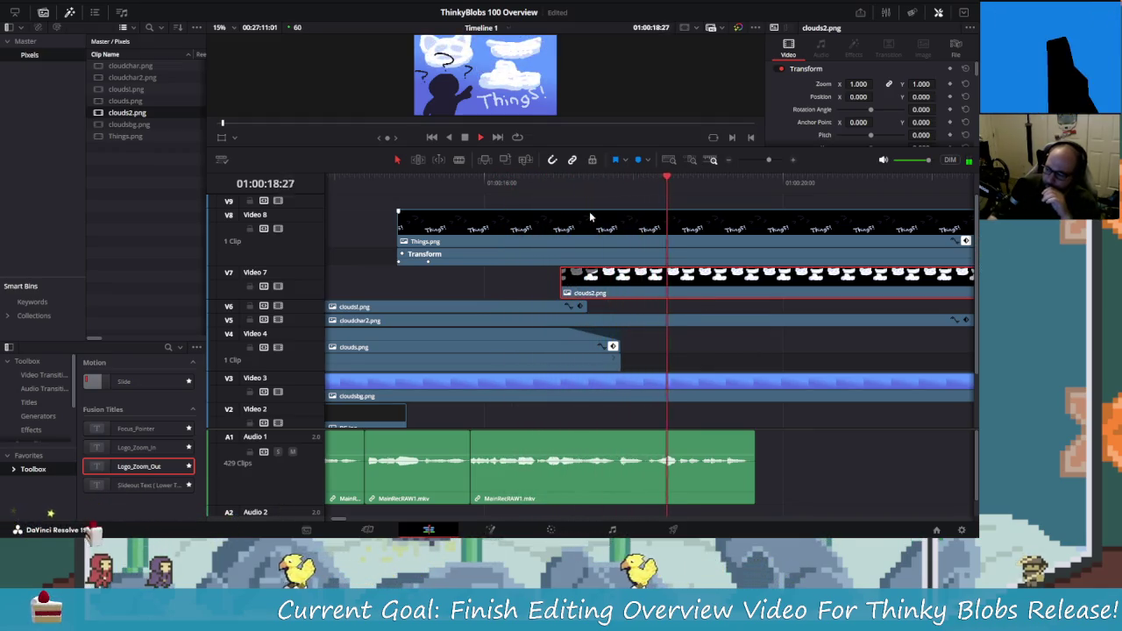
pyautogui.scroll(-4, 696, 309)
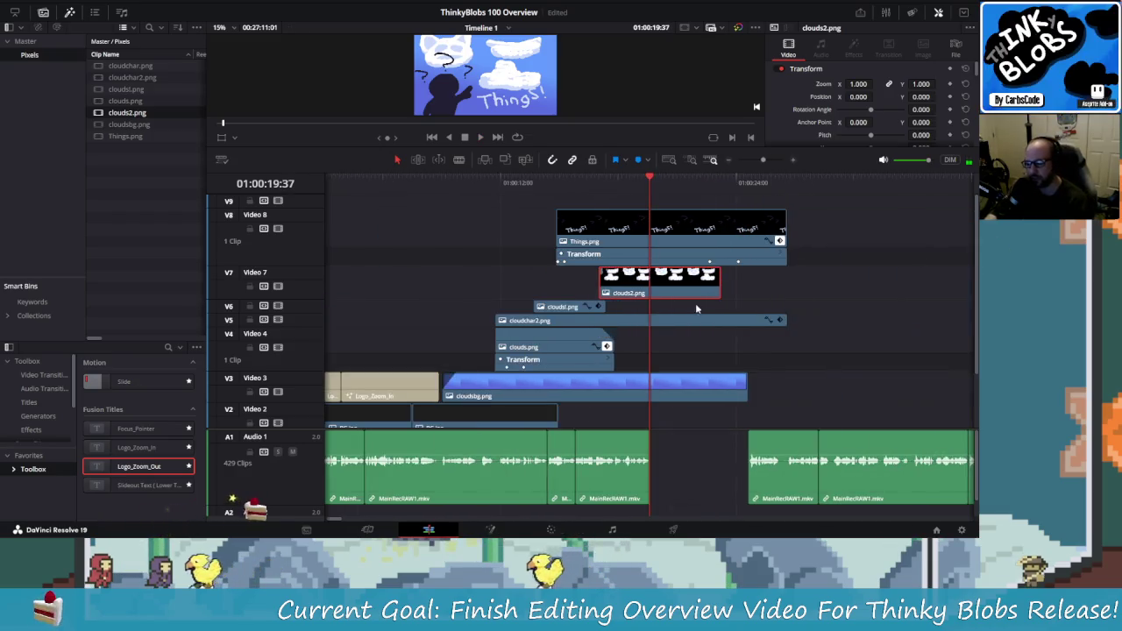
pyautogui.press('space')
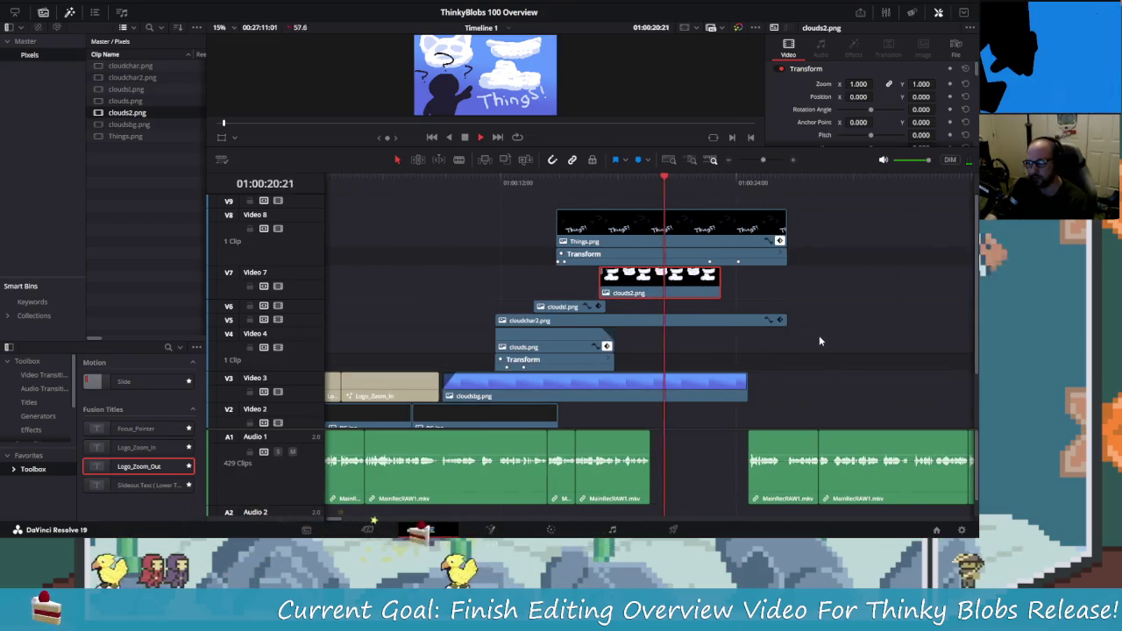
pyautogui.press('space')
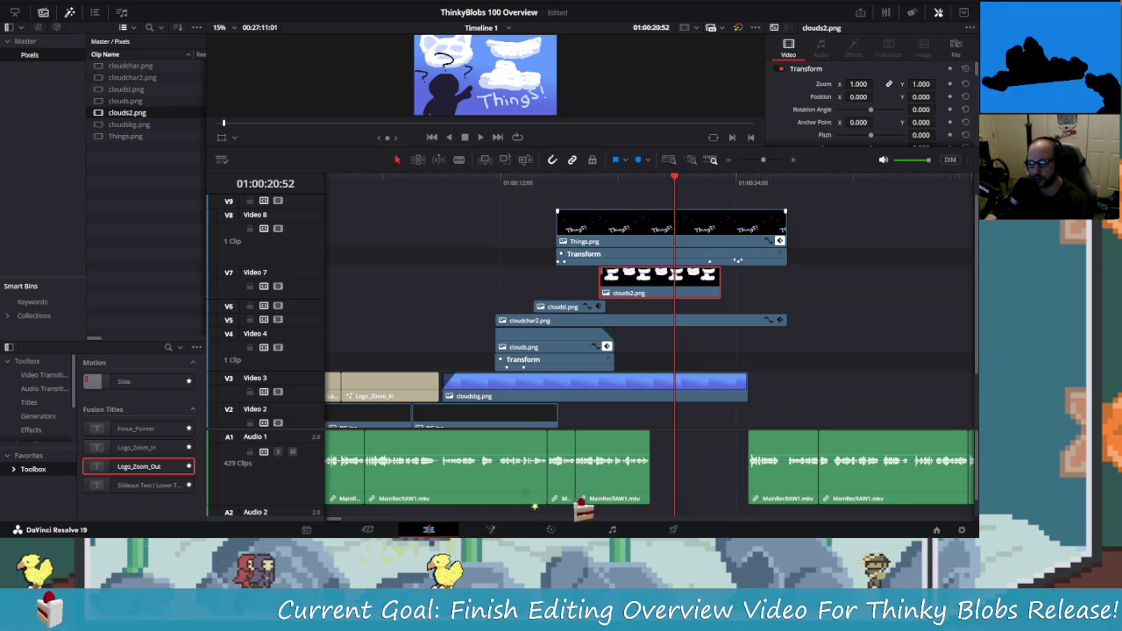
pyautogui.press('space')
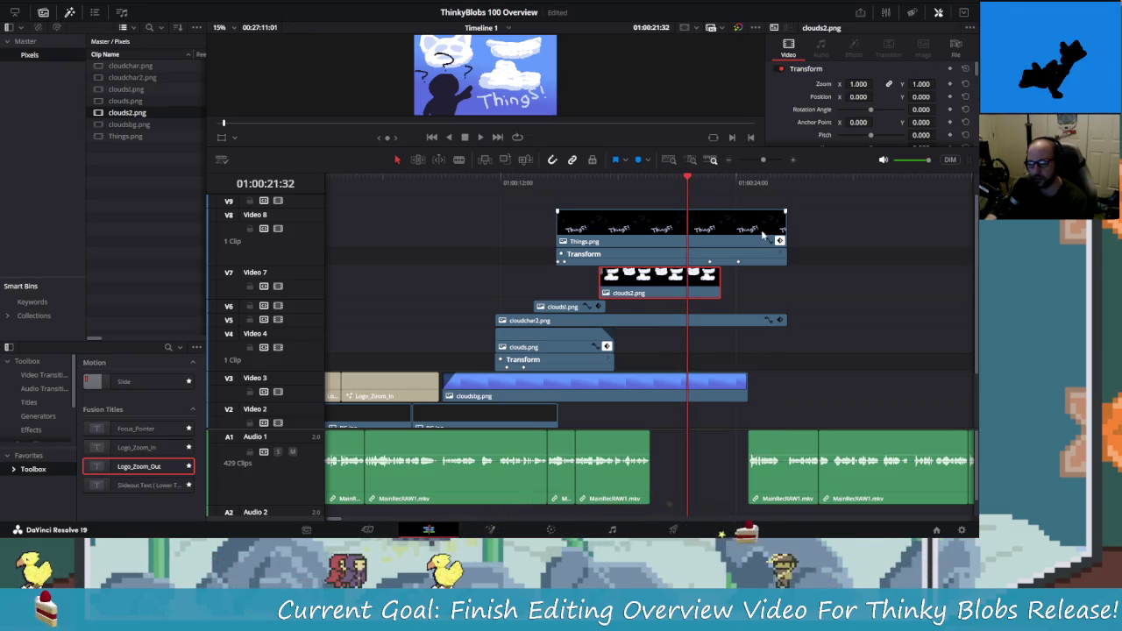
pyautogui.moveTo(784, 235); pyautogui.dragTo(689, 238)
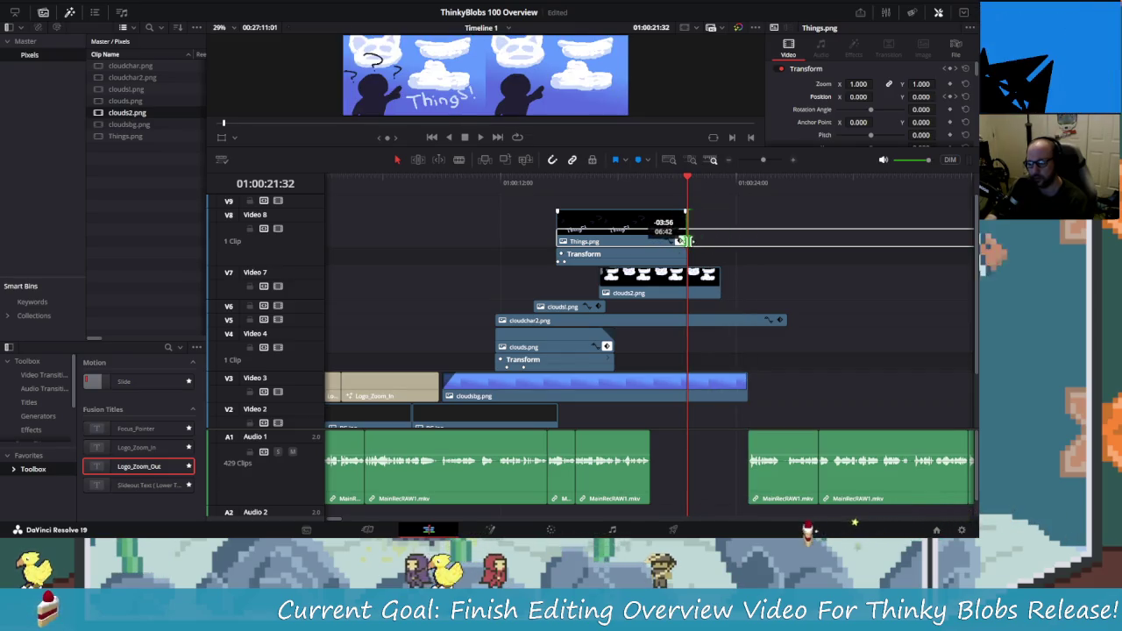
# - Trim Things.png, clouds2.png, cloudchar2.png and cloudsbg.png to end at the playhead
pyautogui.moveTo(687, 239); pyautogui.dragTo(688, 239)
pyautogui.moveTo(717, 289); pyautogui.dragTo(687, 289)
pyautogui.click(784, 320)
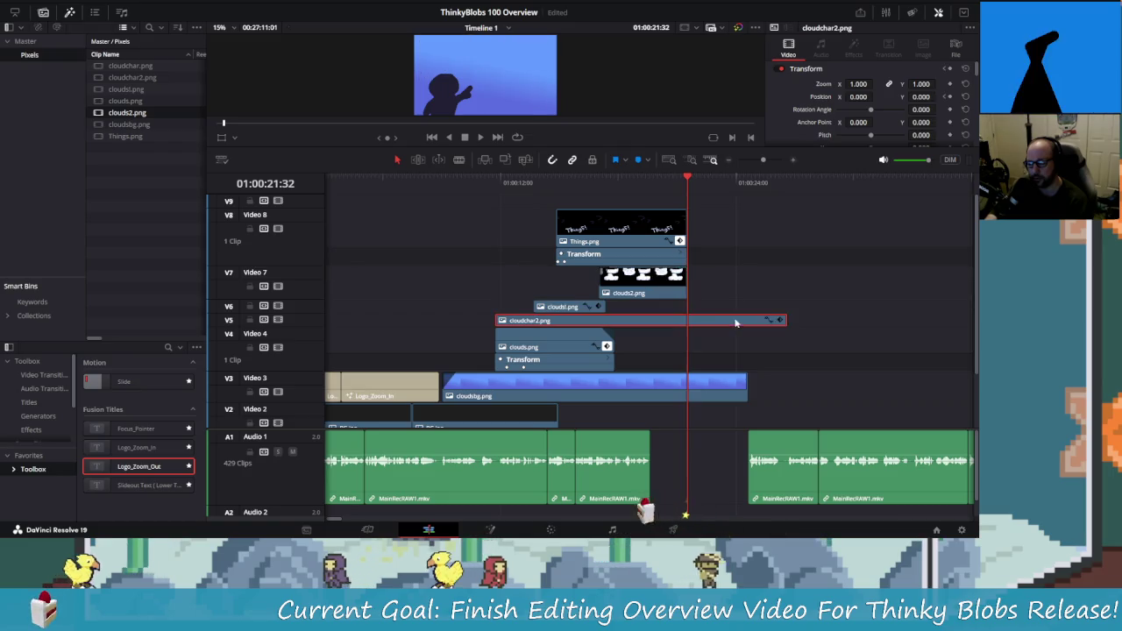
pyautogui.moveTo(786, 320); pyautogui.dragTo(687, 321)
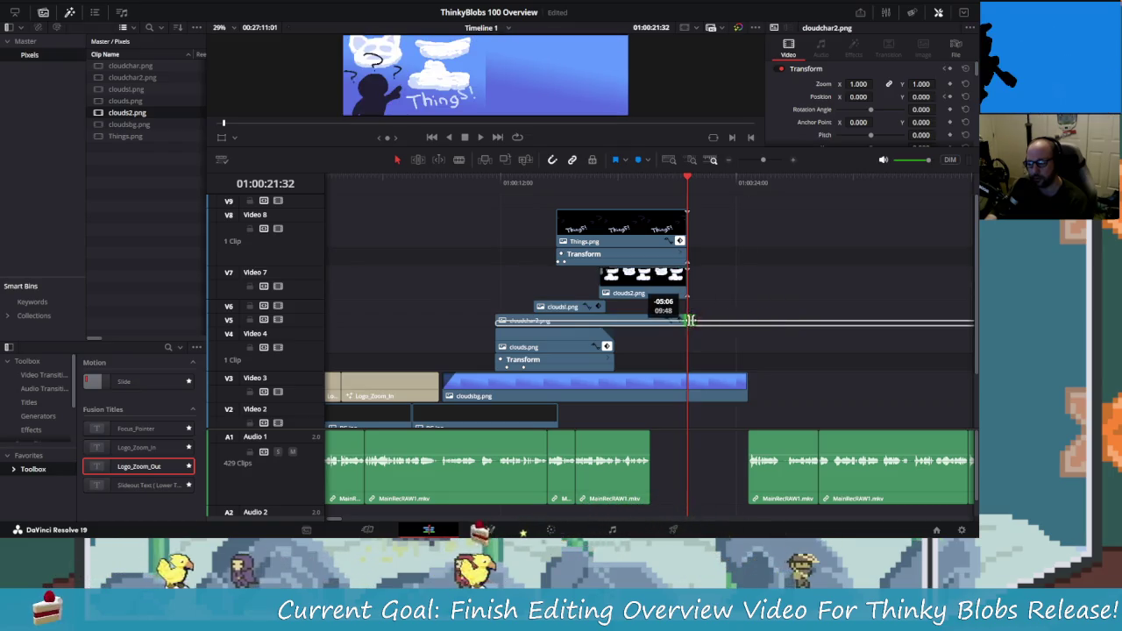
pyautogui.moveTo(745, 386); pyautogui.dragTo(687, 385)
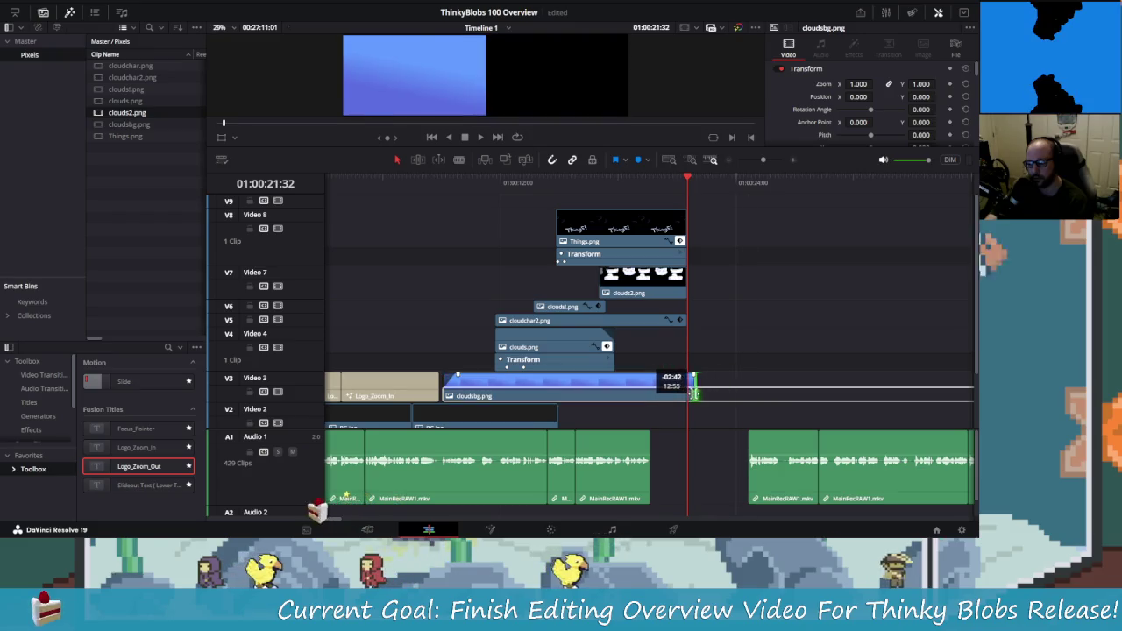
# - Move the short MainRecRAW1.mkv narration clip left to the playhead and play back to check
pyautogui.click(788, 444)
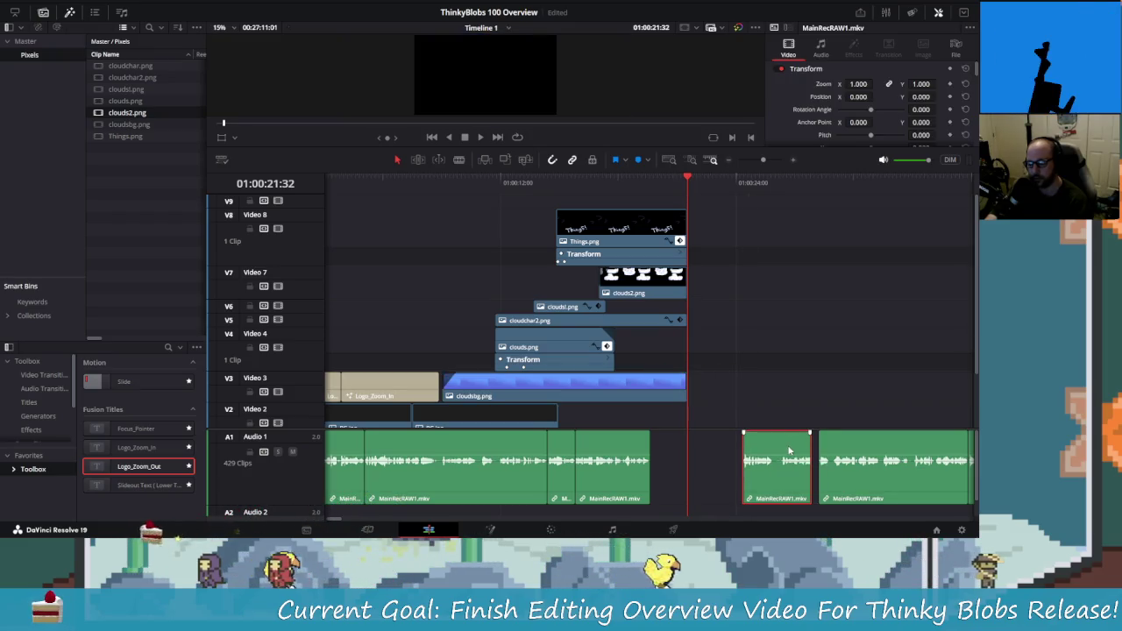
pyautogui.moveTo(796, 448); pyautogui.dragTo(736, 448)
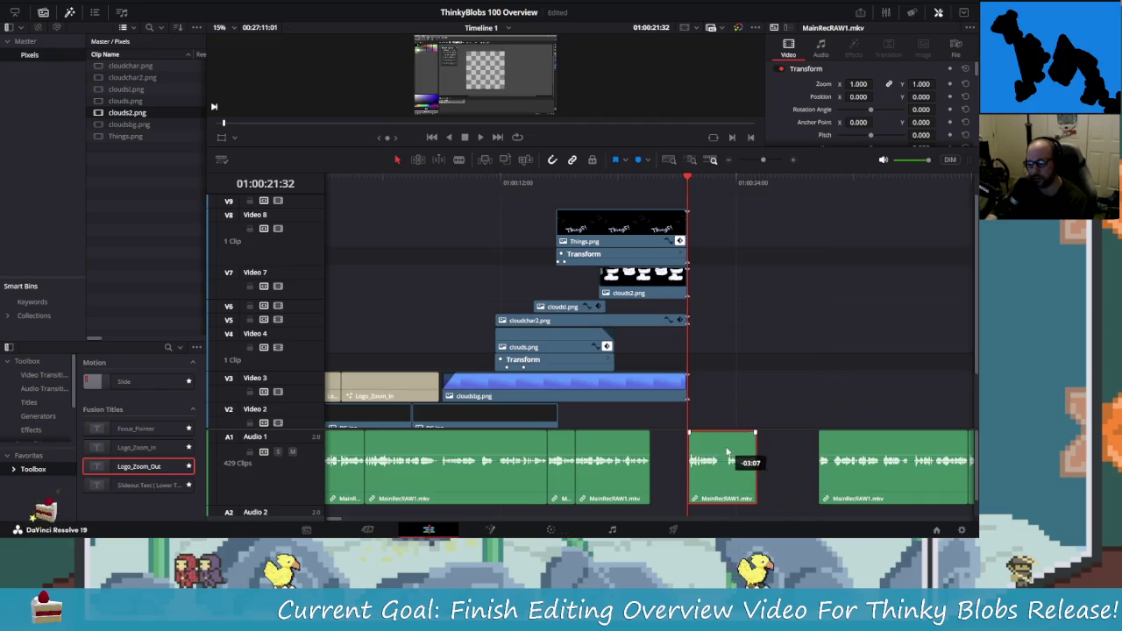
pyautogui.press('Up')
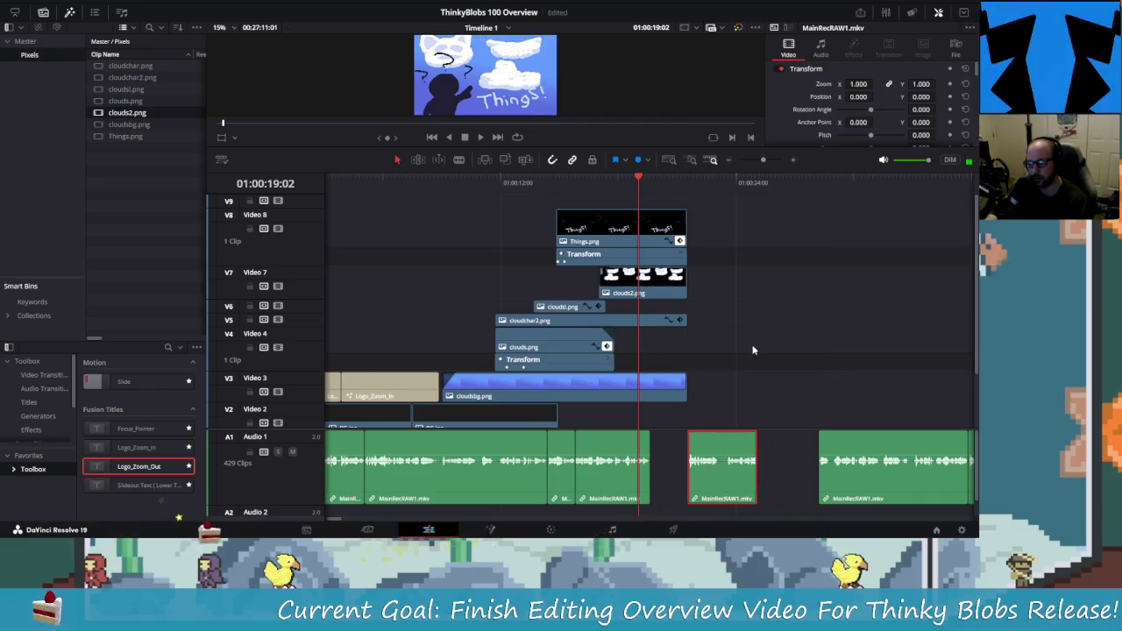
pyautogui.press('space')
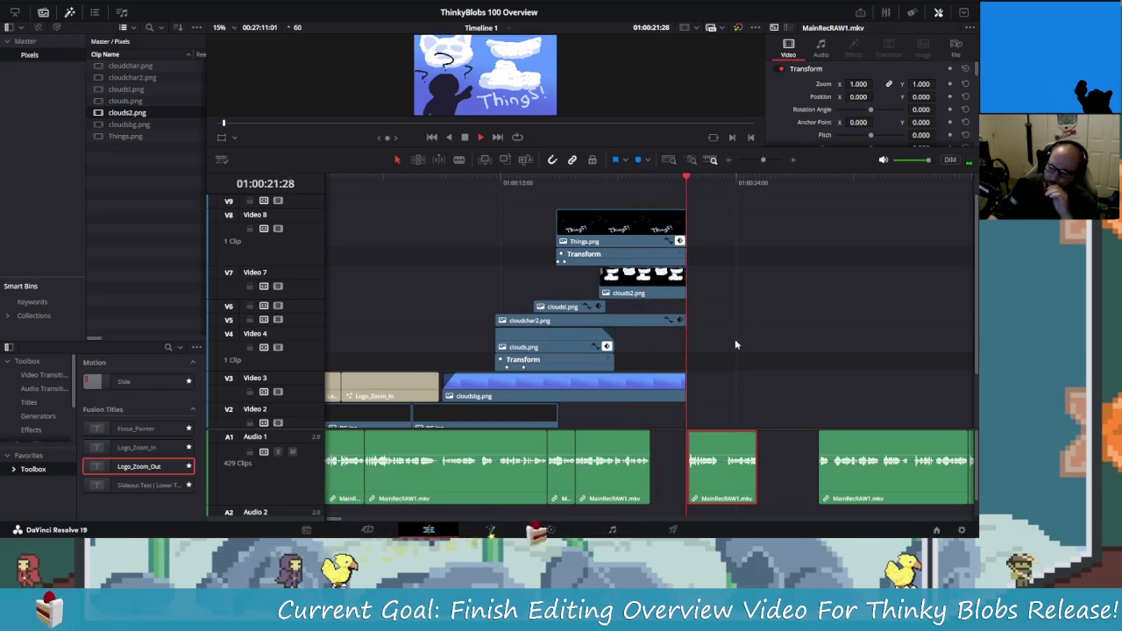
pyautogui.press('space')
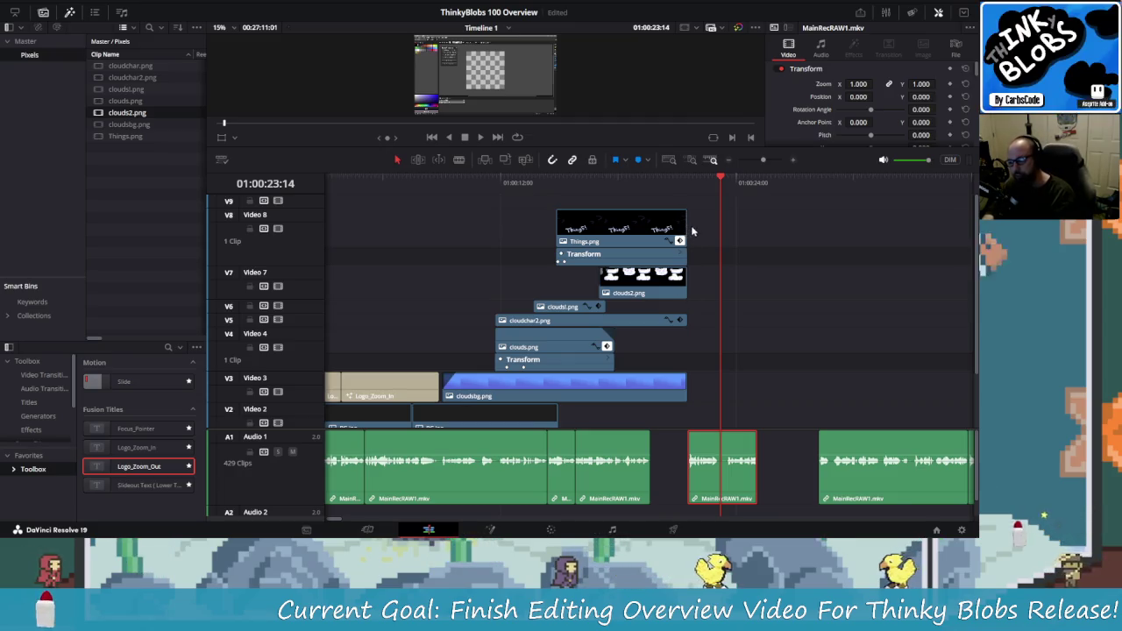
# - Lengthen the cloud image clips and Things.png so they hold longer
pyautogui.hotkey('ctrl', 'z')
pyautogui.hotkey('ctrl', 'z')
pyautogui.hotkey('ctrl', 'z')
pyautogui.hotkey('ctrl', 'z')
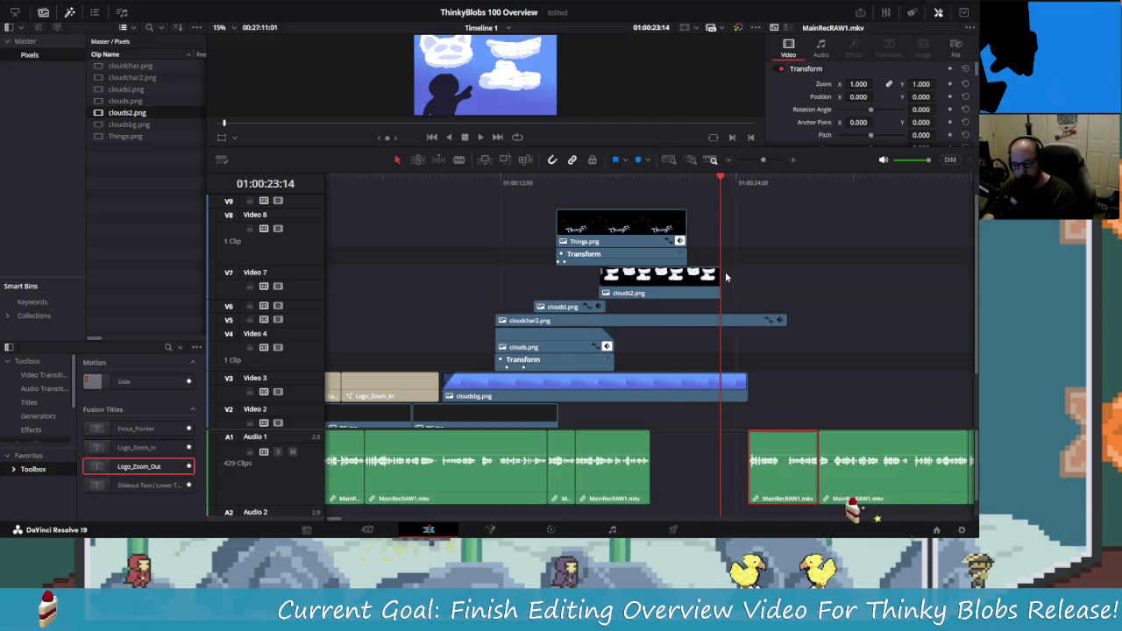
pyautogui.hotkey('ctrl', 'z')
pyautogui.moveTo(706, 178); pyautogui.dragTo(668, 184)
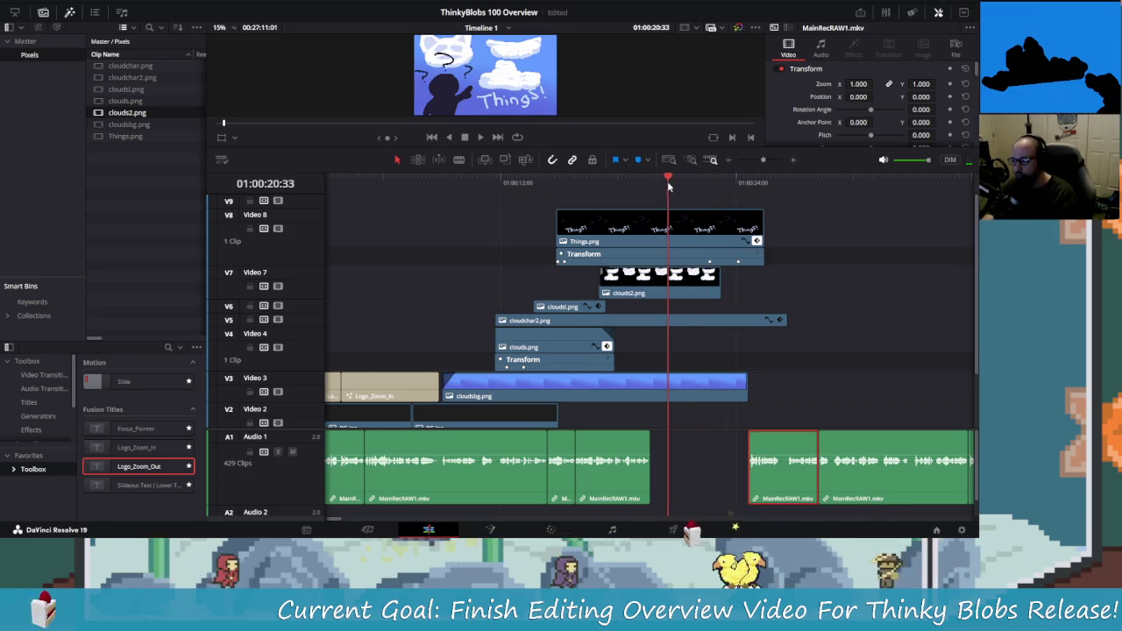
pyautogui.press('space')
# - Move the narration clip 02:46 earlier, replay, and park the zoomed playhead at 01:00:23:01
pyautogui.moveTo(783, 440); pyautogui.dragTo(715, 443)
pyautogui.press('/')
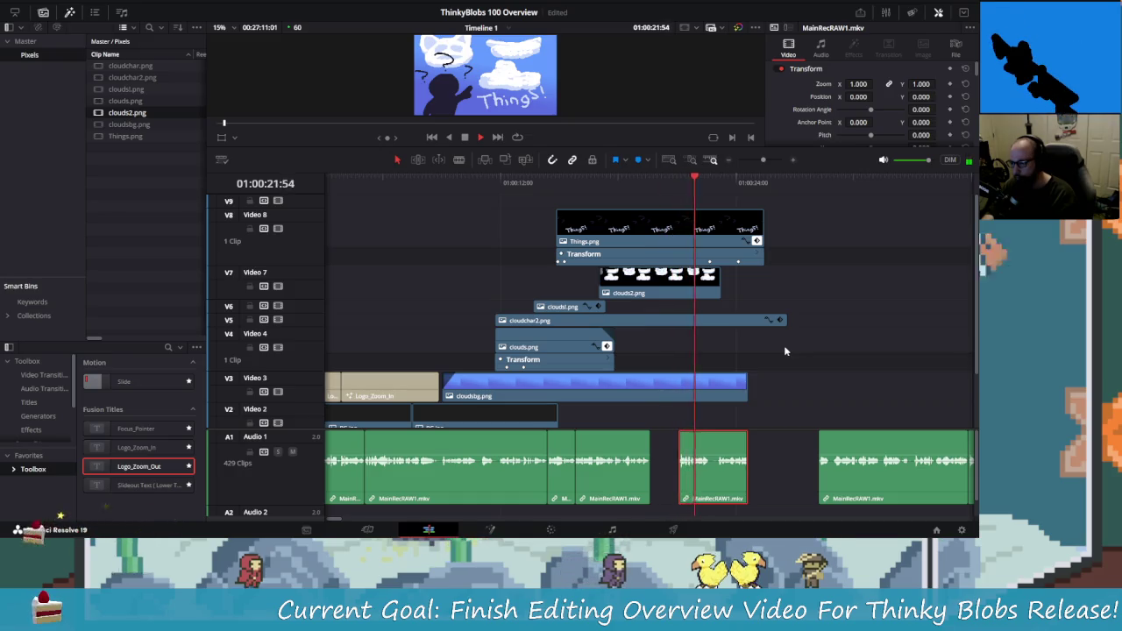
pyautogui.press('space')
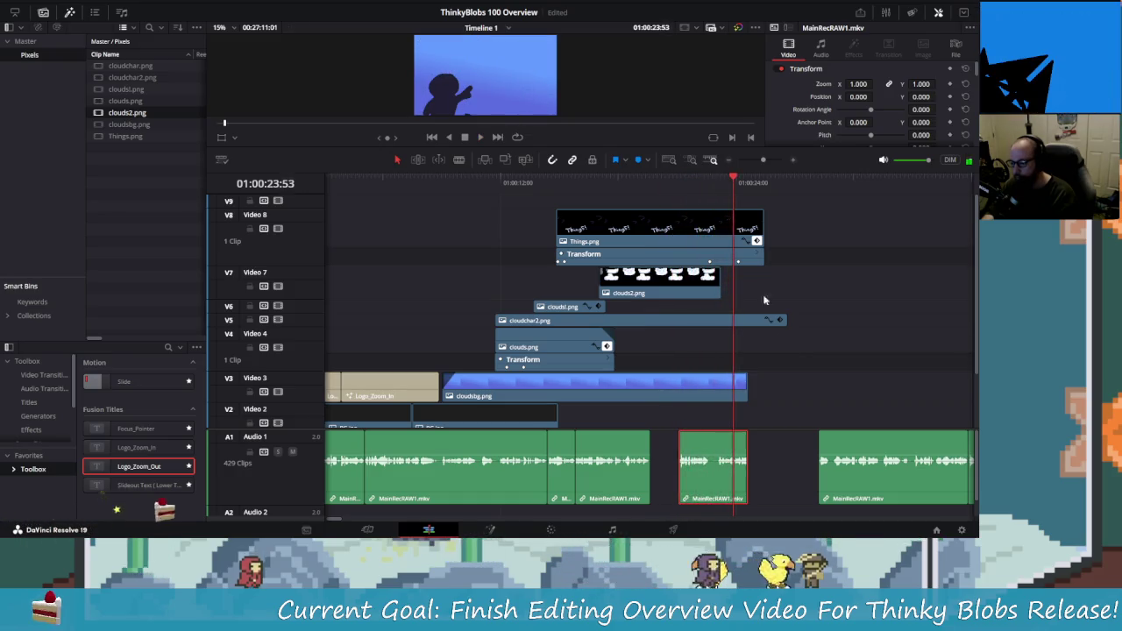
pyautogui.moveTo(735, 182); pyautogui.dragTo(710, 182)
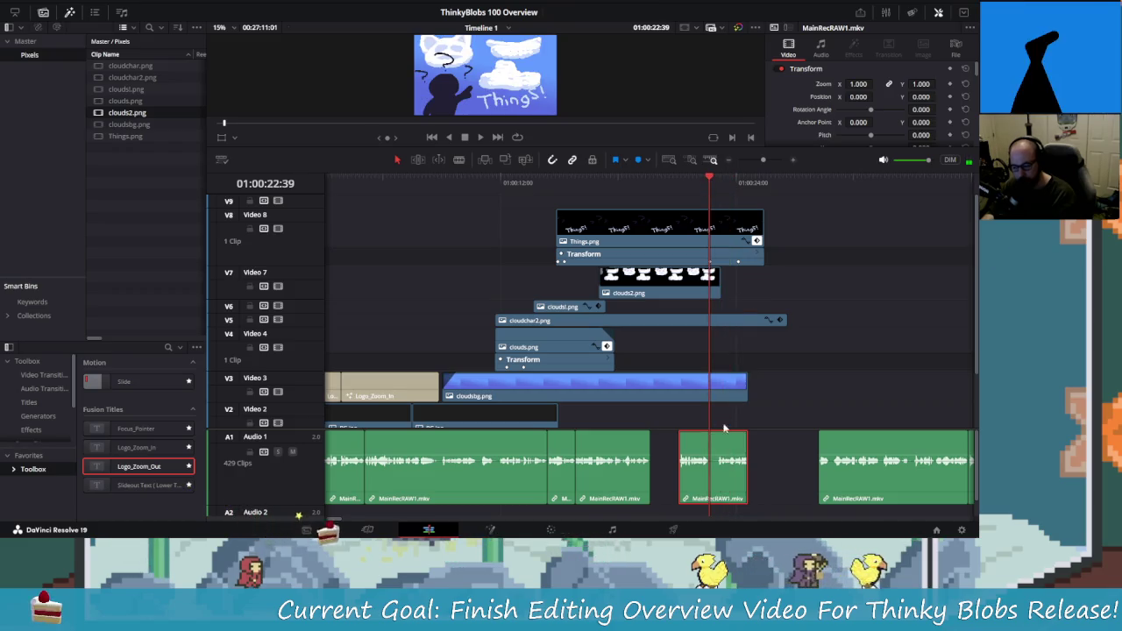
pyautogui.click(721, 183)
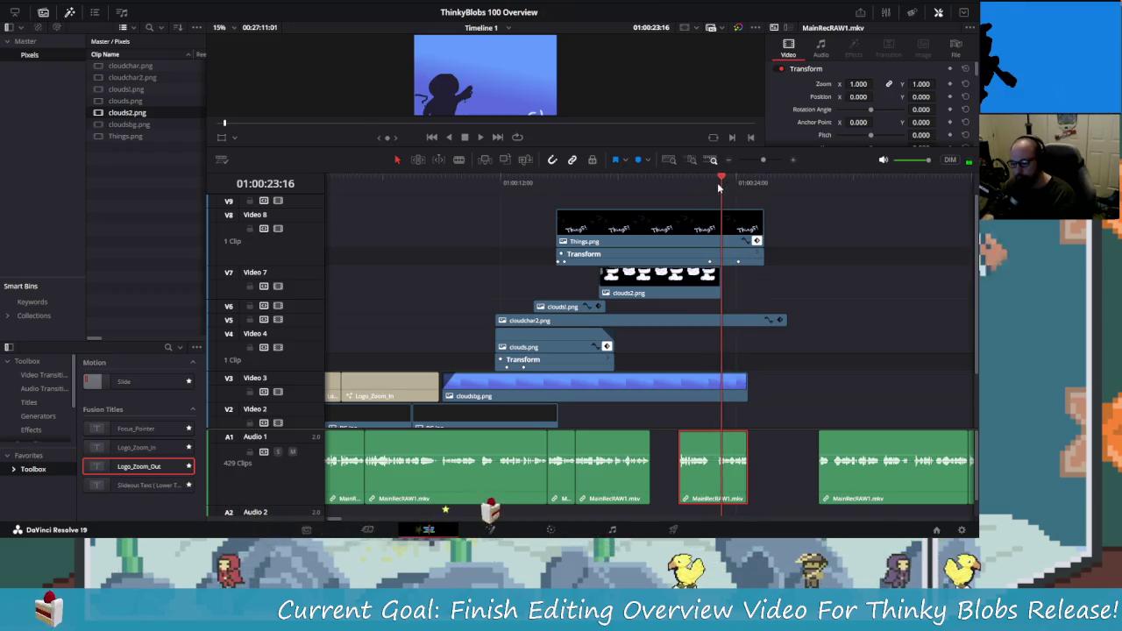
pyautogui.hotkey('ctrl', '=')
pyautogui.moveTo(671, 179); pyautogui.dragTo(630, 179)
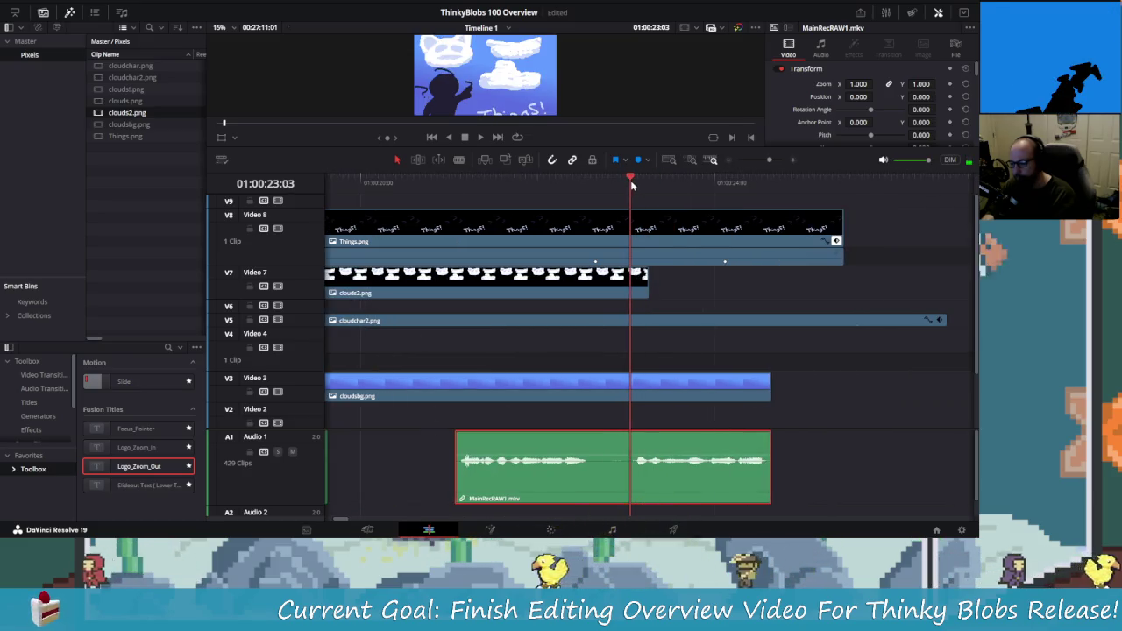
# - Cut the A1 narration clip with the Blade tool and move its second half later
pyautogui.click(459, 161)
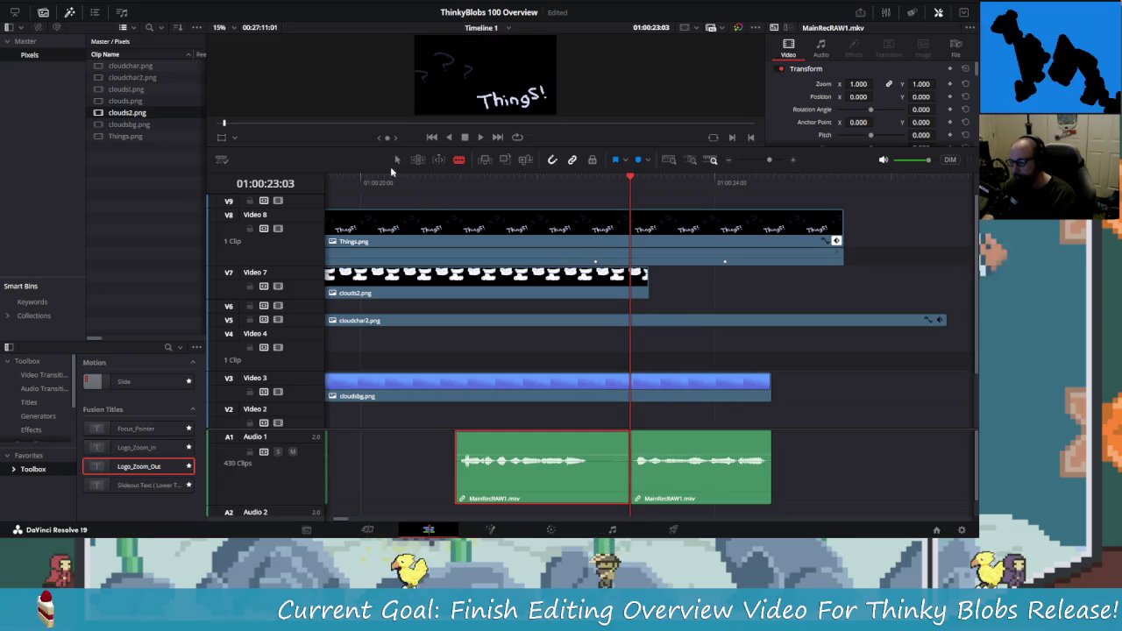
pyautogui.press('a')
pyautogui.moveTo(766, 460); pyautogui.dragTo(838, 421)
pyautogui.scroll(-2, 838, 420)
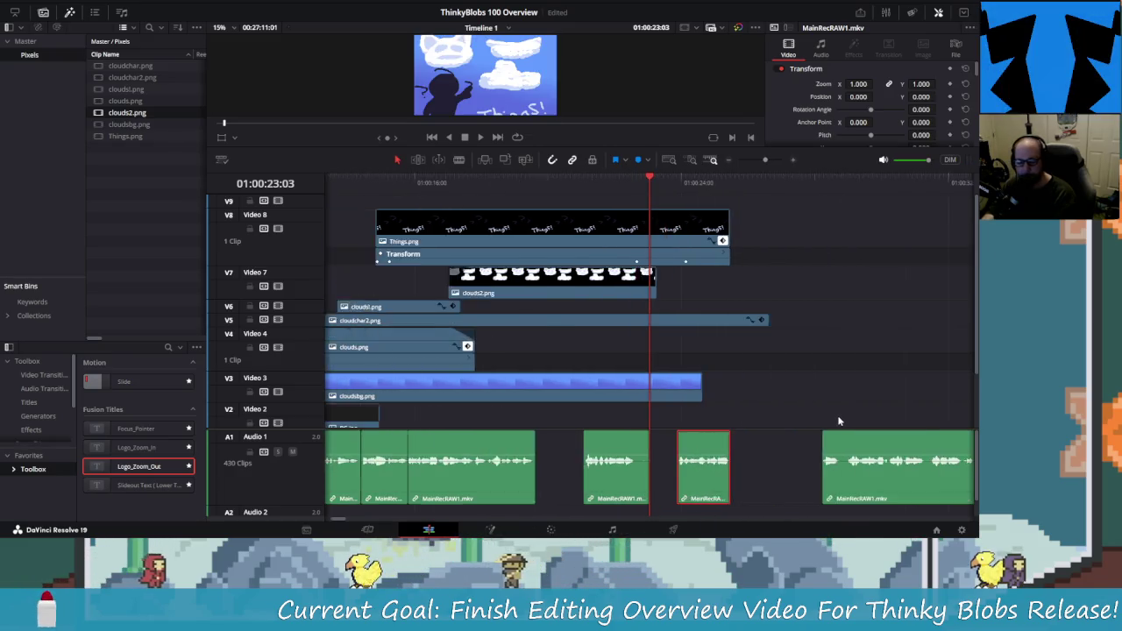
pyautogui.scroll(-2, 838, 421)
# - Move the small narration clip 02:46 later, nudge it back slightly, and shift the Things.png keyframe earlier
pyautogui.moveTo(685, 456); pyautogui.dragTo(715, 453)
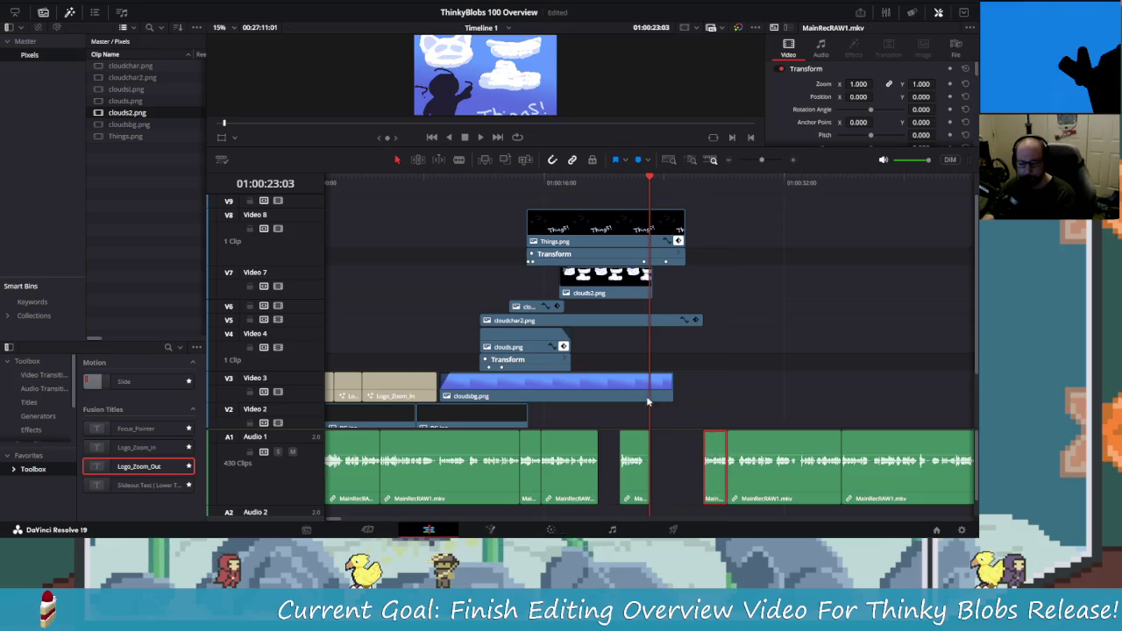
pyautogui.scroll(1, 732, 447)
pyautogui.scroll(1, 740, 451)
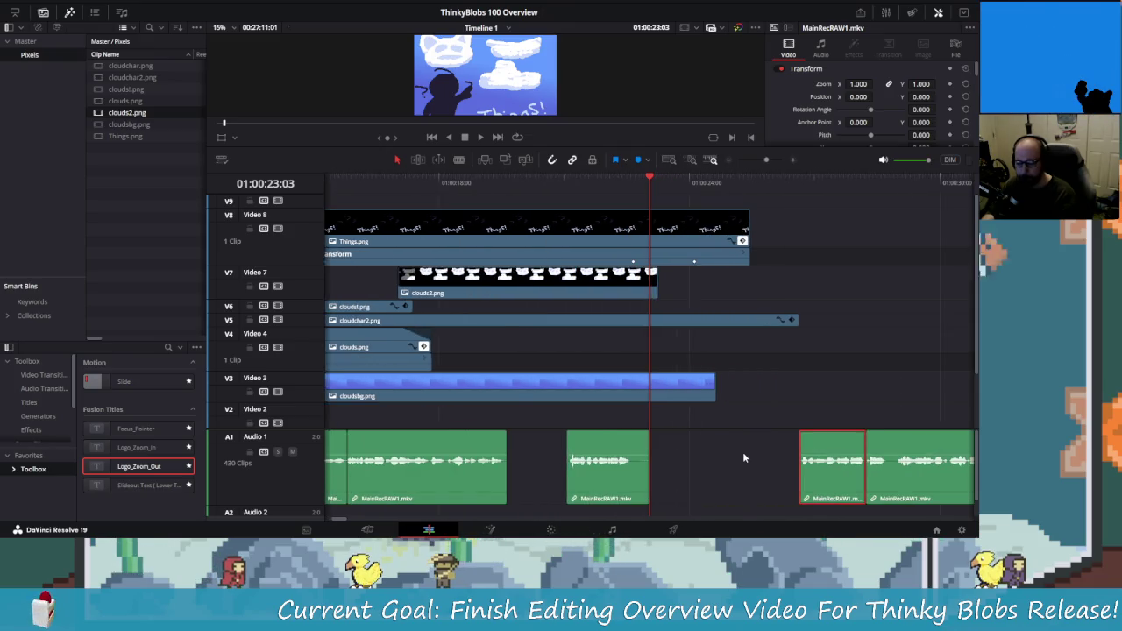
pyautogui.scroll(-2, 742, 452)
pyautogui.scroll(3, 639, 263)
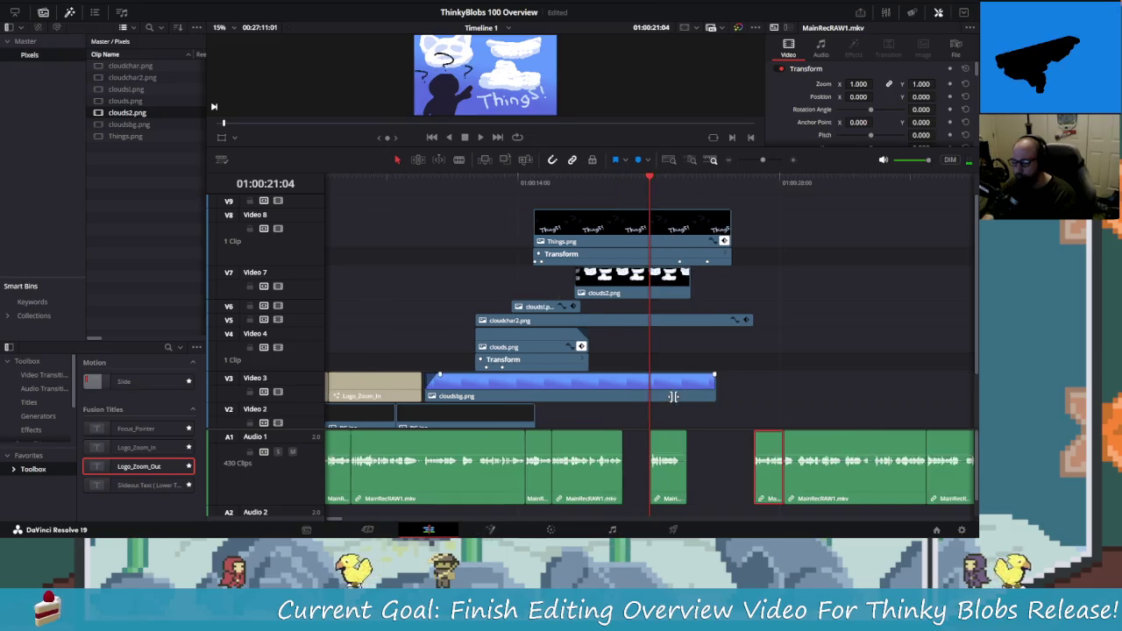
pyautogui.moveTo(701, 456); pyautogui.dragTo(662, 454)
pyautogui.moveTo(652, 178); pyautogui.dragTo(614, 178)
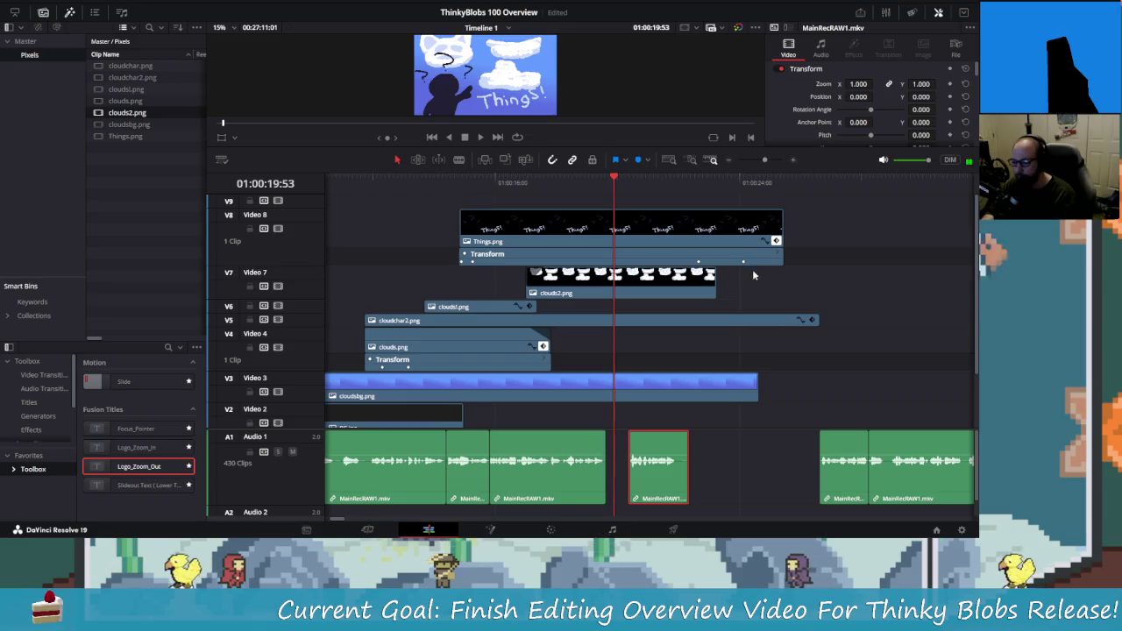
pyautogui.moveTo(749, 278); pyautogui.dragTo(668, 261)
# - Move the Things.png position keyframe earlier and replay the slide animation
pyautogui.click(508, 180)
pyautogui.press('space')
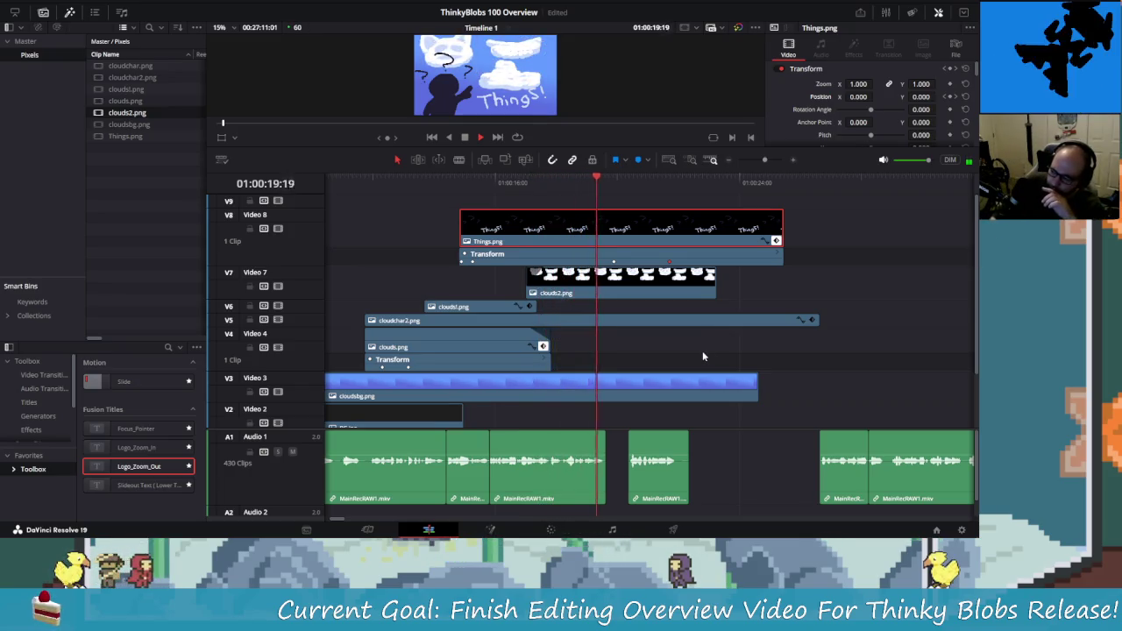
pyautogui.press('space')
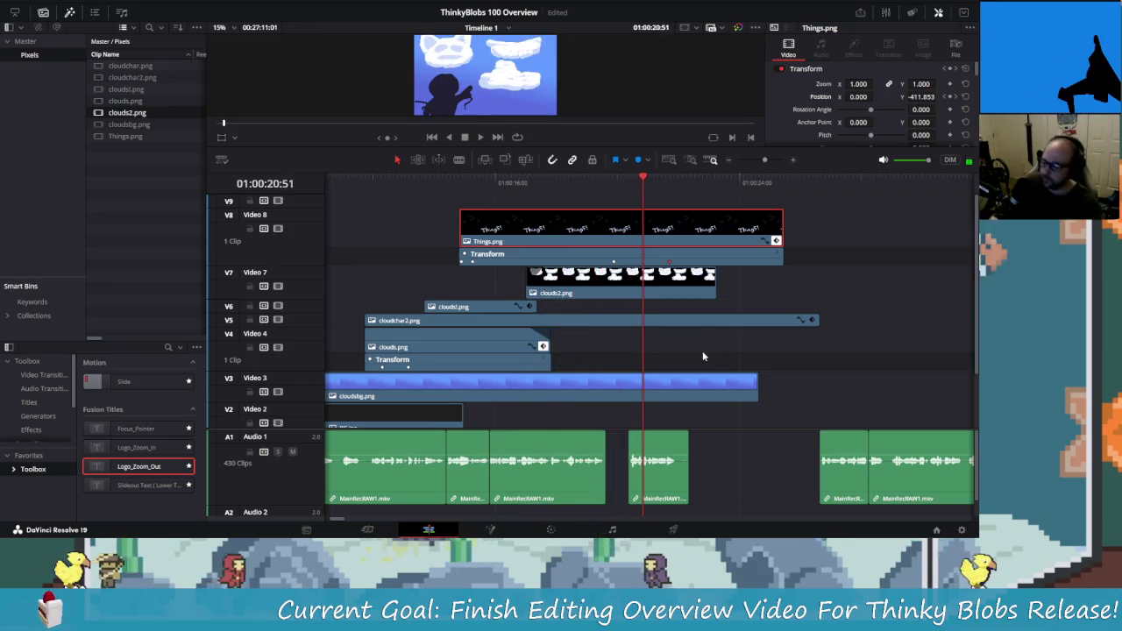
pyautogui.moveTo(669, 261); pyautogui.dragTo(627, 261)
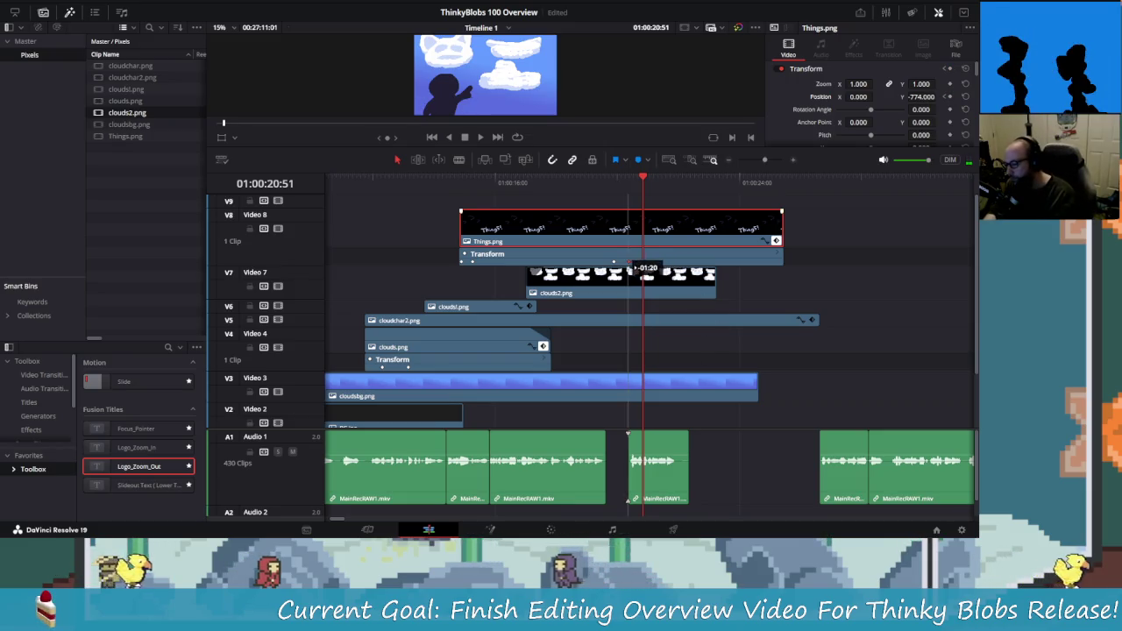
pyautogui.click(570, 181)
pyautogui.press('space')
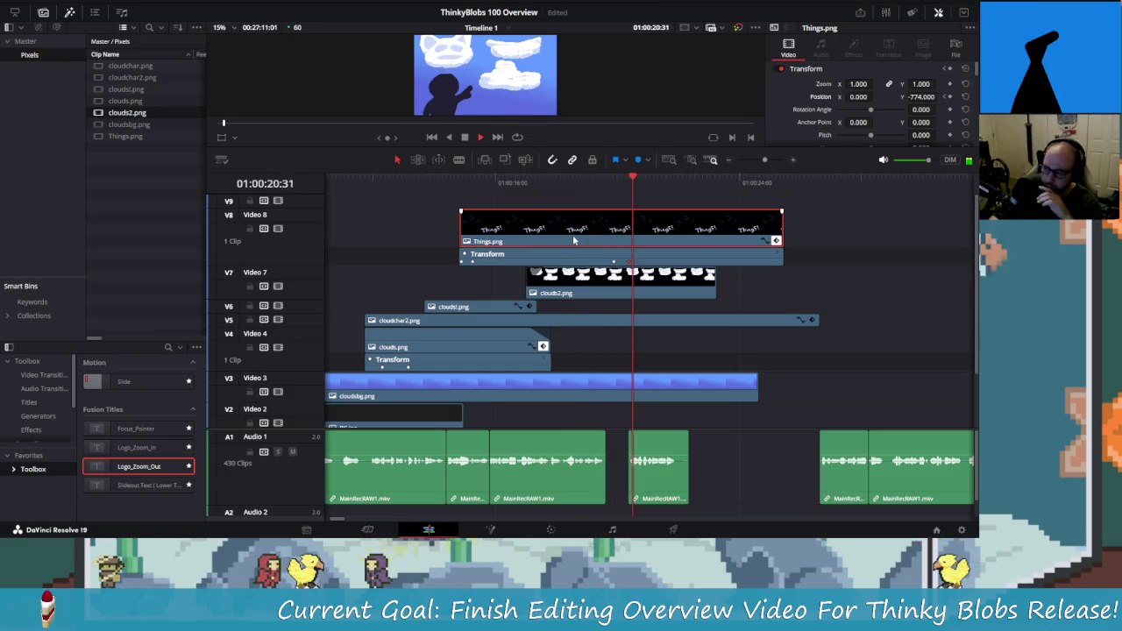
pyautogui.press('space')
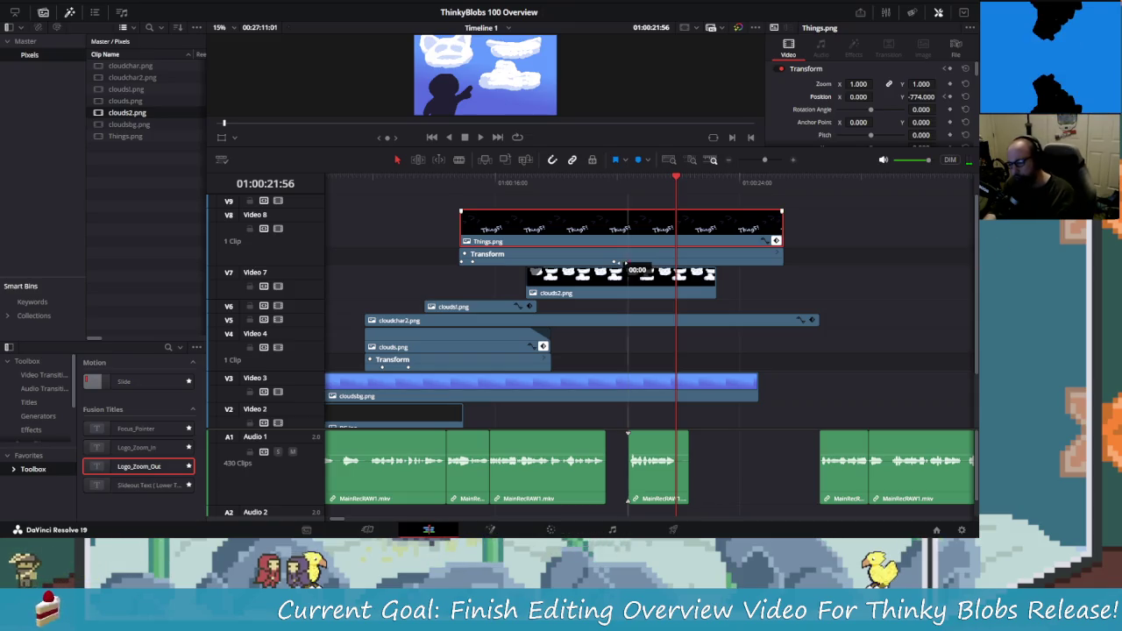
# - Replay the section and nudge the second narration clip slightly earlier
pyautogui.press('space')
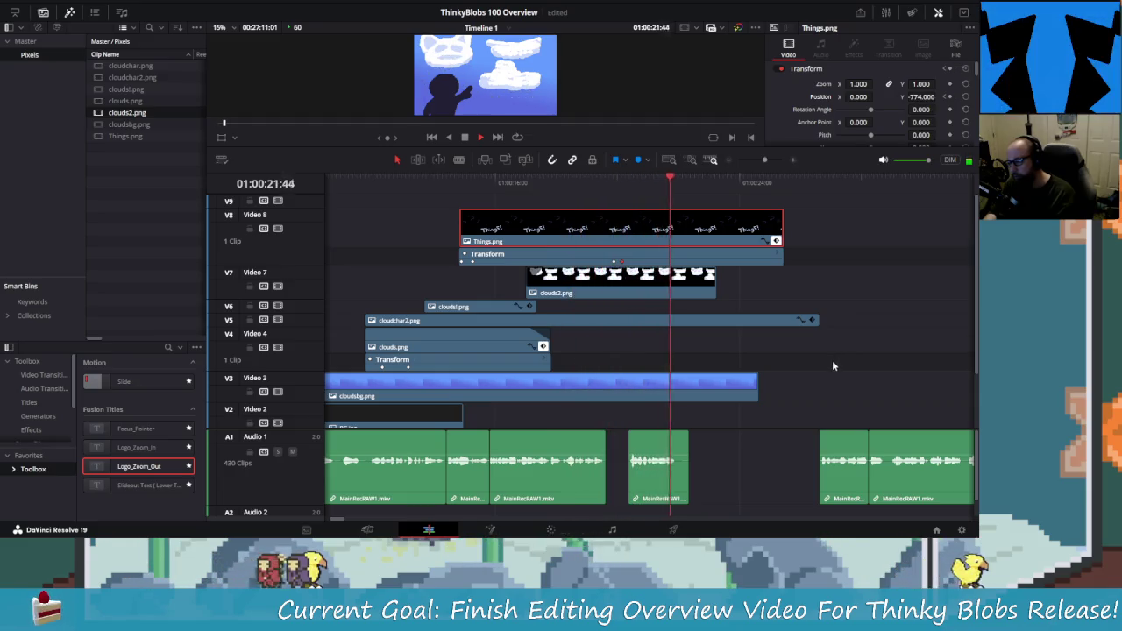
pyautogui.press('space')
pyautogui.hotkey('ctrl', '=')
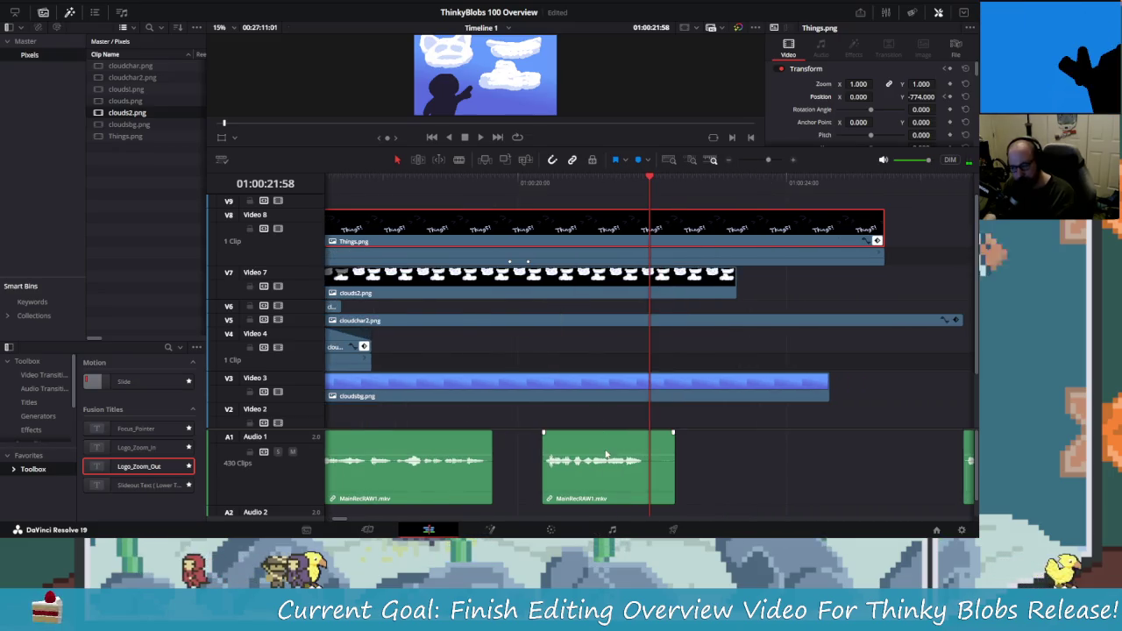
pyautogui.moveTo(581, 444); pyautogui.dragTo(566, 443)
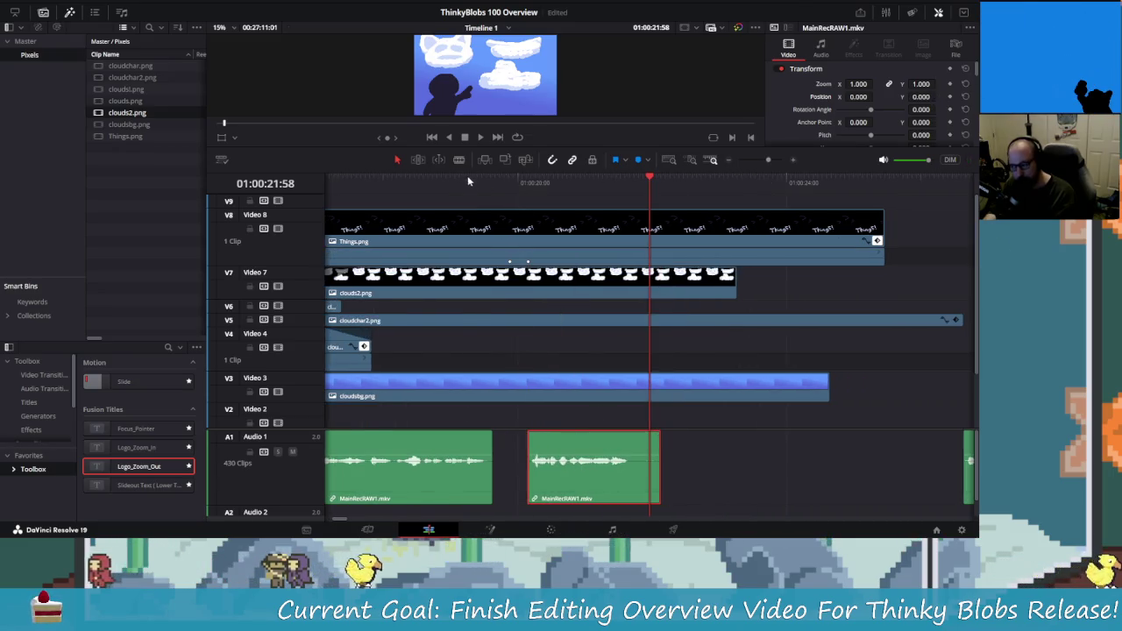
# - Review playback from 01:00:18:45 and slightly adjust the Things.png clip
pyautogui.press('space')
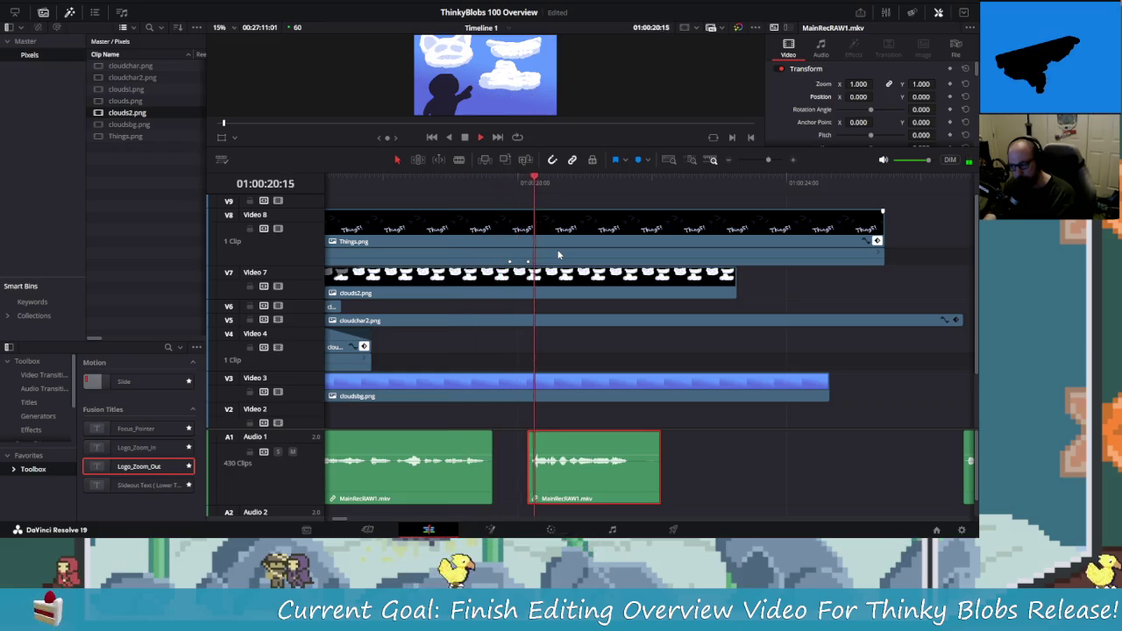
pyautogui.press('space')
pyautogui.click(527, 262)
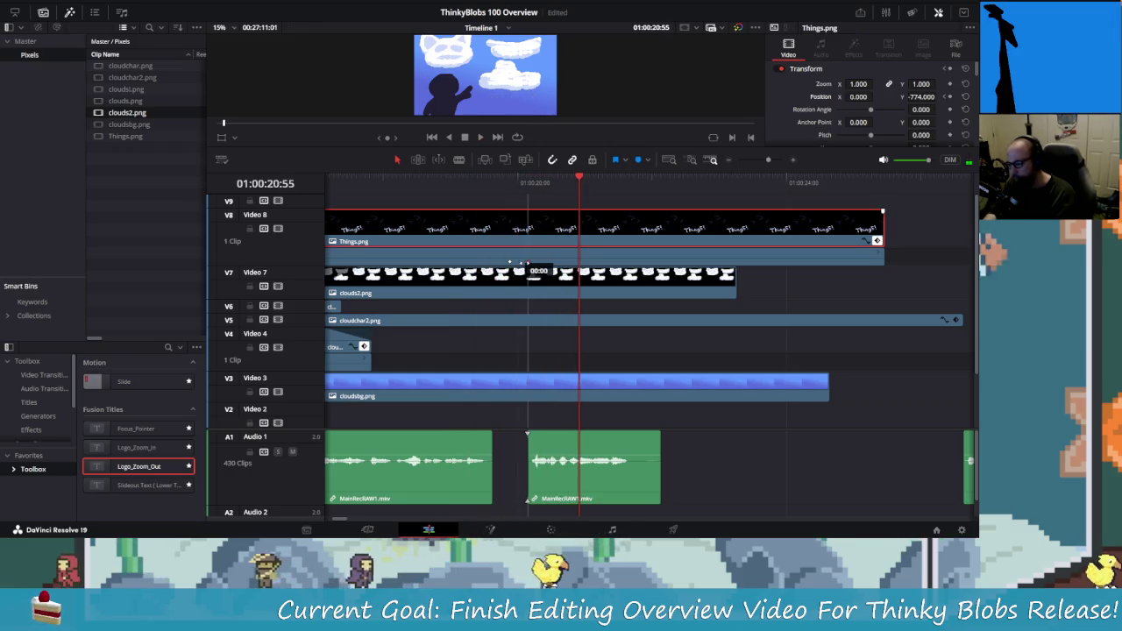
pyautogui.moveTo(441, 184); pyautogui.dragTo(433, 184)
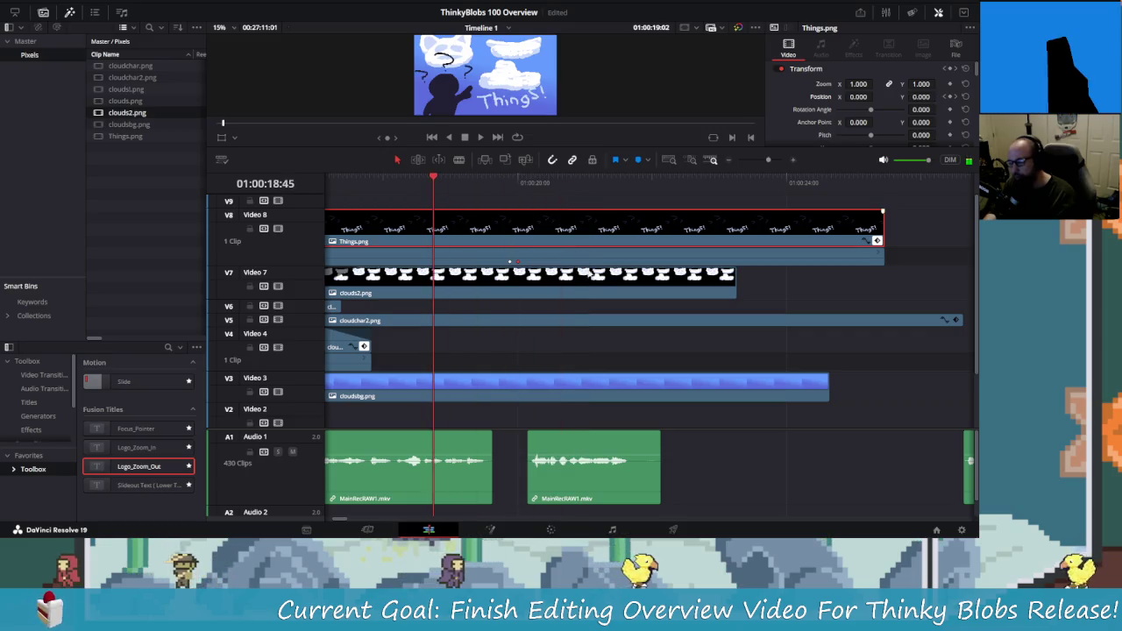
pyautogui.press('space')
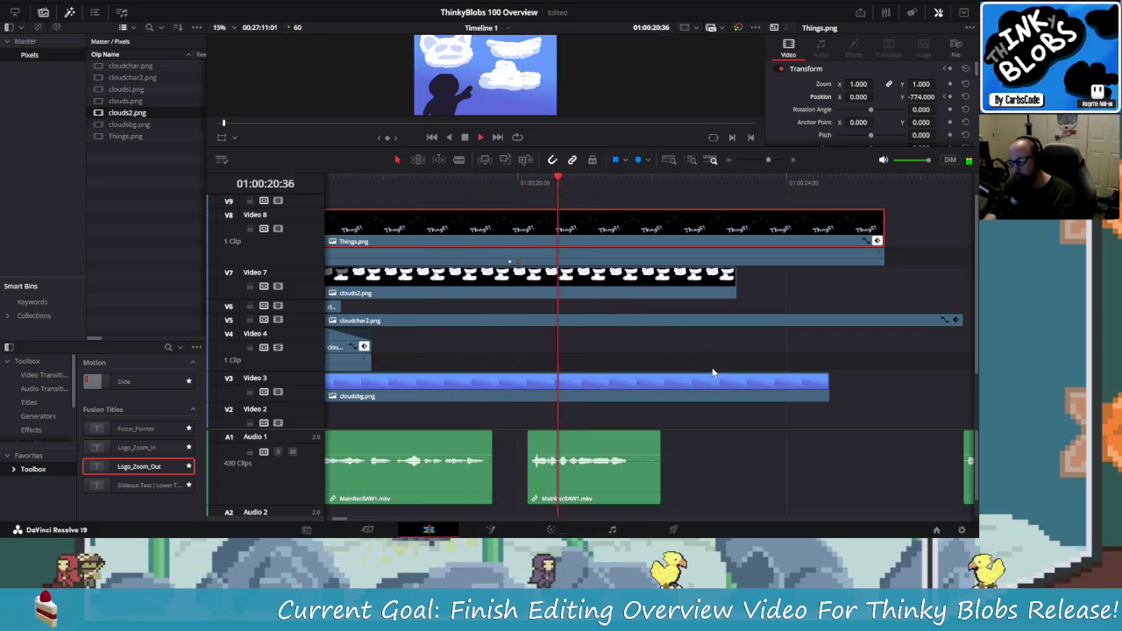
pyautogui.scroll(3, 537, 261)
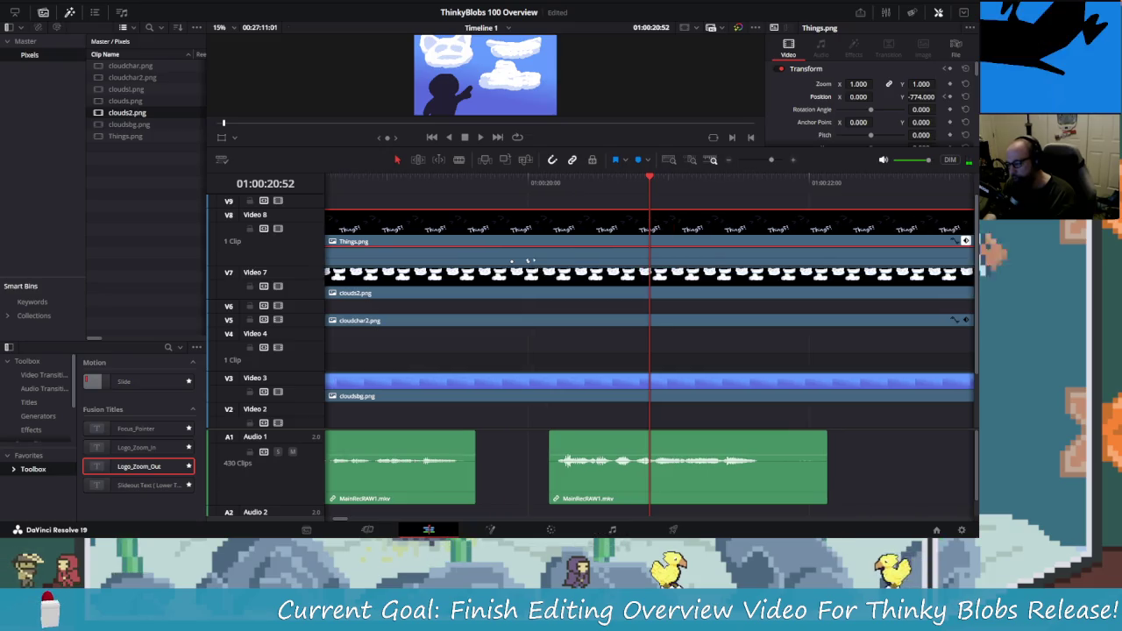
pyautogui.moveTo(528, 261); pyautogui.dragTo(521, 264)
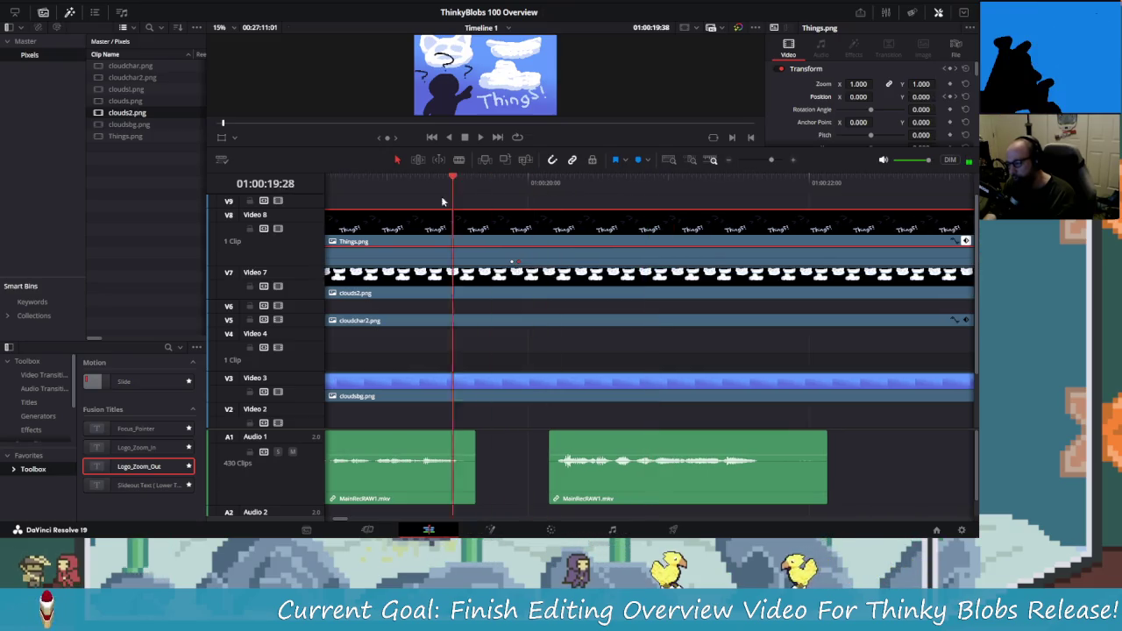
pyautogui.press('space')
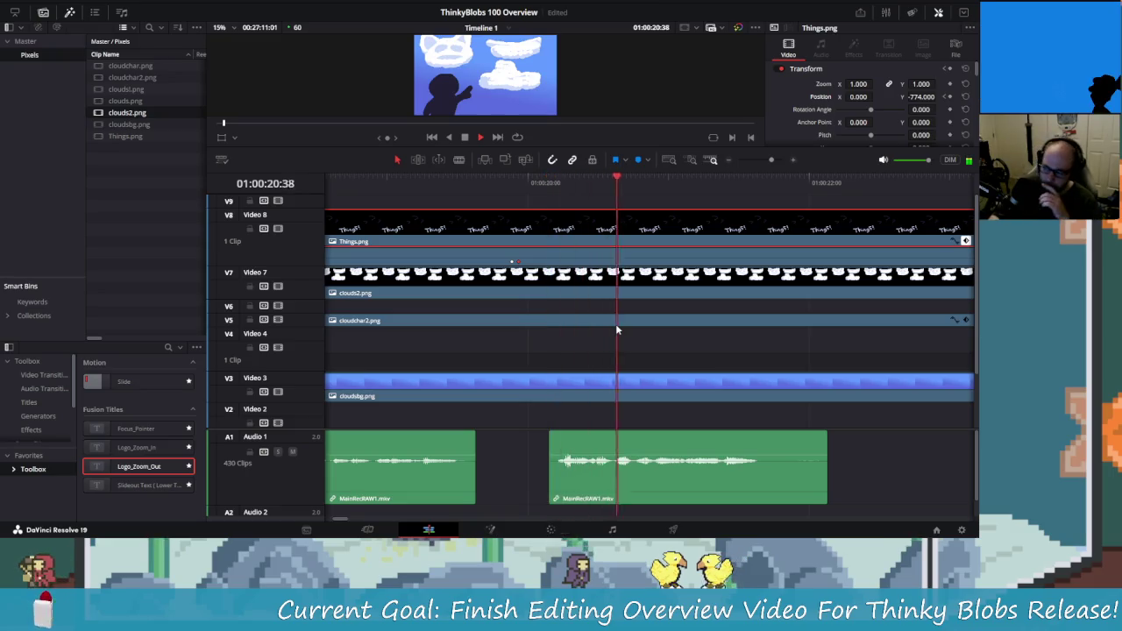
pyautogui.press('space')
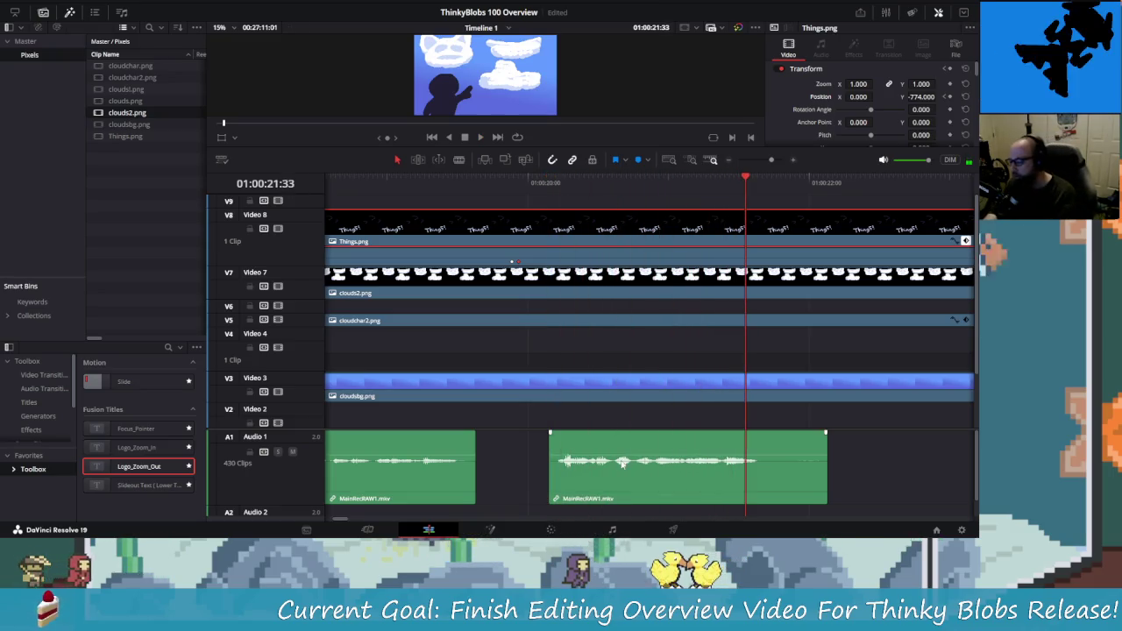
# - Drag the second MainRecRAW1.mkv audio clip about 13 frames earlier and play to check
pyautogui.click(599, 441)
pyautogui.moveTo(593, 442); pyautogui.dragTo(568, 443)
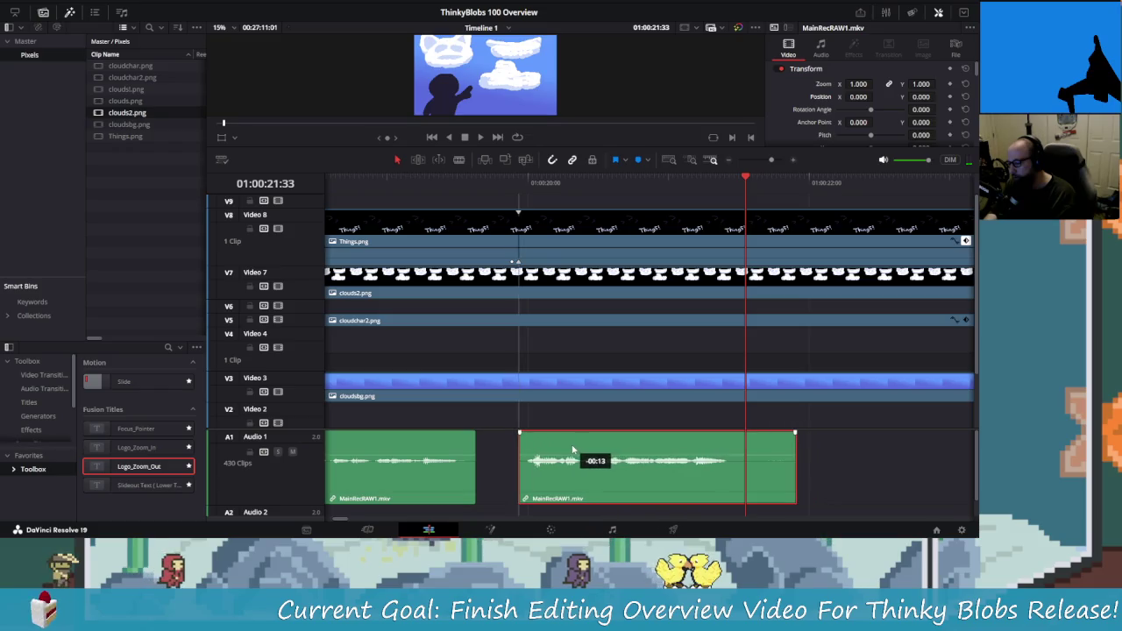
pyautogui.press('space')
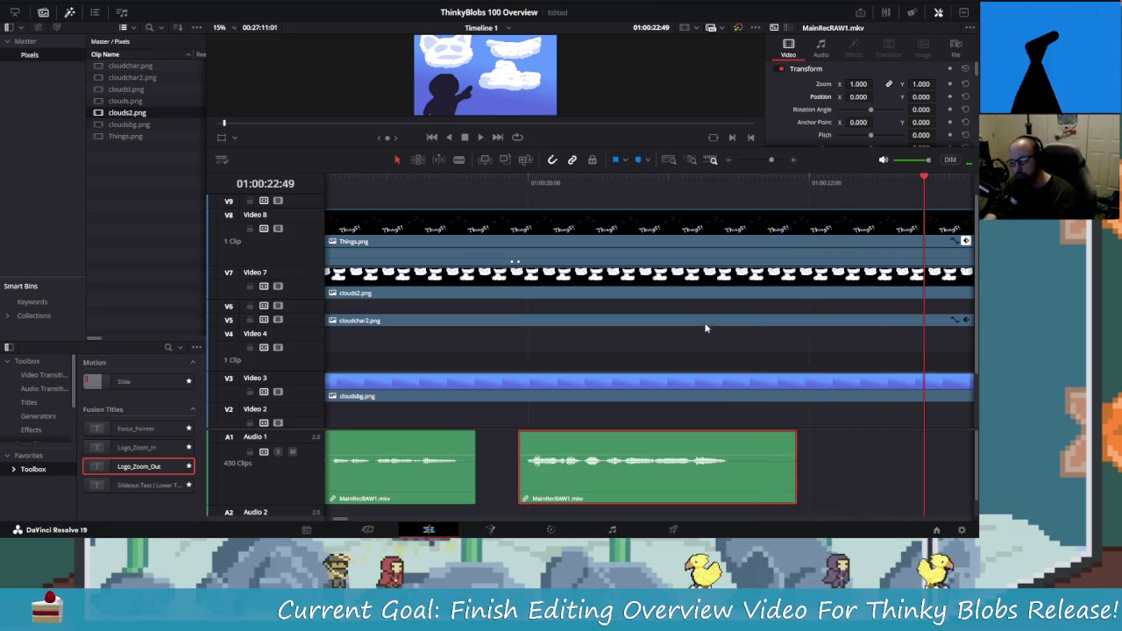
# - Move the short Audio 1 clip earlier
pyautogui.keyDown('ctrl'); pyautogui.scroll(-2, 703, 350); pyautogui.keyUp('ctrl')
pyautogui.keyDown('ctrl'); pyautogui.scroll(-1, 692, 324); pyautogui.keyUp('ctrl')
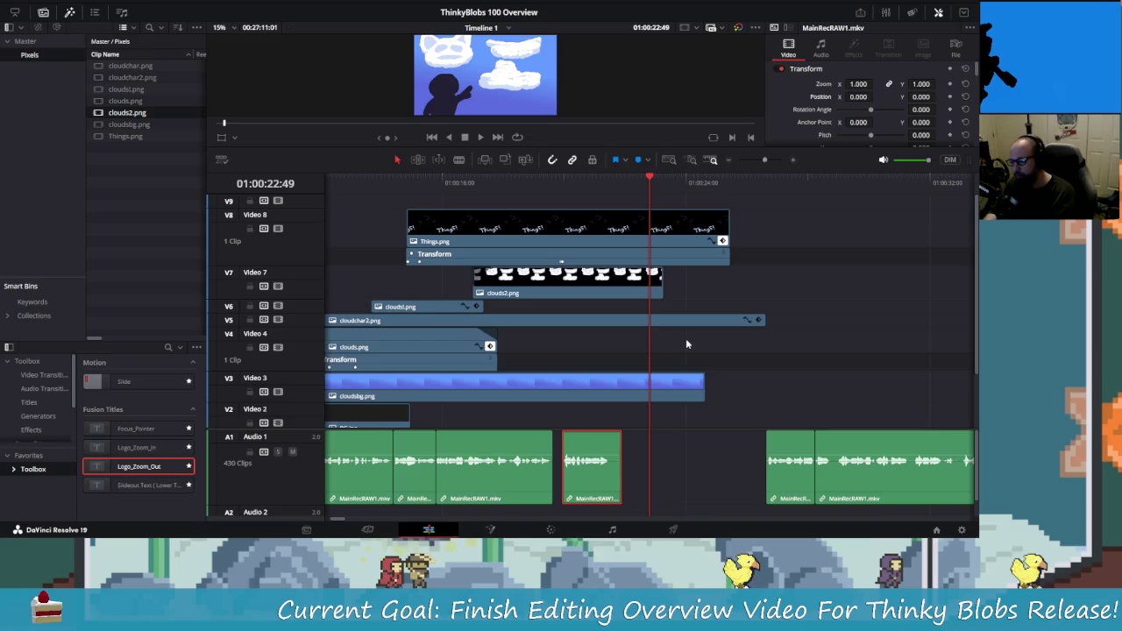
pyautogui.moveTo(787, 453); pyautogui.dragTo(671, 458)
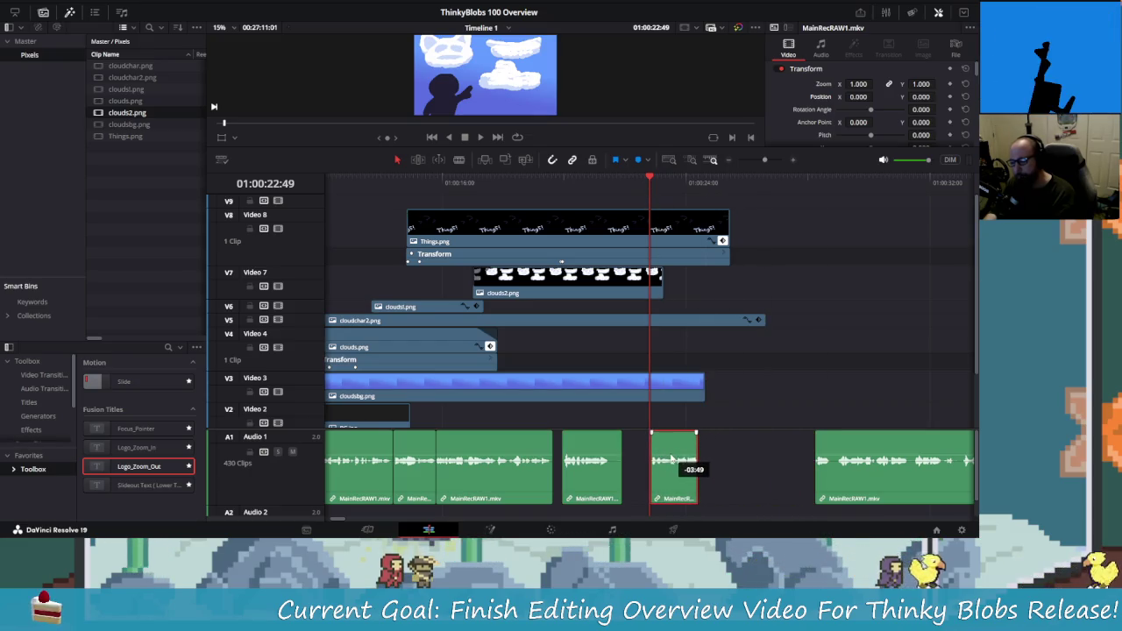
# - Trim Things.png, clouds2, cloudchar2 and cloudsbg to end together at 01:00:22:49
pyautogui.moveTo(728, 226); pyautogui.dragTo(648, 230)
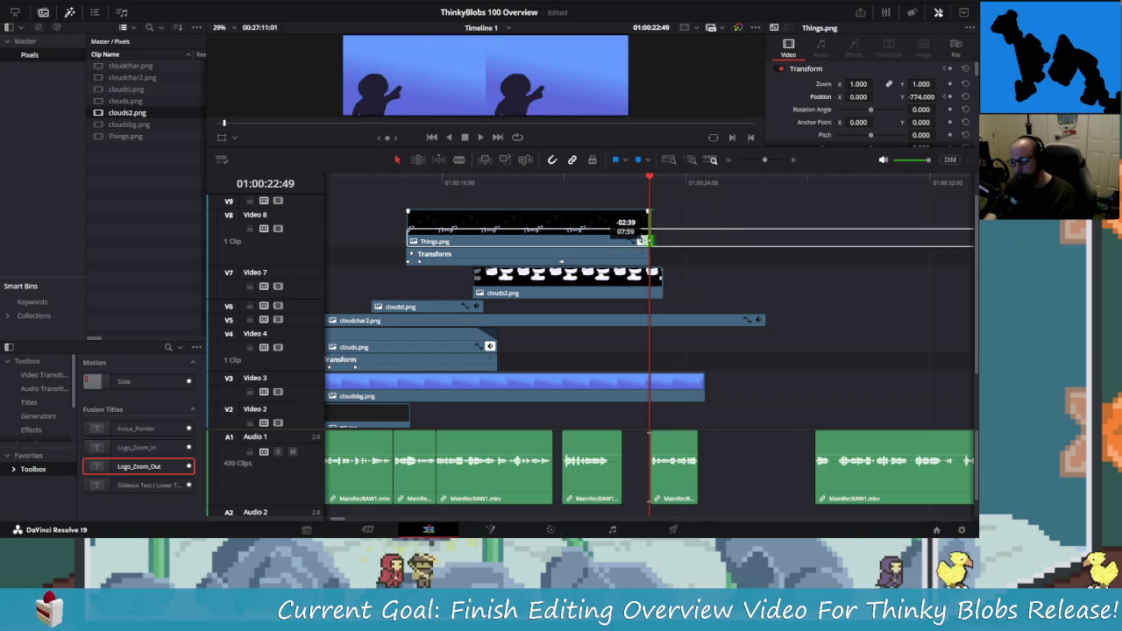
pyautogui.moveTo(661, 281); pyautogui.dragTo(649, 280)
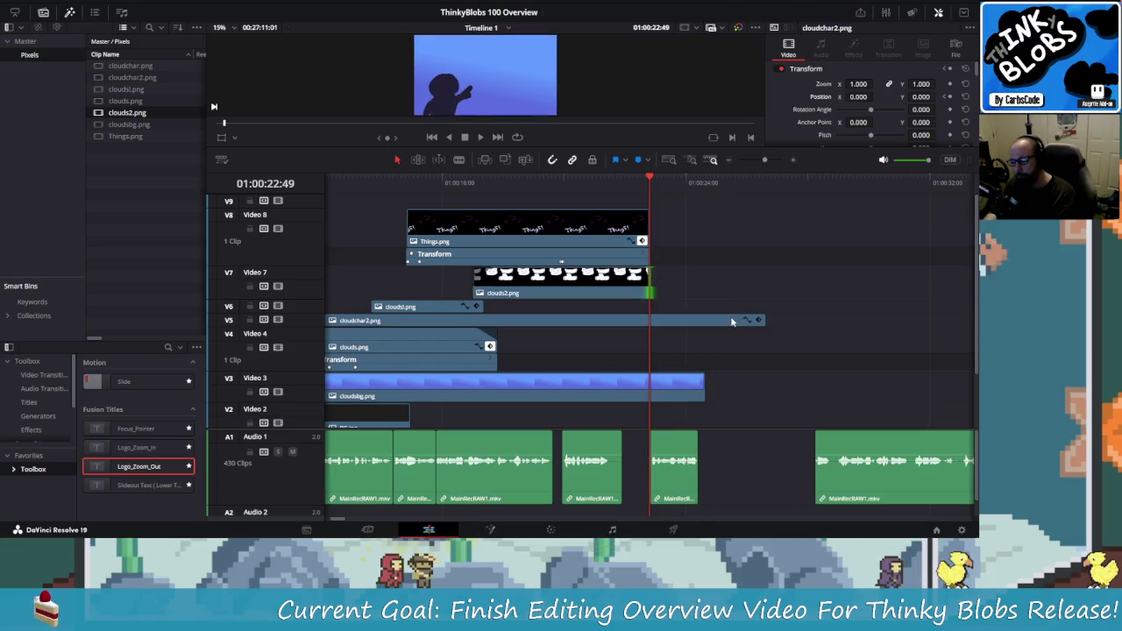
pyautogui.moveTo(763, 320); pyautogui.dragTo(650, 318)
pyautogui.click(705, 386)
pyautogui.moveTo(705, 385); pyautogui.dragTo(649, 396)
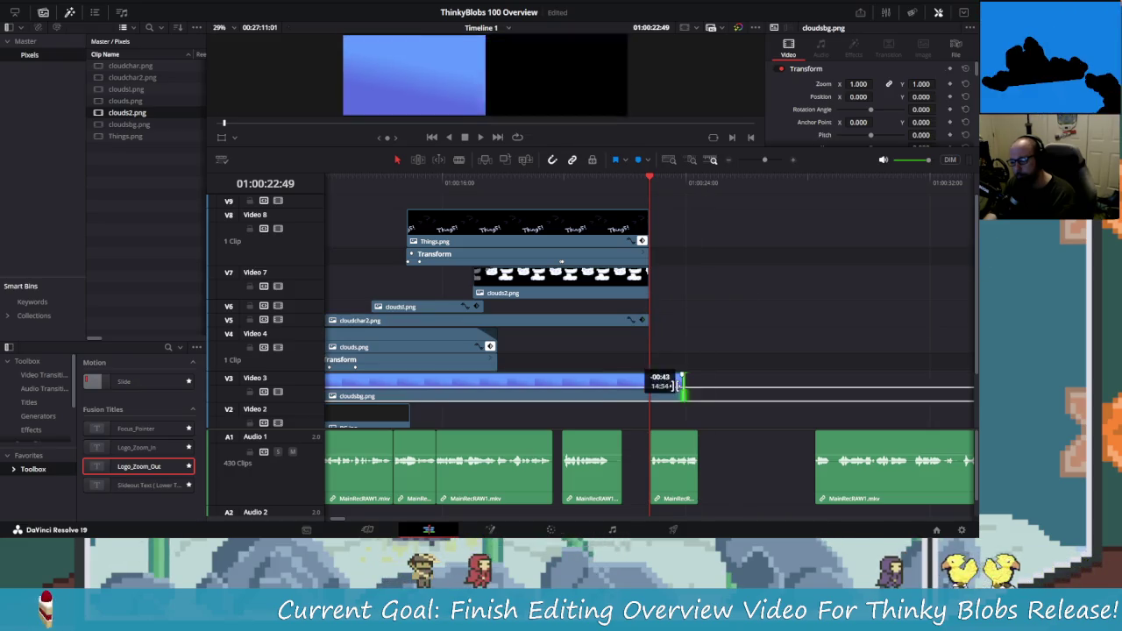
pyautogui.scroll(-5, 694, 316)
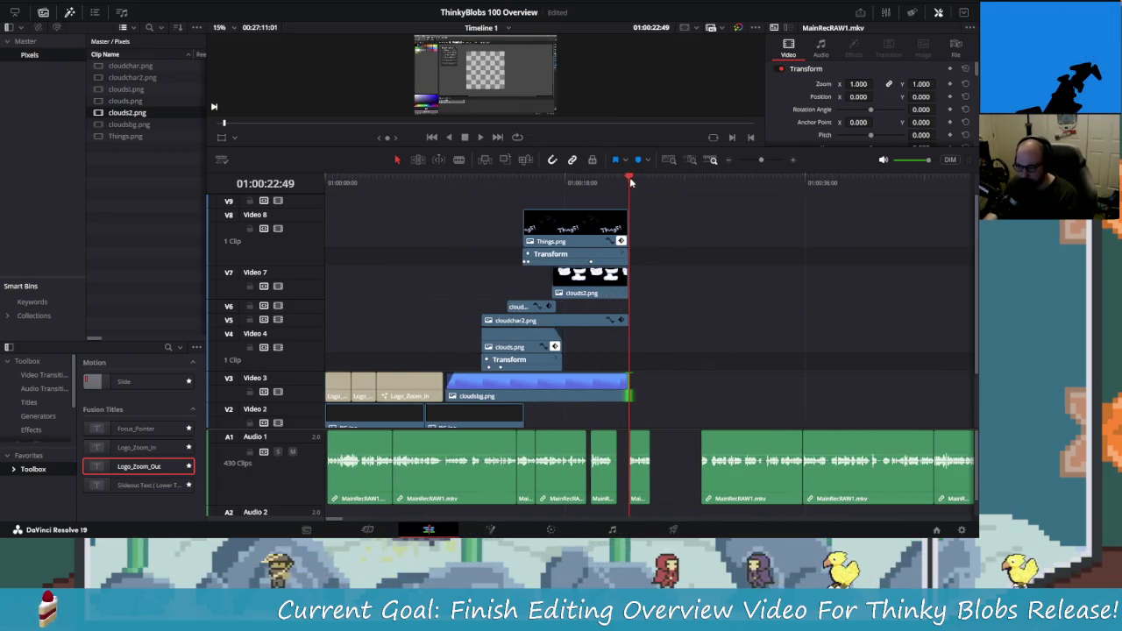
pyautogui.moveTo(629, 177); pyautogui.dragTo(424, 179)
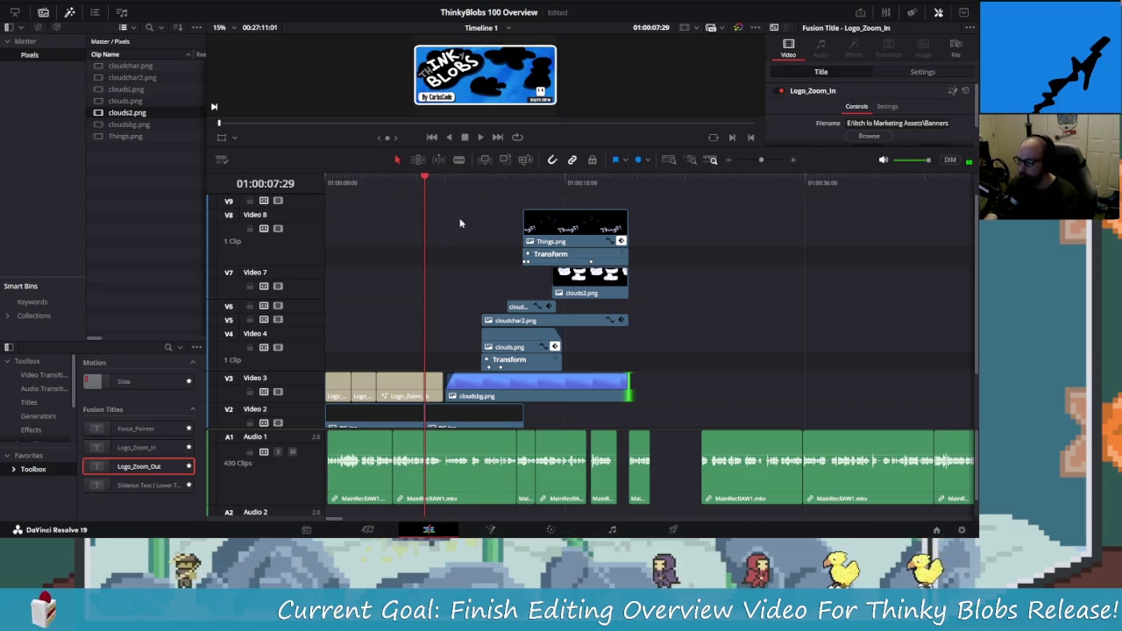
pyautogui.press('space')
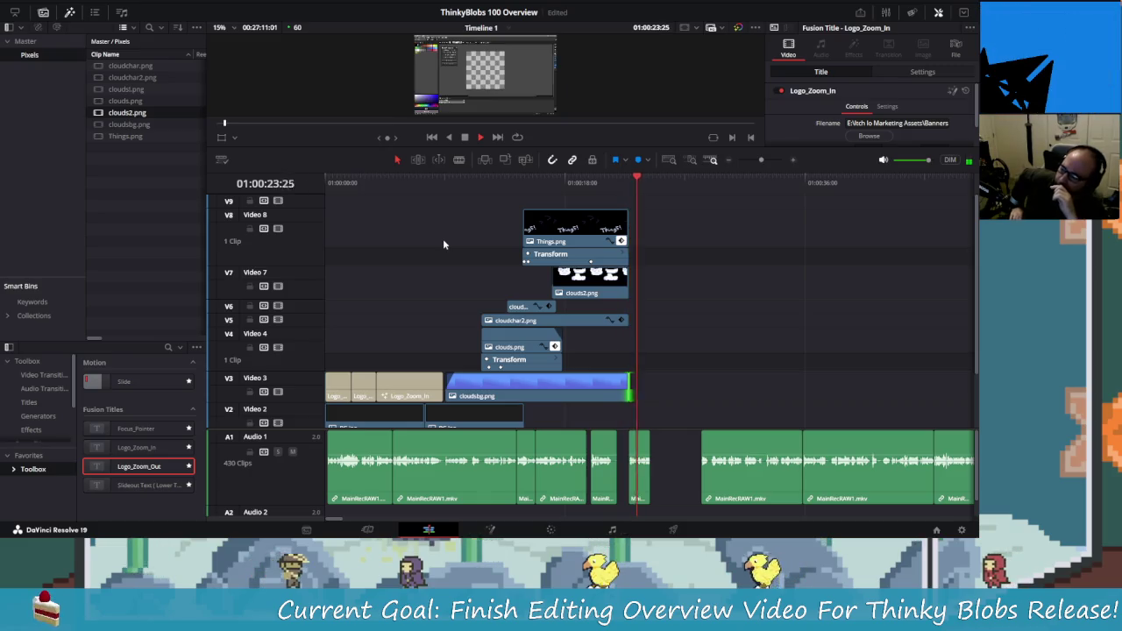
pyautogui.press('space')
pyautogui.click(681, 445)
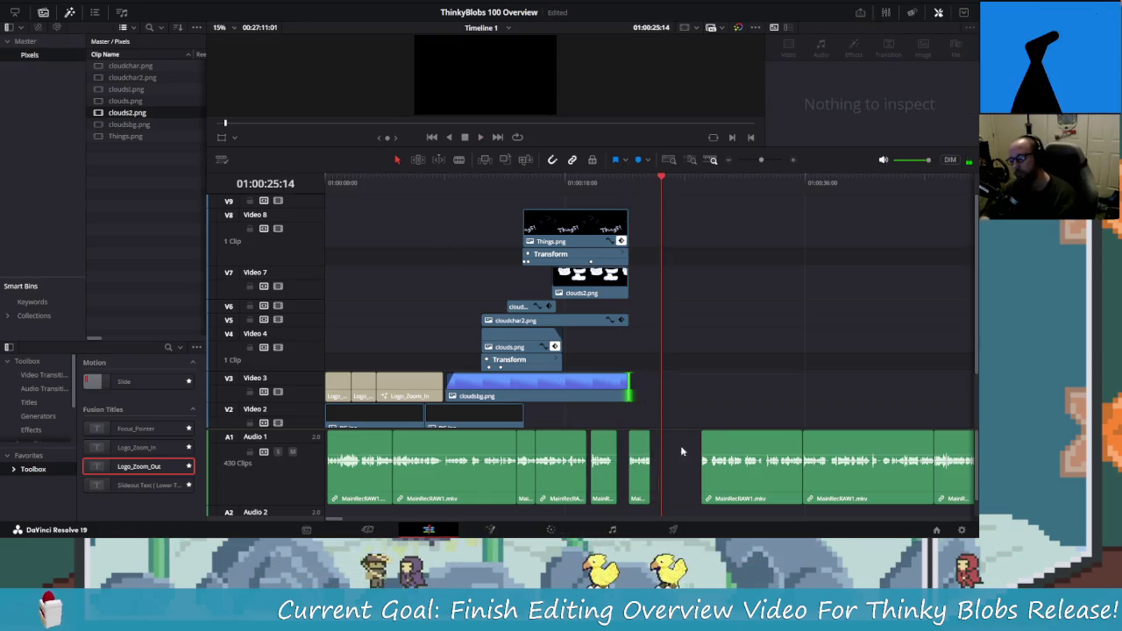
pyautogui.scroll(-2, 701, 400)
pyautogui.scroll(-2, 700, 401)
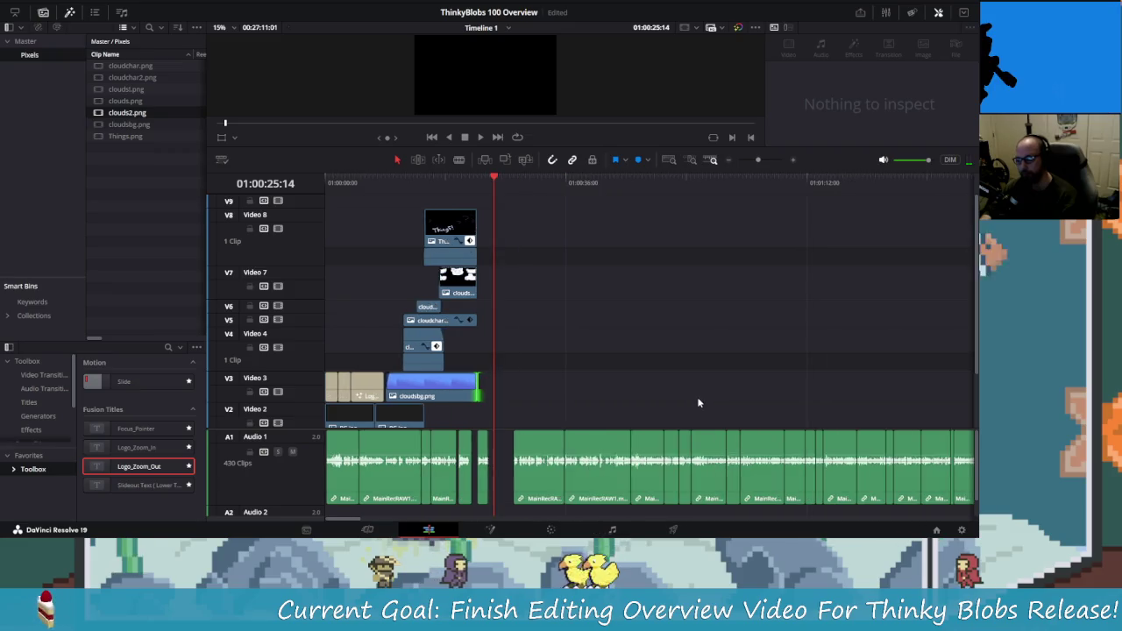
pyautogui.scroll(-2, 697, 398)
pyautogui.scroll(-2, 691, 395)
pyautogui.click(426, 465)
pyautogui.scroll(-2, 538, 387)
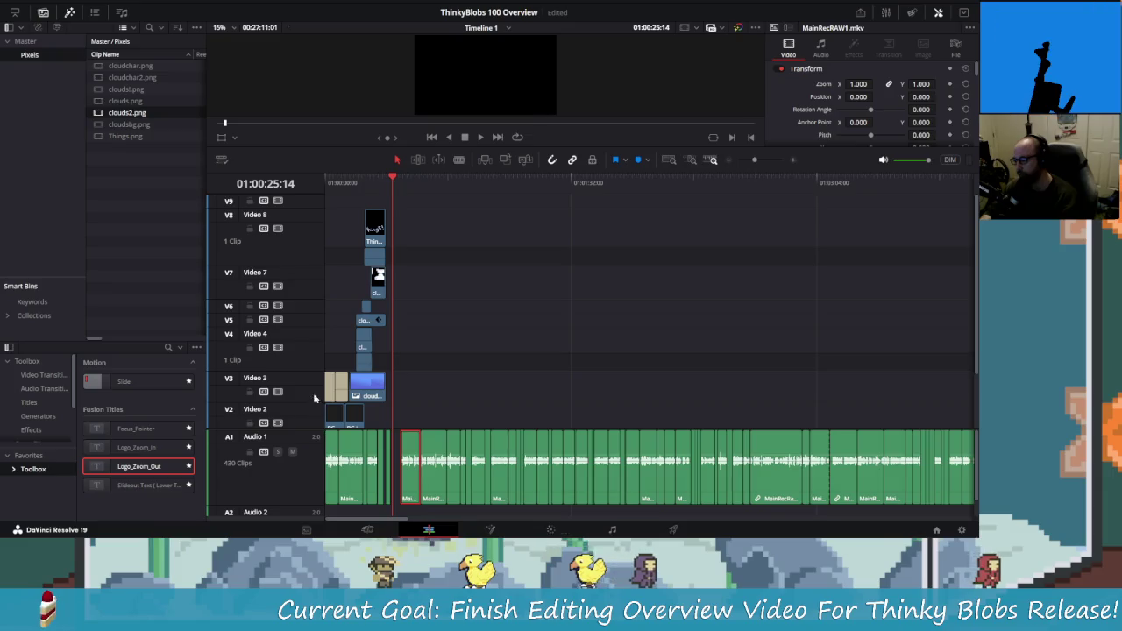
pyautogui.scroll(-2, 351, 390)
# - Marquee-select the later MainRecRAW1.mkv V1/A1 clips and slide them left to start at 01:00:22:49
pyautogui.click(404, 338)
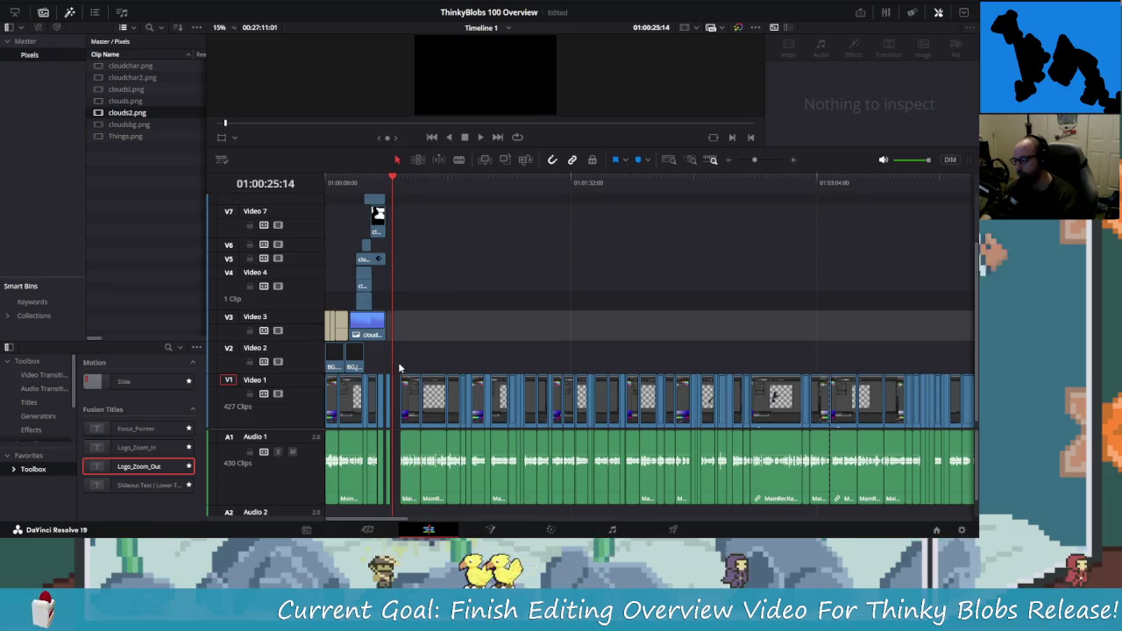
pyautogui.moveTo(399, 367)
pyautogui.mouseDown()
pyautogui.moveTo(975, 504)
pyautogui.moveTo(764, 497)
pyautogui.moveTo(712, 305)
pyautogui.moveTo(187, 485)
pyautogui.moveTo(409, 473)
pyautogui.moveTo(411, 452)
pyautogui.mouseUp()
pyautogui.scroll(2, 394, 427)
pyautogui.scroll(2, 465, 435)
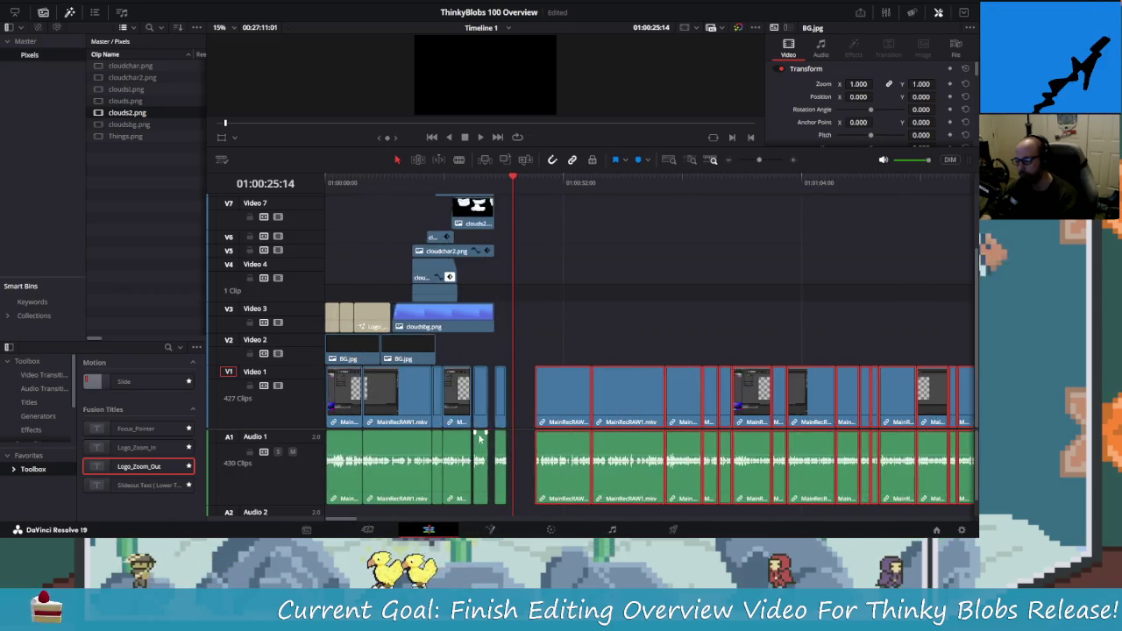
pyautogui.scroll(2, 537, 445)
pyautogui.moveTo(701, 397); pyautogui.dragTo(666, 398)
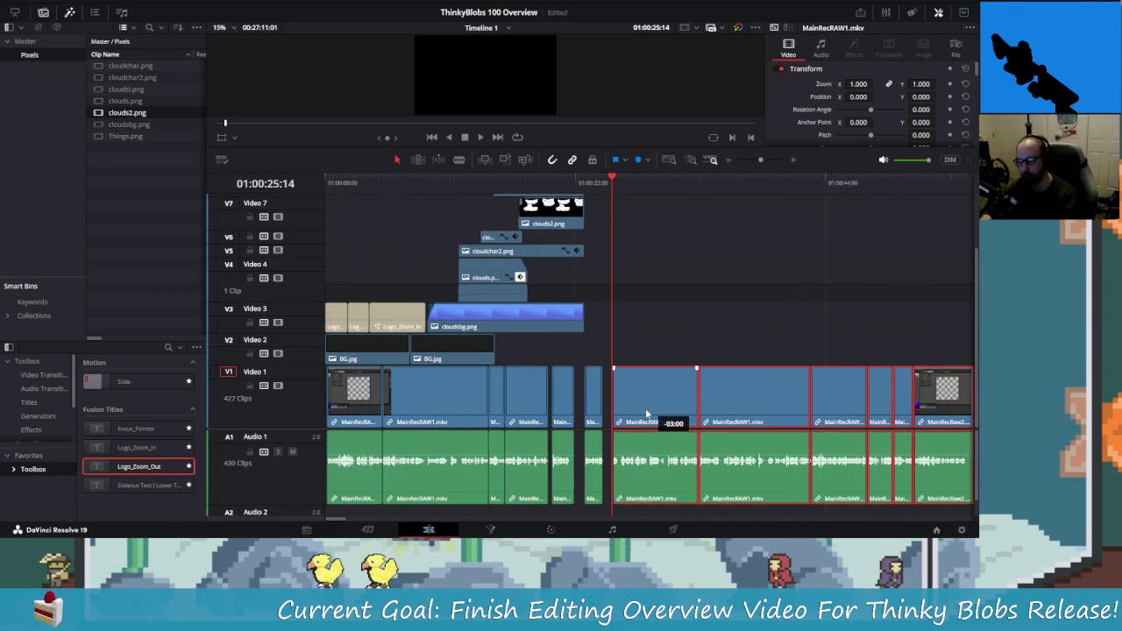
pyautogui.moveTo(613, 178); pyautogui.dragTo(602, 180)
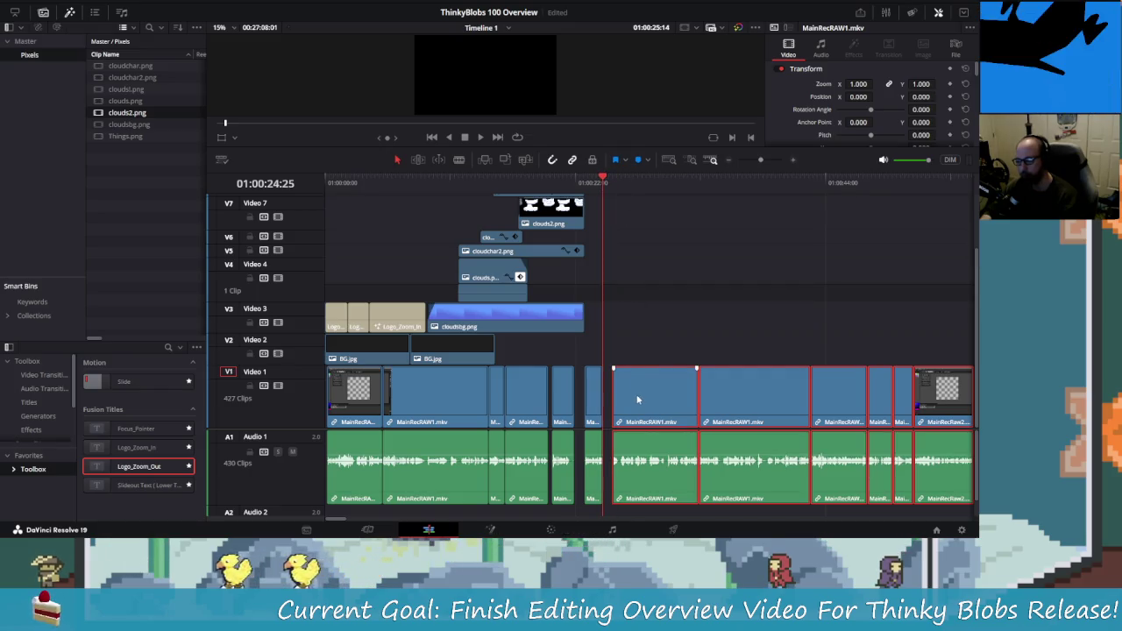
pyautogui.moveTo(649, 386); pyautogui.dragTo(639, 387)
pyautogui.click(628, 238)
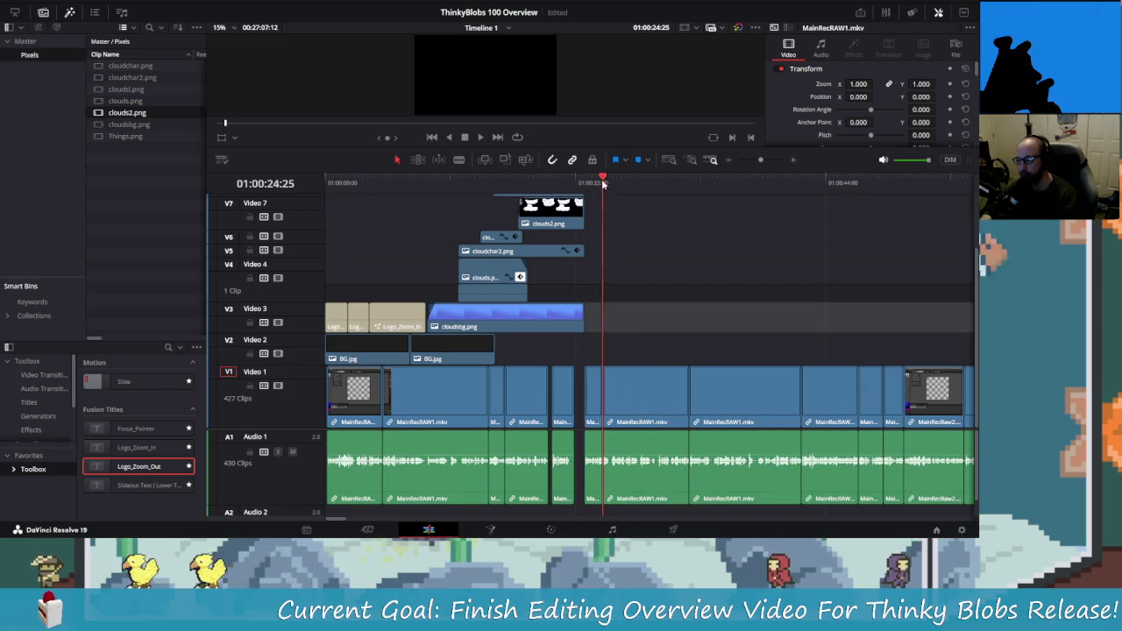
pyautogui.press('Up')
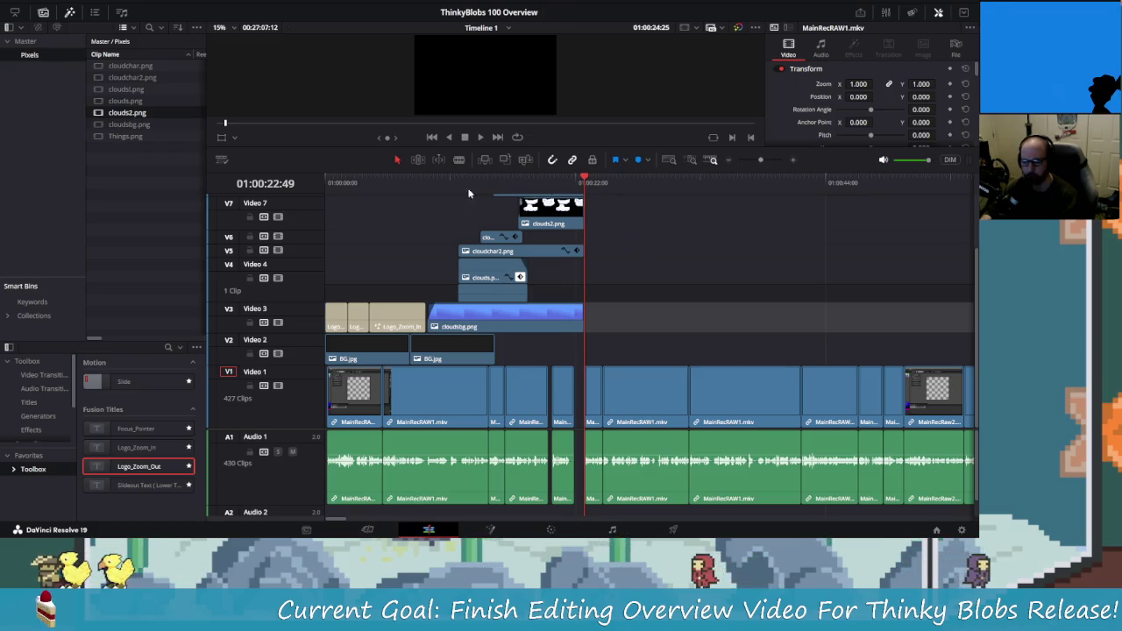
pyautogui.click(401, 182)
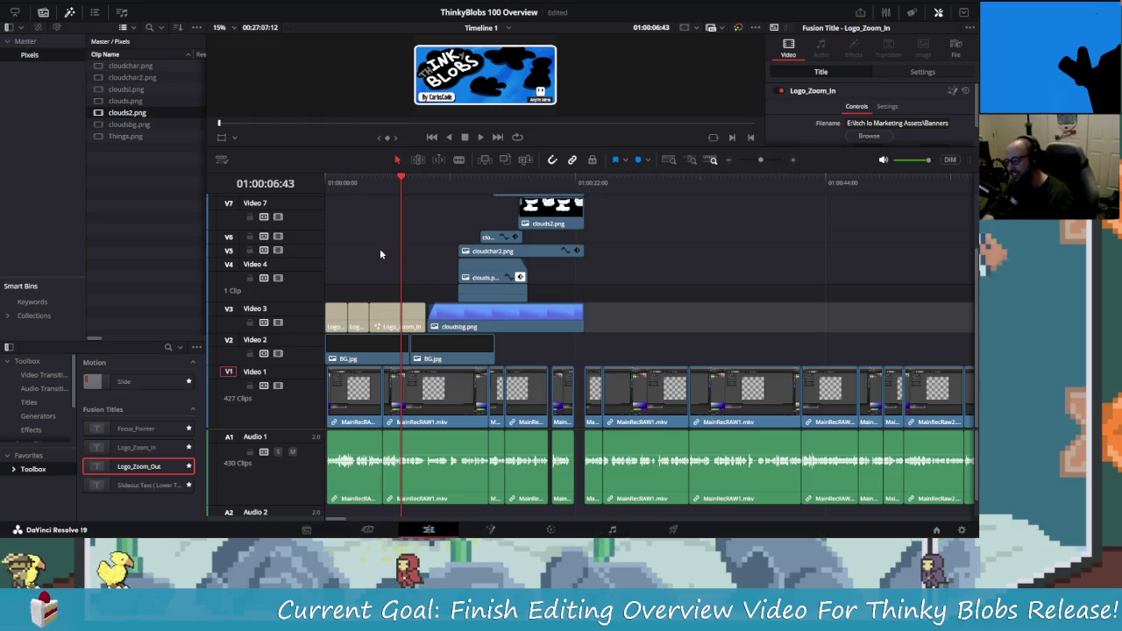
pyautogui.click(359, 194)
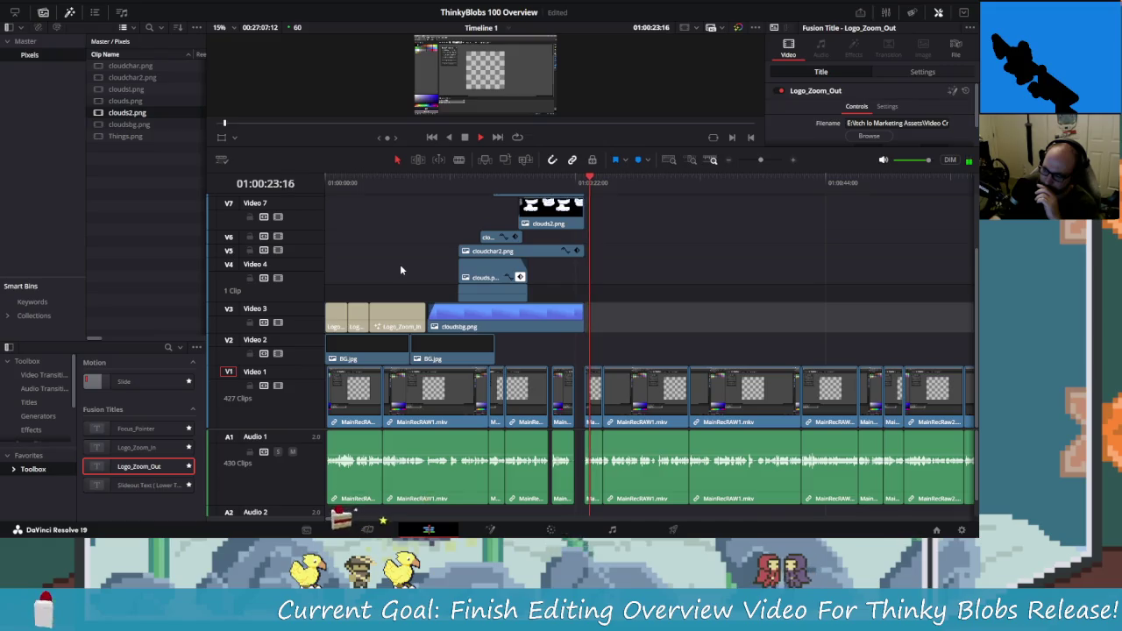
pyautogui.press('space')
# - Review the clouds section from about 01:00:19 and park the playhead at 01:00:21:55
pyautogui.scroll(3, 596, 368)
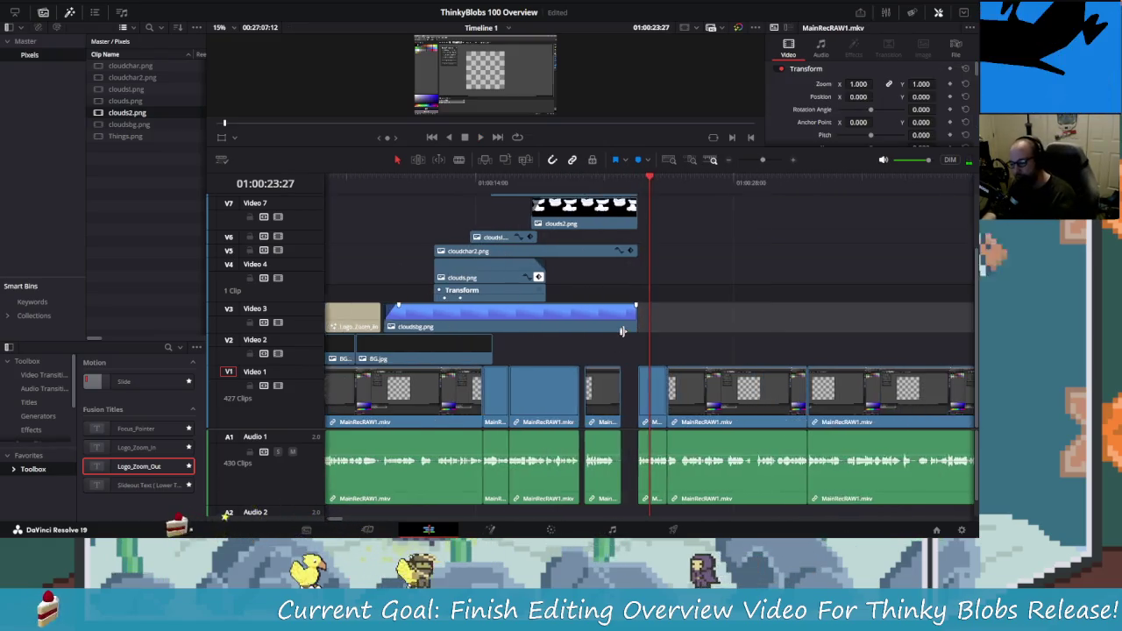
pyautogui.scroll(3, 625, 332)
pyautogui.scroll(2, 625, 332)
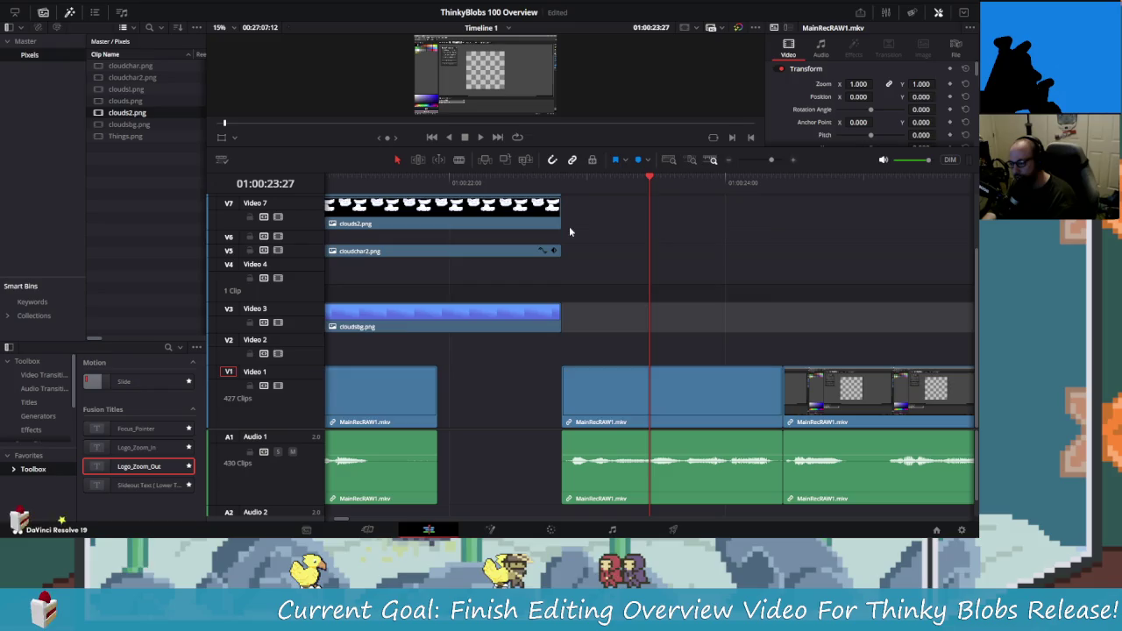
pyautogui.click(571, 183)
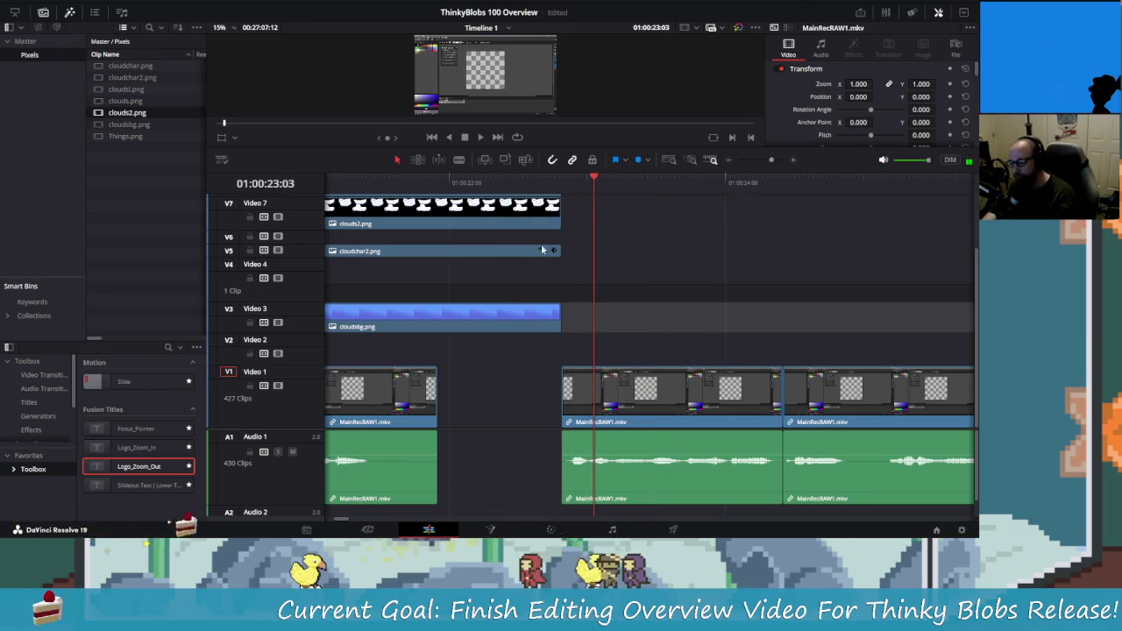
pyautogui.scroll(-1, 592, 279)
pyautogui.scroll(-1, 592, 278)
pyautogui.scroll(-1, 596, 289)
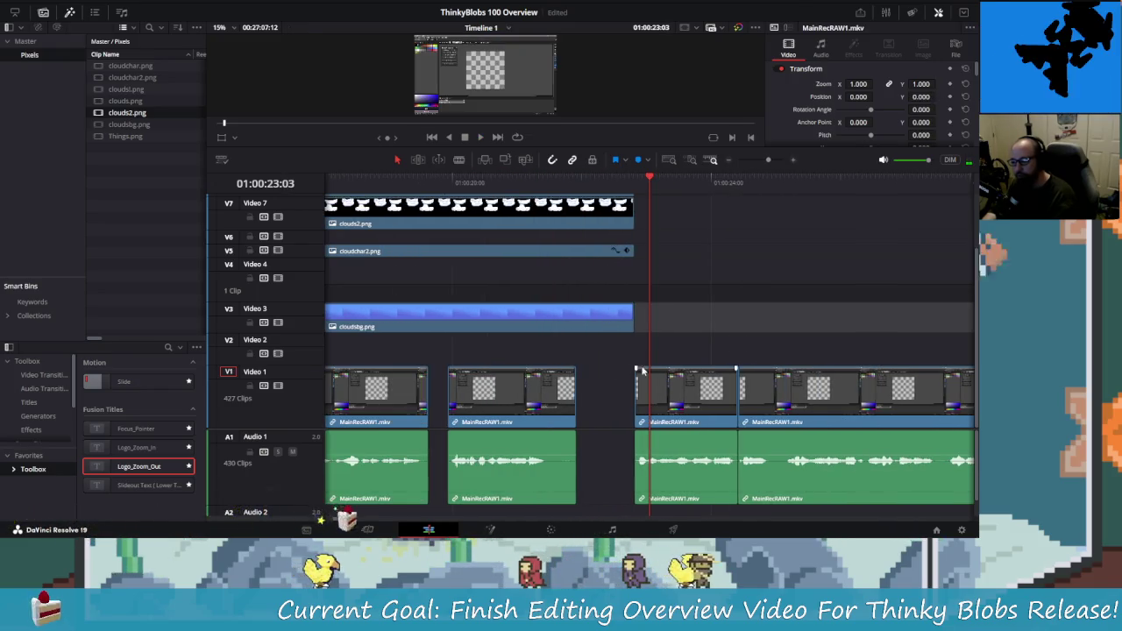
pyautogui.scroll(-1, 645, 368)
pyautogui.scroll(2, 642, 288)
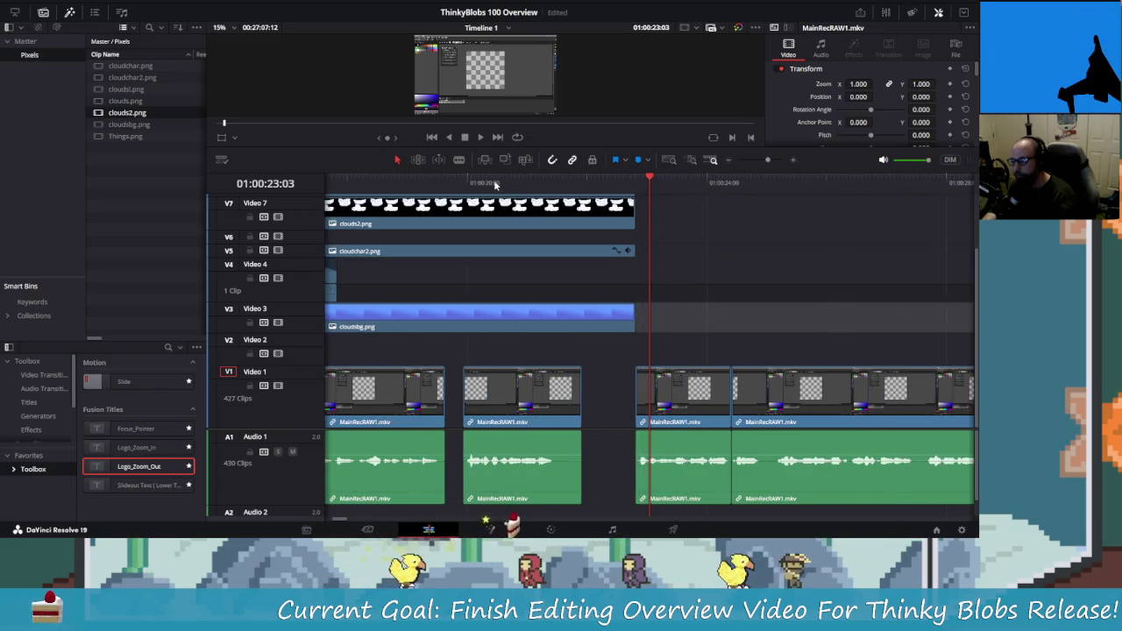
pyautogui.click(429, 182)
pyautogui.press('space')
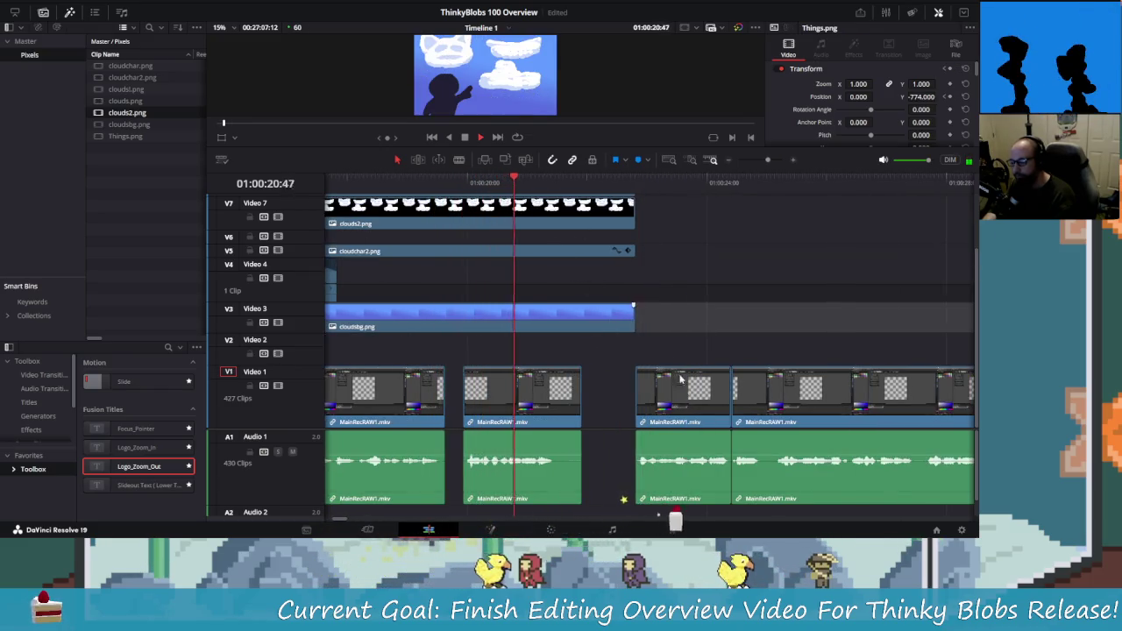
pyautogui.moveTo(581, 182); pyautogui.dragTo(582, 180)
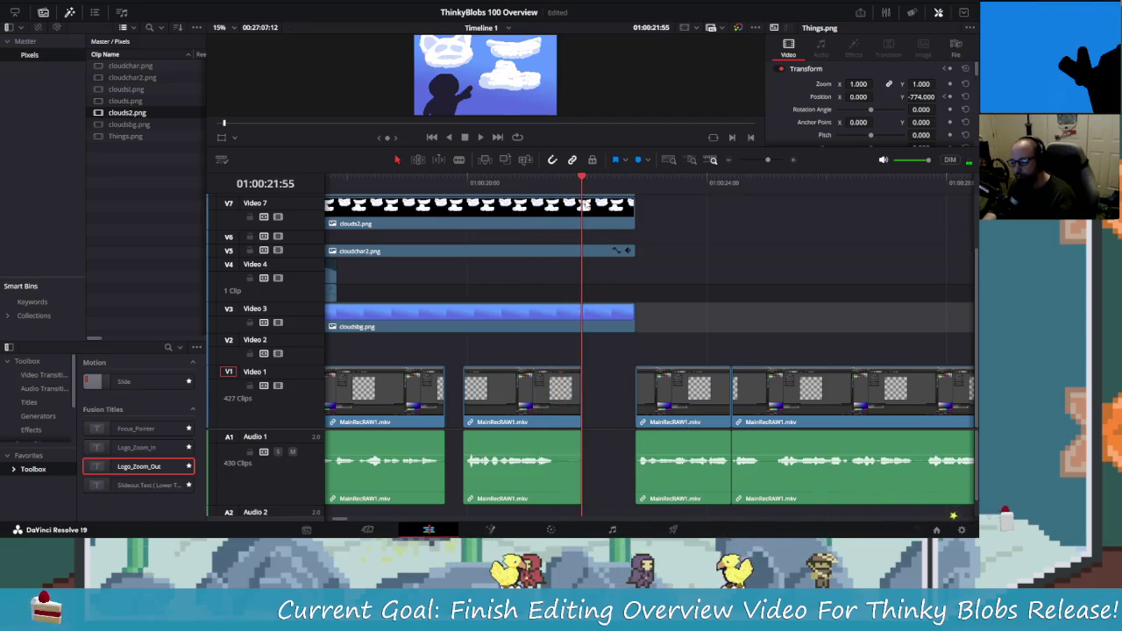
# - Trim cloudsbg, cloudchar2, clouds2 and Things.png to end at the playhead
pyautogui.scroll(-3, 683, 324)
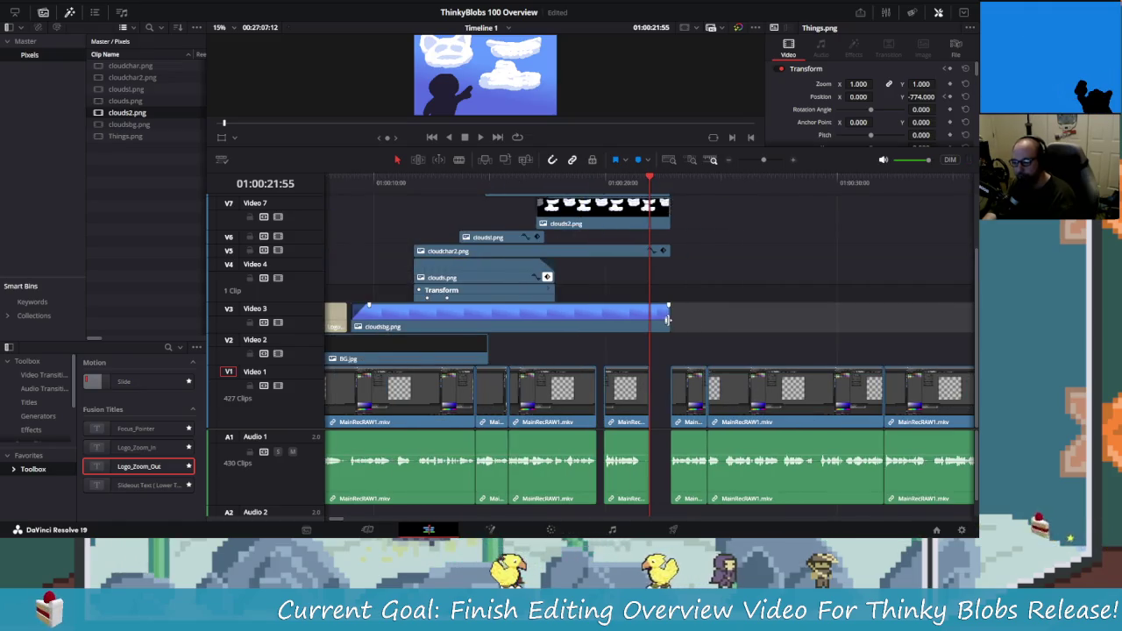
pyautogui.moveTo(668, 318); pyautogui.dragTo(650, 318)
pyautogui.click(663, 251)
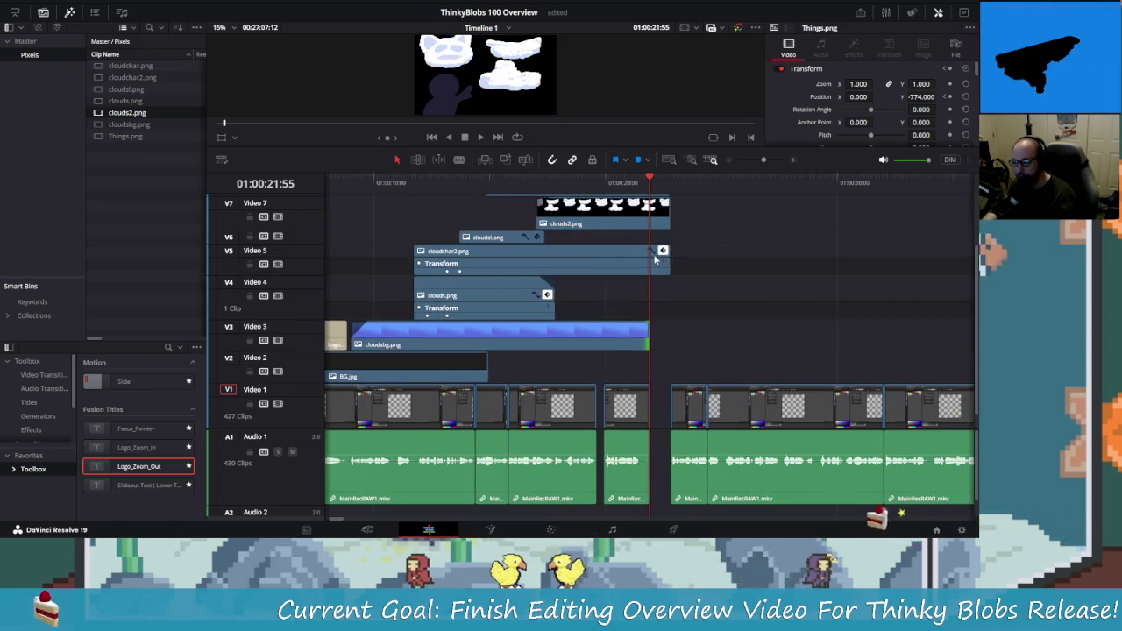
pyautogui.moveTo(670, 252); pyautogui.dragTo(648, 253)
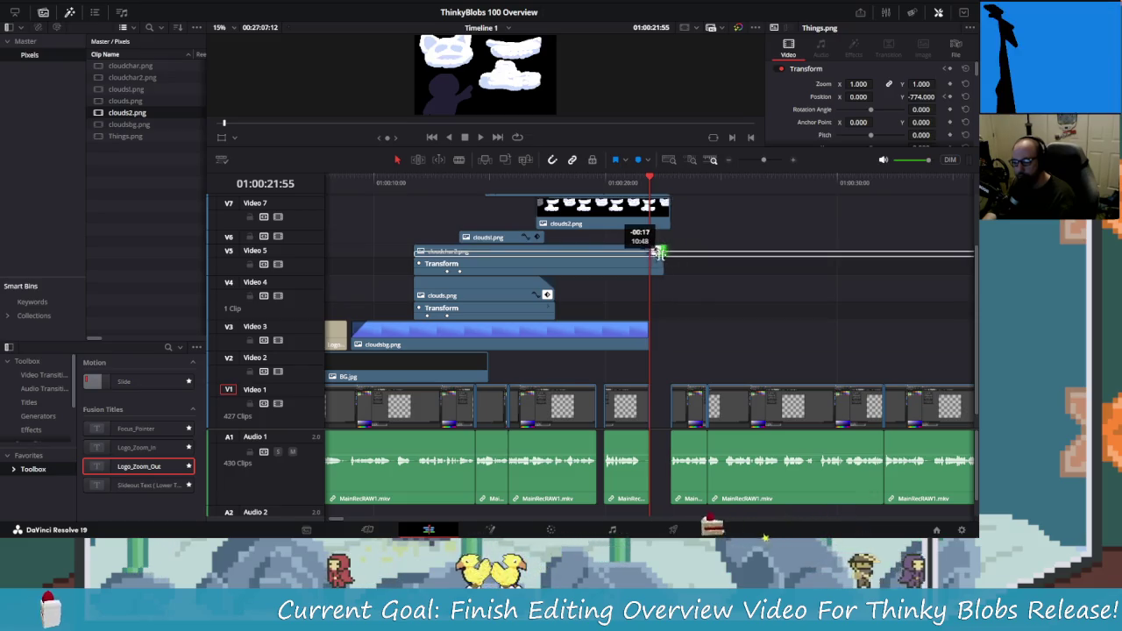
pyautogui.moveTo(666, 210)
pyautogui.mouseDown()
pyautogui.moveTo(649, 210)
pyautogui.moveTo(648, 229)
pyautogui.mouseUp()
pyautogui.scroll(2, 681, 222)
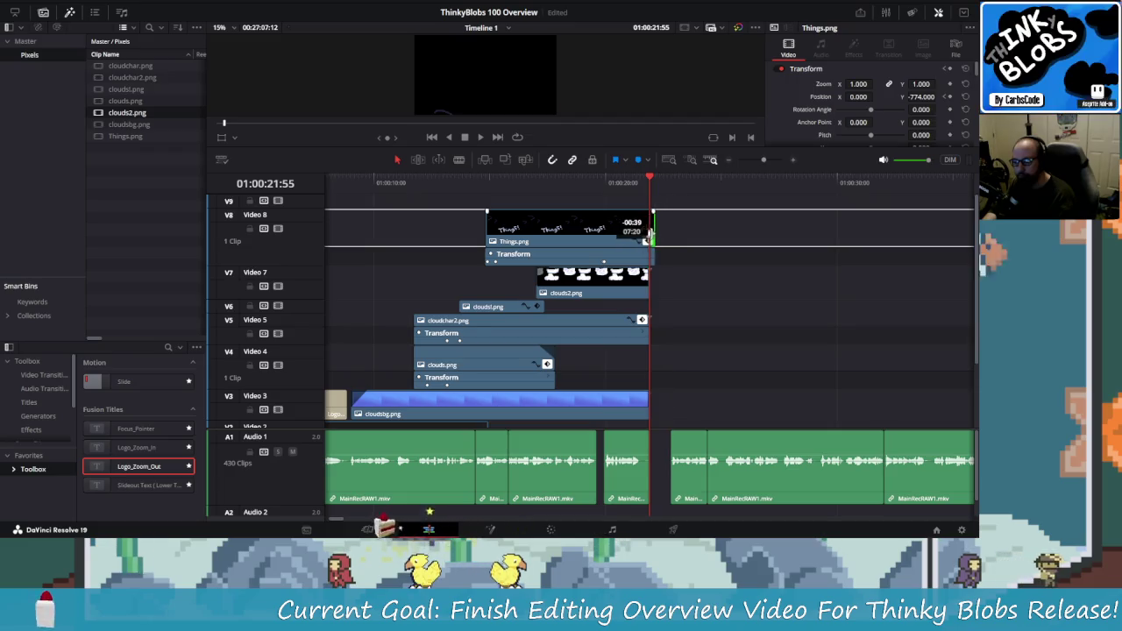
pyautogui.click(685, 255)
pyautogui.scroll(-3, 686, 263)
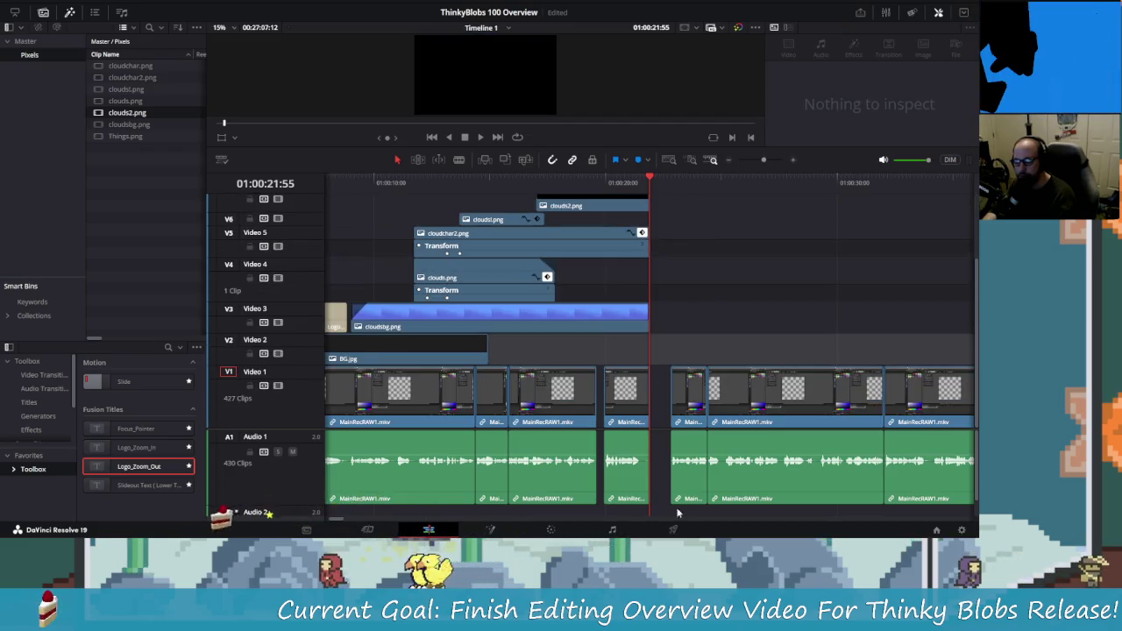
pyautogui.scroll(-2, 671, 368)
pyautogui.scroll(-3, 670, 398)
# - Try a marquee selection across the timeline clips, then clear it
pyautogui.scroll(-3, 666, 393)
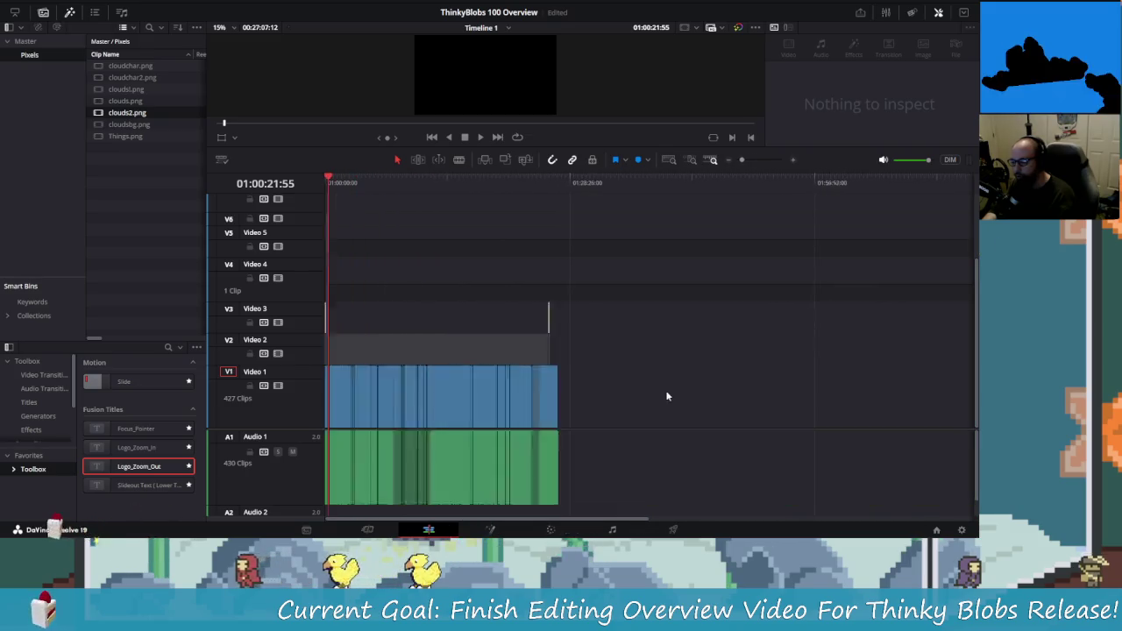
pyautogui.scroll(-2, 648, 387)
pyautogui.scroll(2, 645, 385)
pyautogui.scroll(-2, 647, 392)
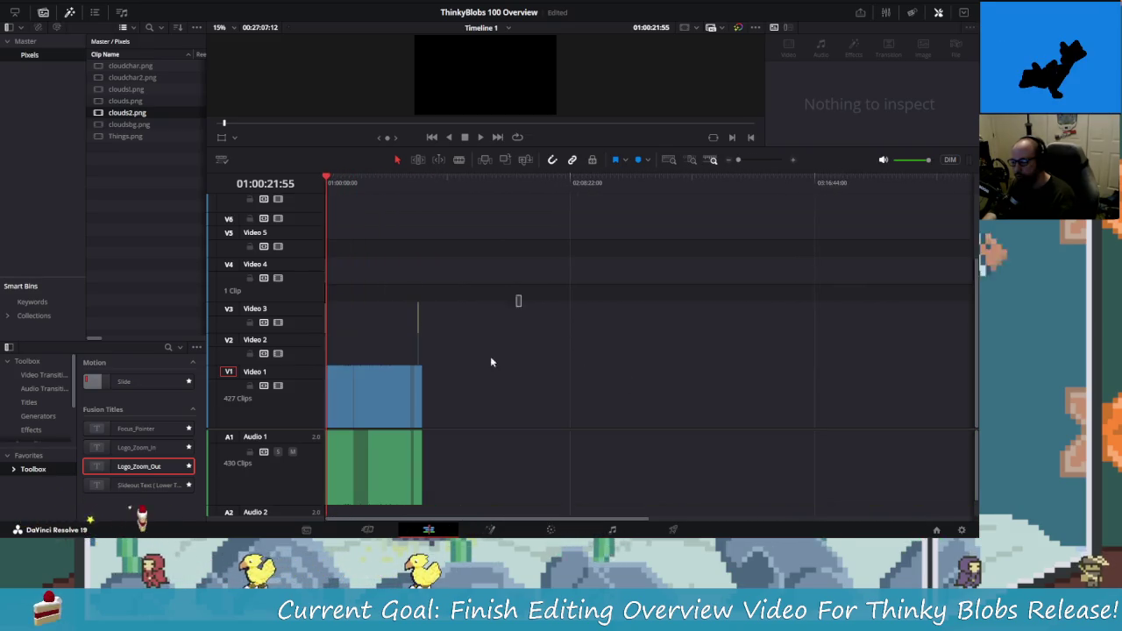
pyautogui.moveTo(520, 295); pyautogui.dragTo(323, 482)
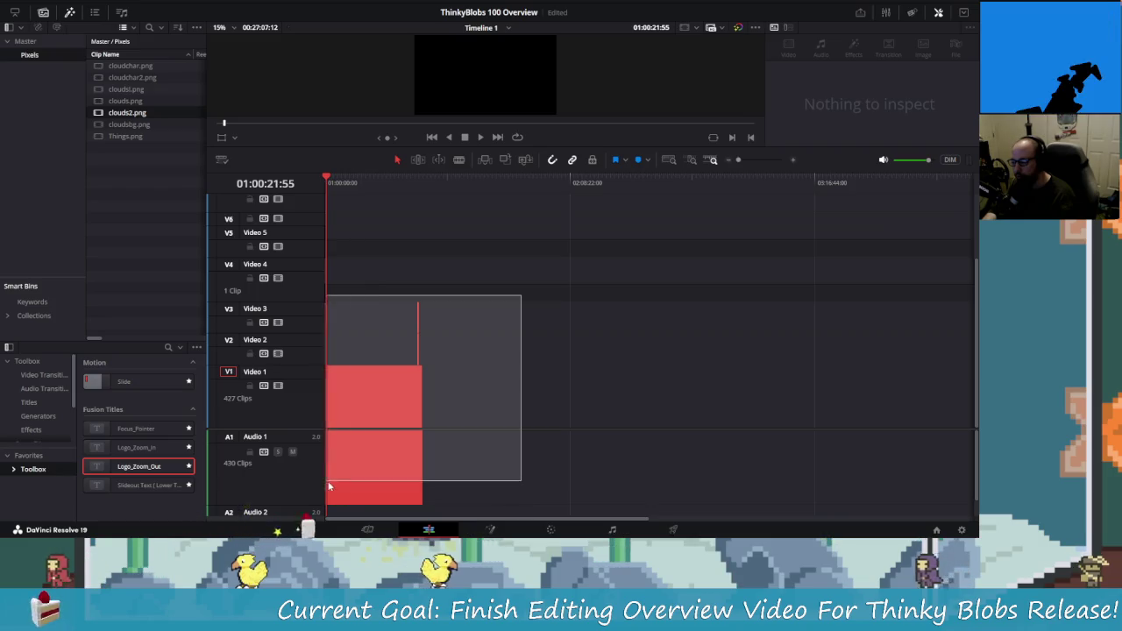
pyautogui.moveTo(323, 482); pyautogui.dragTo(482, 492)
pyautogui.scroll(3, 482, 493)
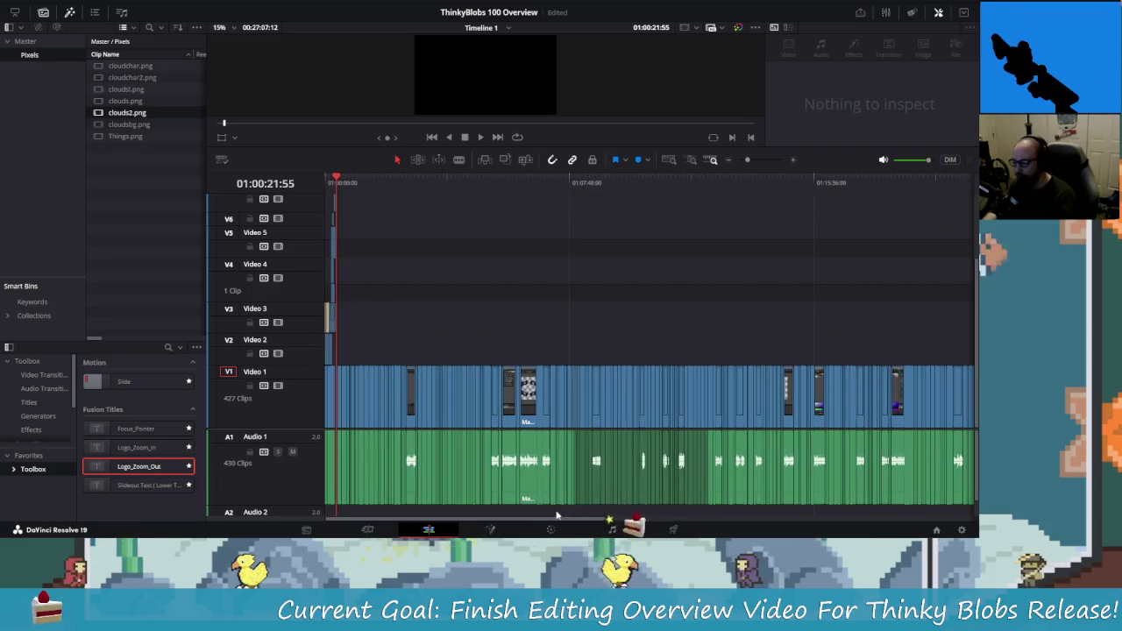
pyautogui.scroll(-3, 536, 426)
pyautogui.scroll(3, 536, 427)
pyautogui.scroll(1, 536, 427)
pyautogui.scroll(1, 537, 429)
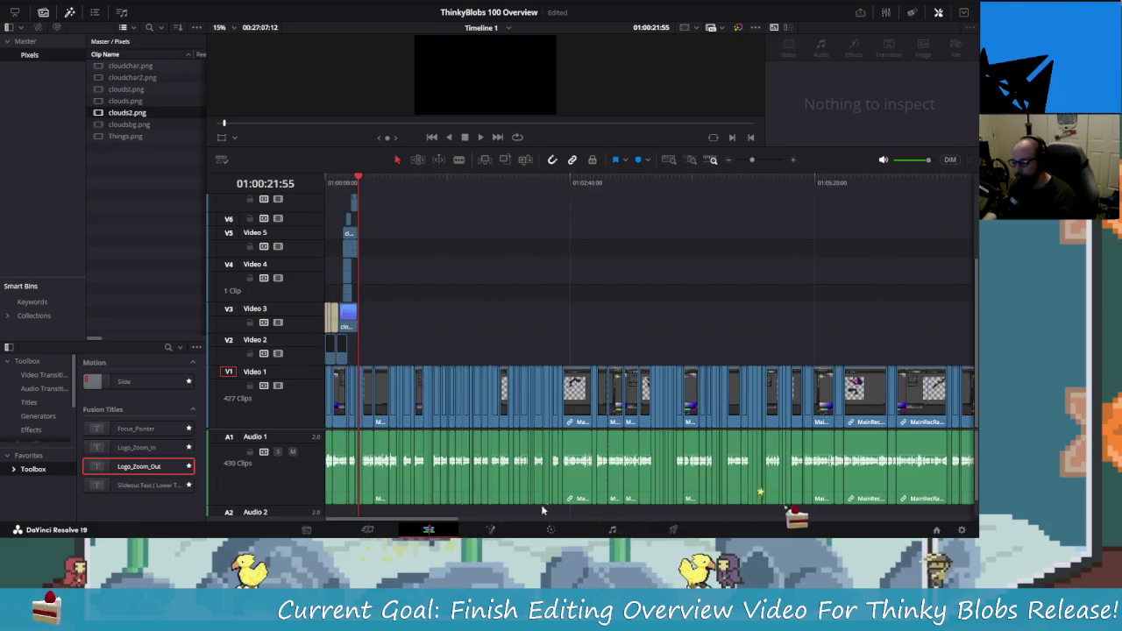
# - Select all clips right of the gap, slide them left to 01:00:21:55, and return the playhead to about 01:00:10
pyautogui.moveTo(443, 513)
pyautogui.mouseDown()
pyautogui.moveTo(375, 518)
pyautogui.moveTo(931, 526)
pyautogui.mouseUp()
pyautogui.moveTo(813, 287)
pyautogui.mouseDown()
pyautogui.moveTo(526, 500)
pyautogui.moveTo(458, 473)
pyautogui.mouseUp()
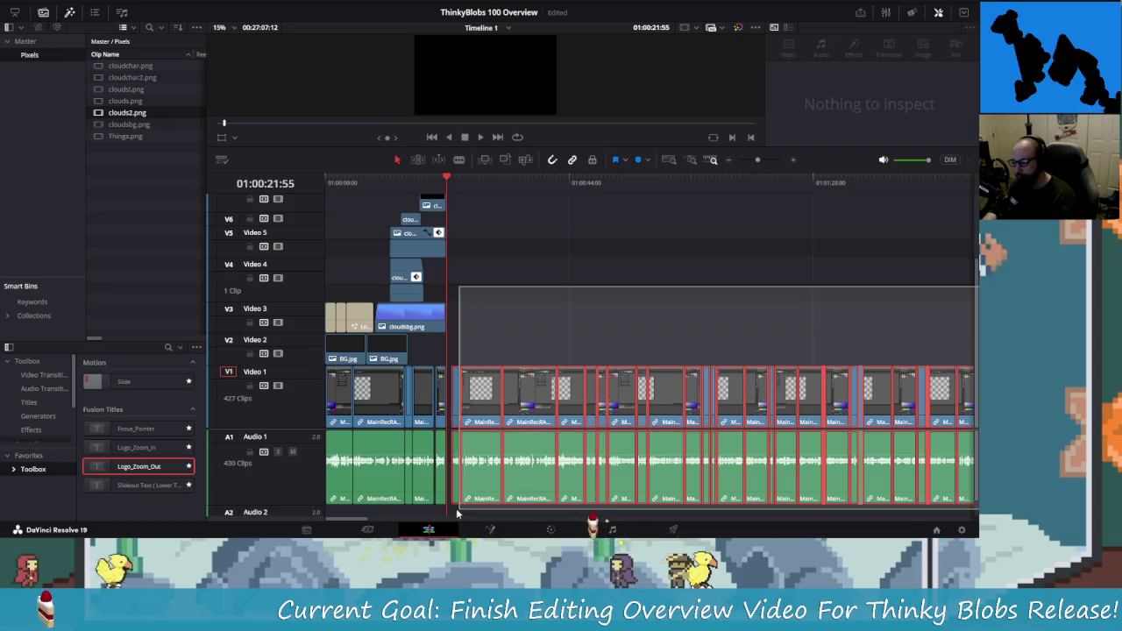
pyautogui.scroll(2, 564, 446)
pyautogui.scroll(2, 564, 446)
pyautogui.scroll(1, 564, 446)
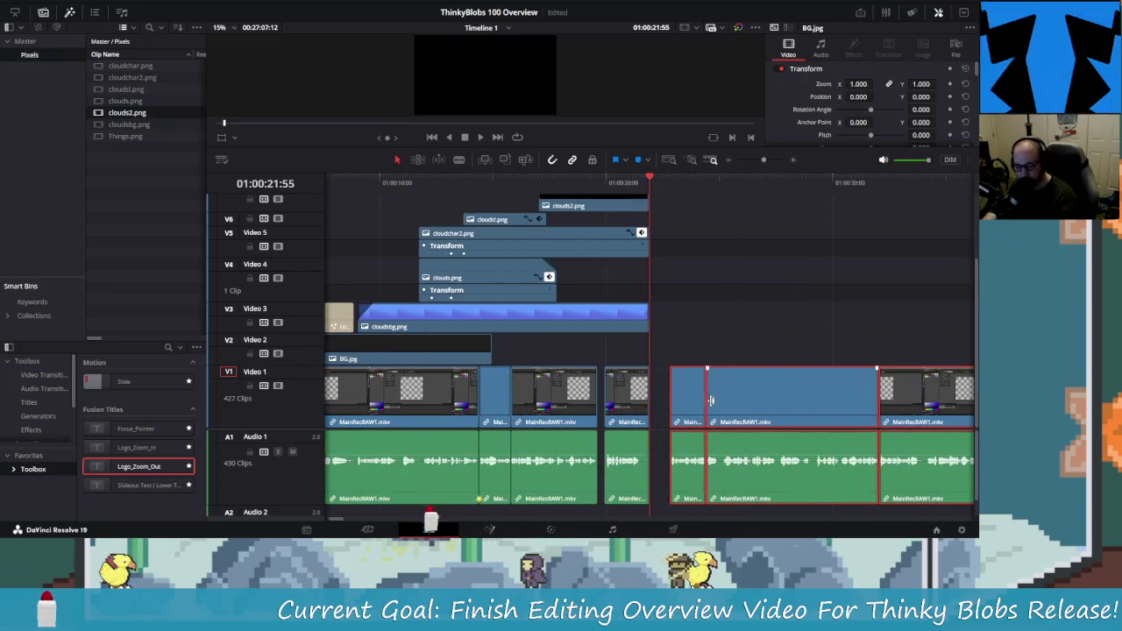
pyautogui.moveTo(715, 405); pyautogui.dragTo(673, 407)
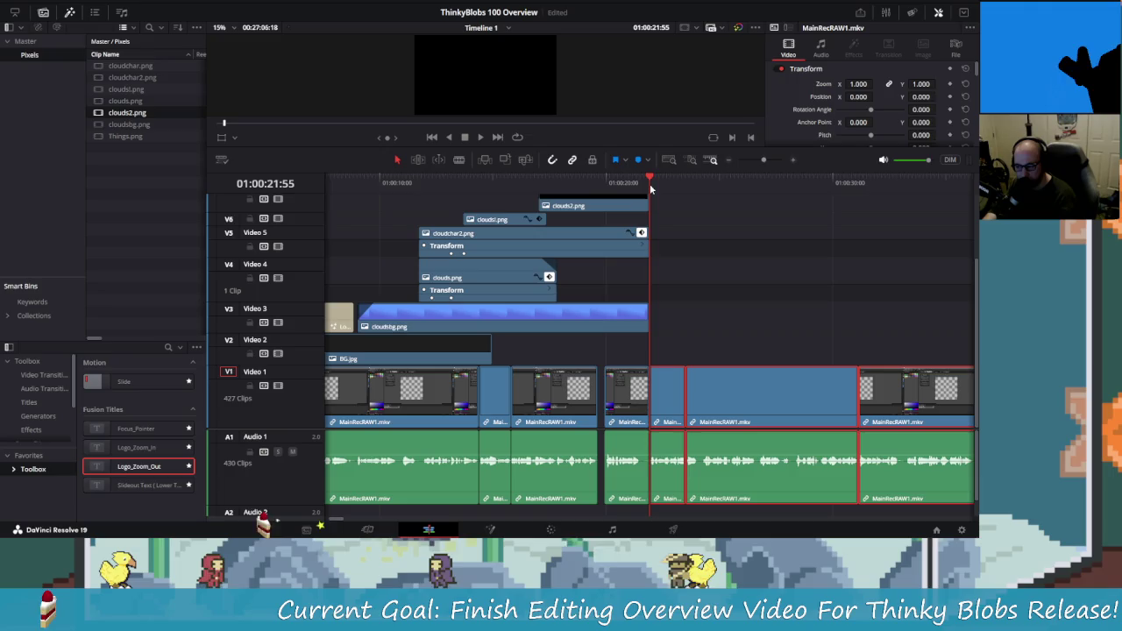
pyautogui.moveTo(650, 178); pyautogui.dragTo(408, 179)
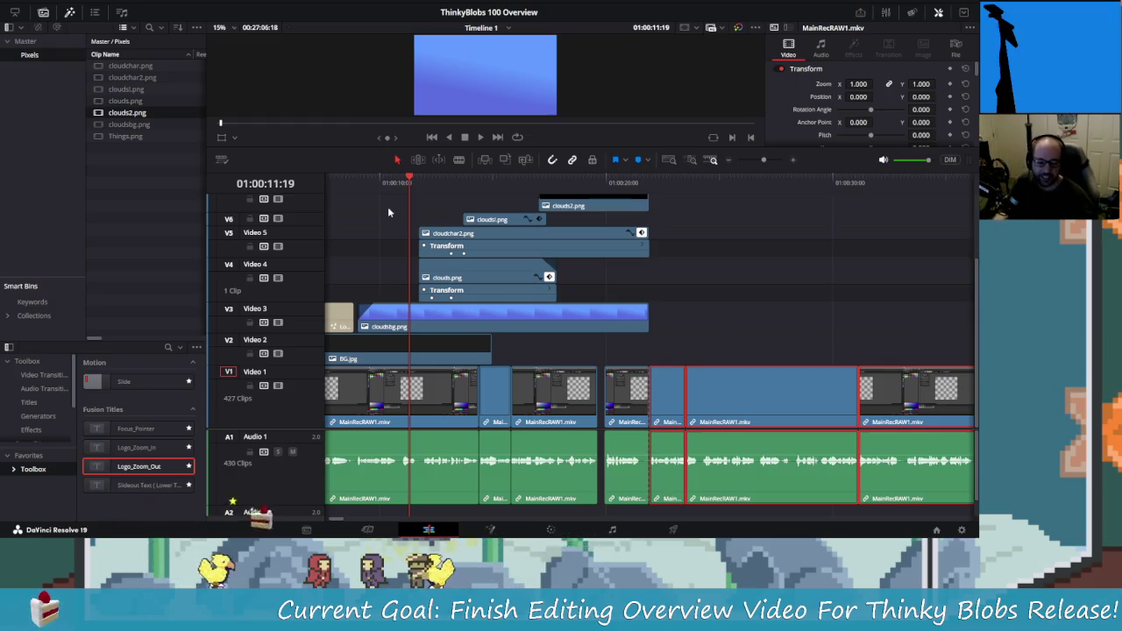
pyautogui.press('space')
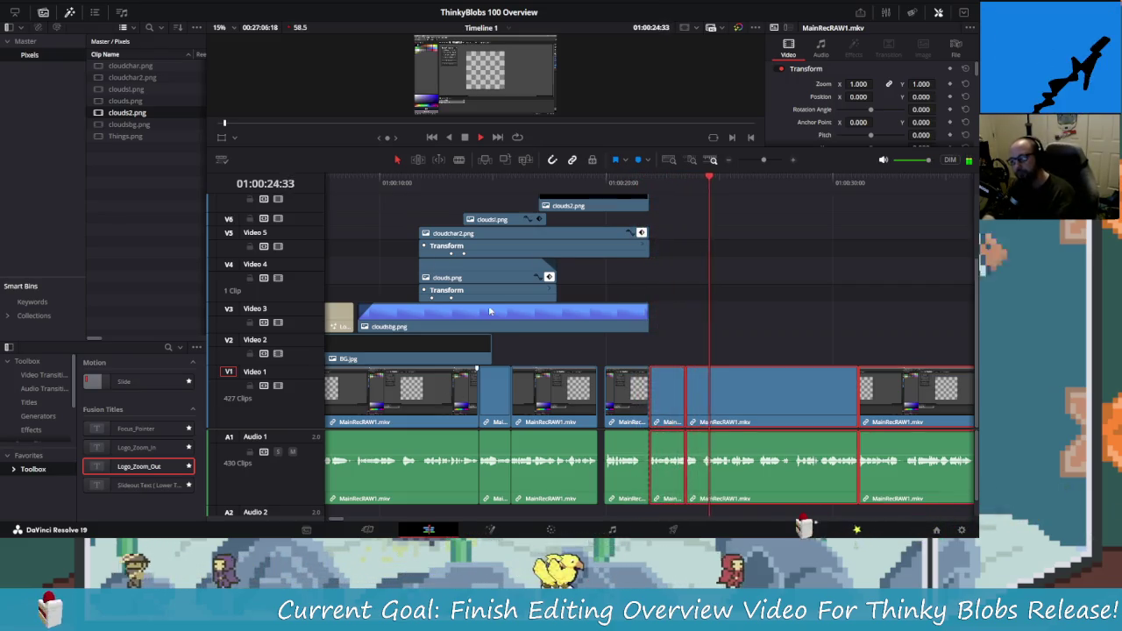
pyautogui.scroll(-2, 698, 311)
pyautogui.scroll(-1, 699, 316)
pyautogui.scroll(-1, 698, 317)
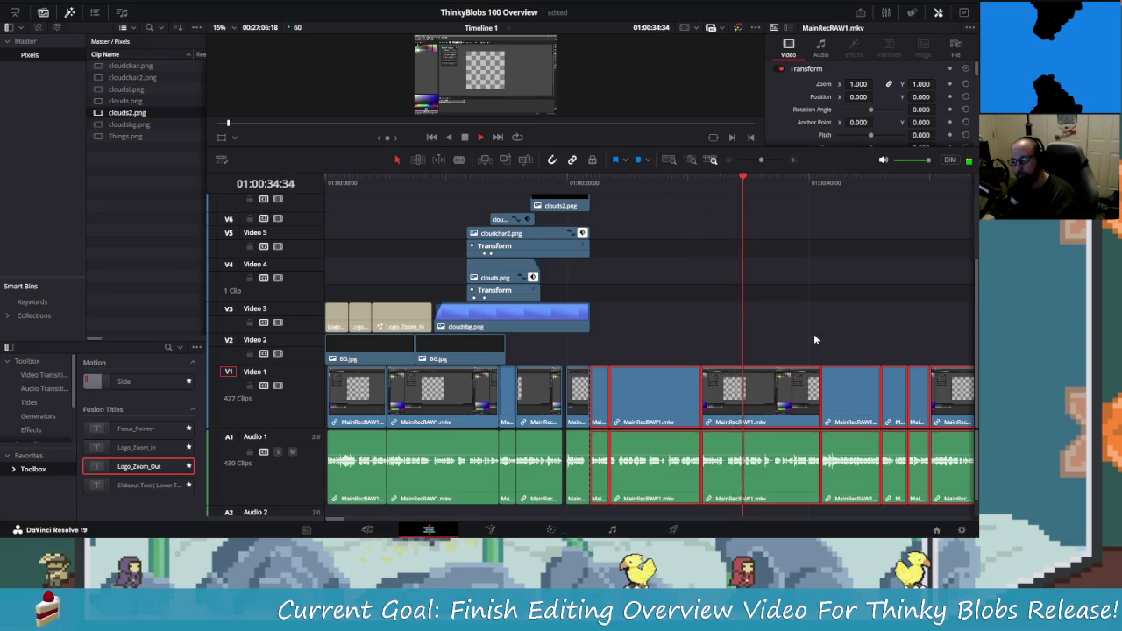
pyautogui.press('space')
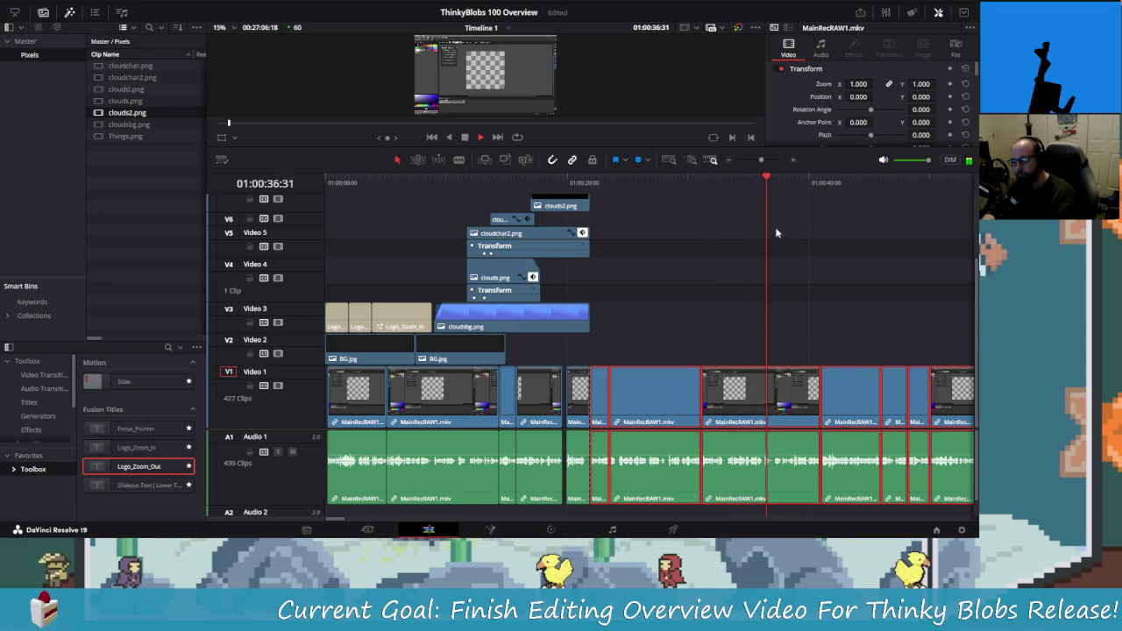
pyautogui.scroll(-1, 769, 308)
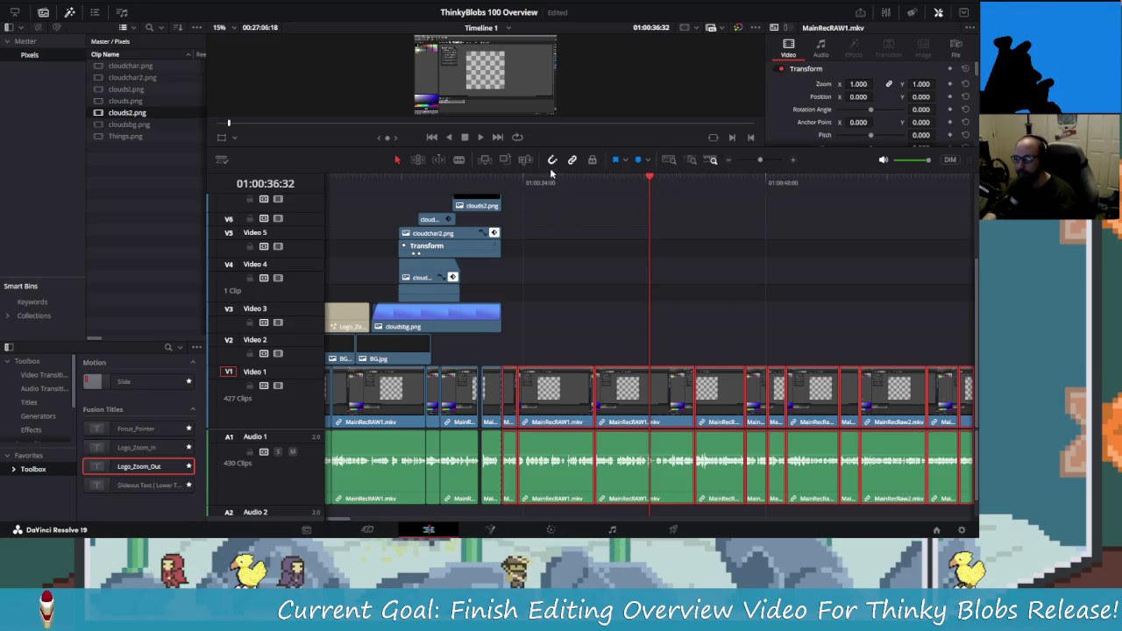
pyautogui.scroll(3, 611, 284)
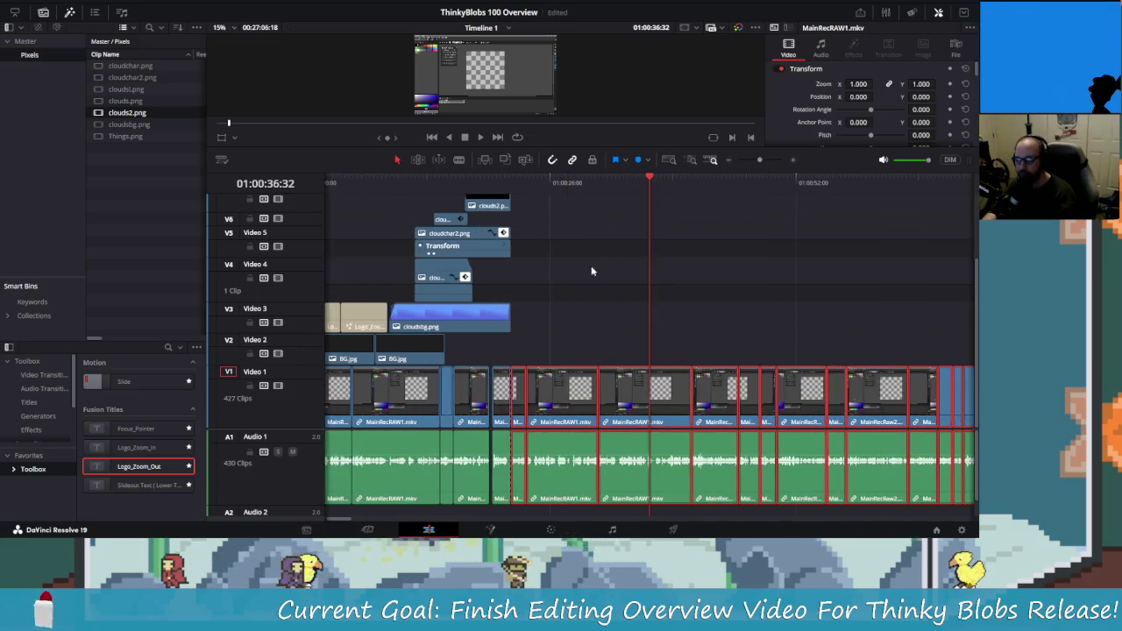
pyautogui.scroll(-3, 589, 276)
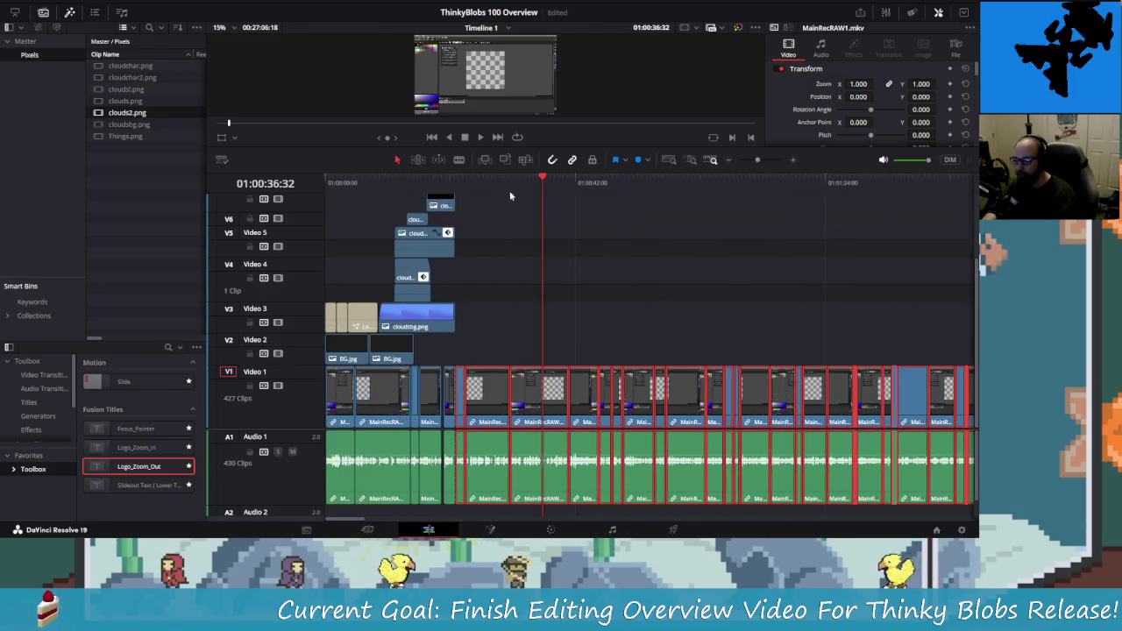
pyautogui.click(454, 184)
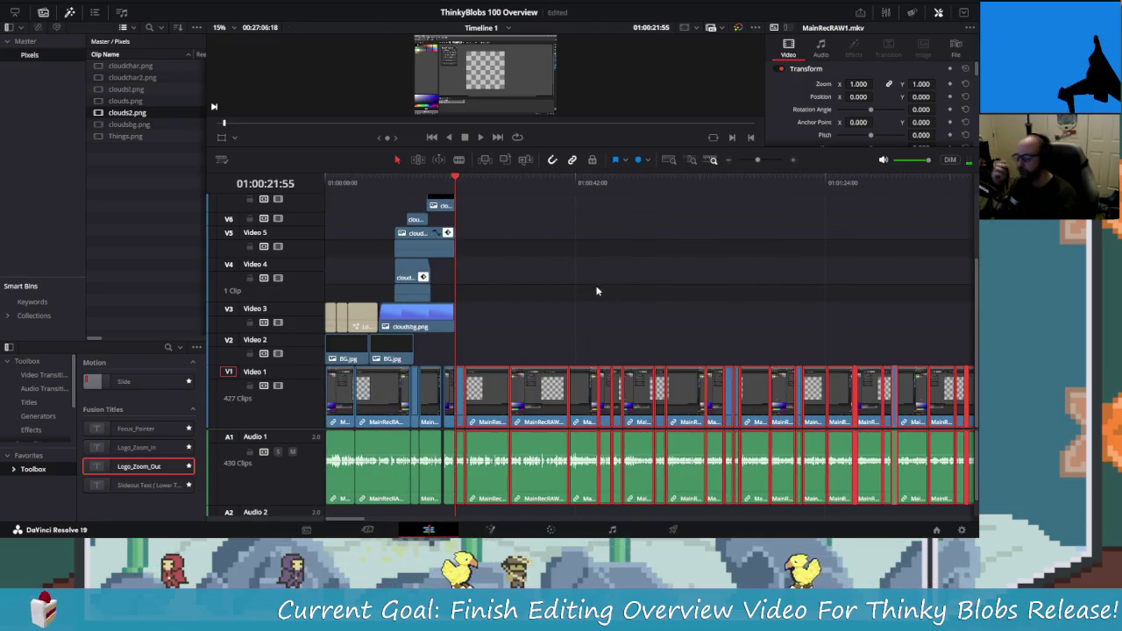
# - Switch from DaVinci Resolve to Aseprite and undo the last pencil stroke
pyautogui.click(524, 276)
pyautogui.hotkey('alt', 'Tab')
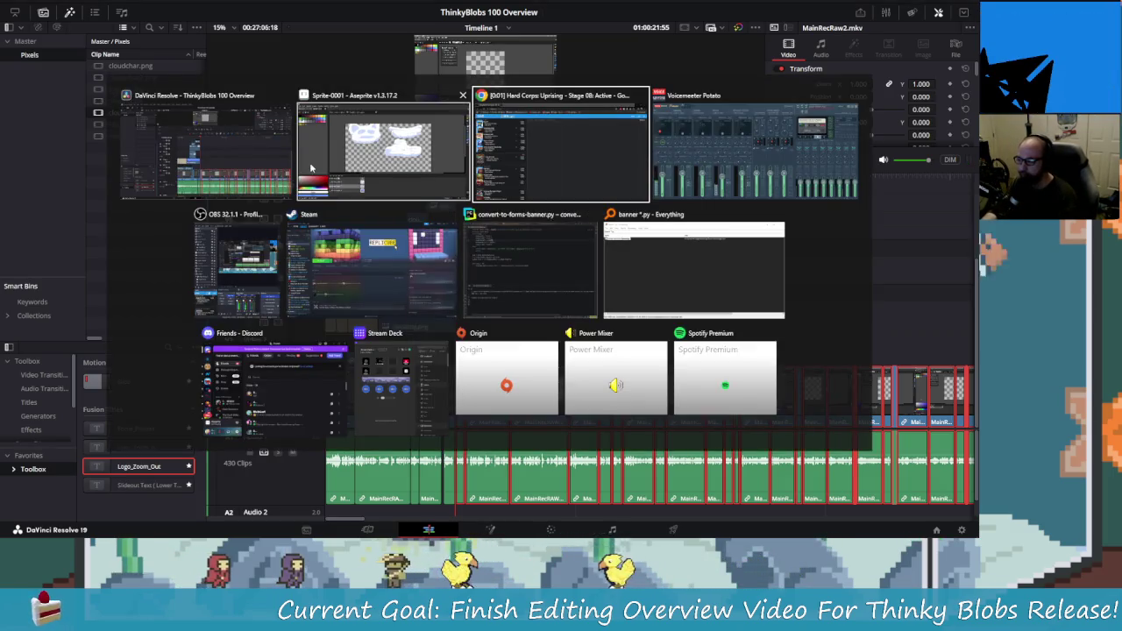
pyautogui.hotkey('alt', 'Tab')
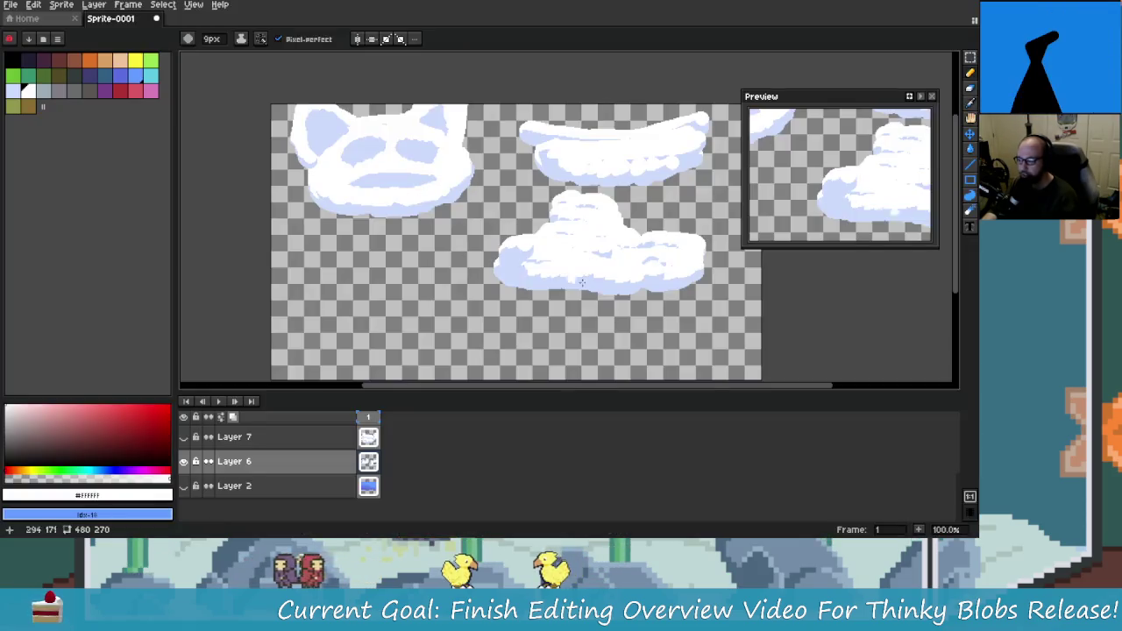
pyautogui.scroll(-3, 413, 299)
pyautogui.hotkey('ctrl', 'z')
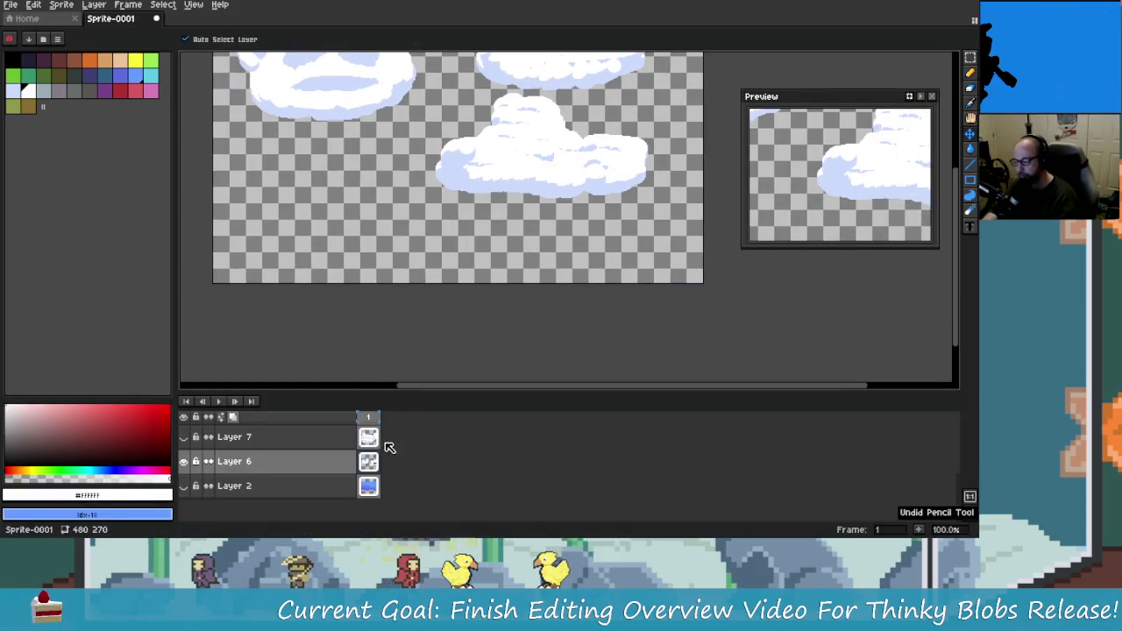
# - Create a new 128×128 sprite from Aseprite's home page
pyautogui.click(26, 17)
pyautogui.click(55, 41)
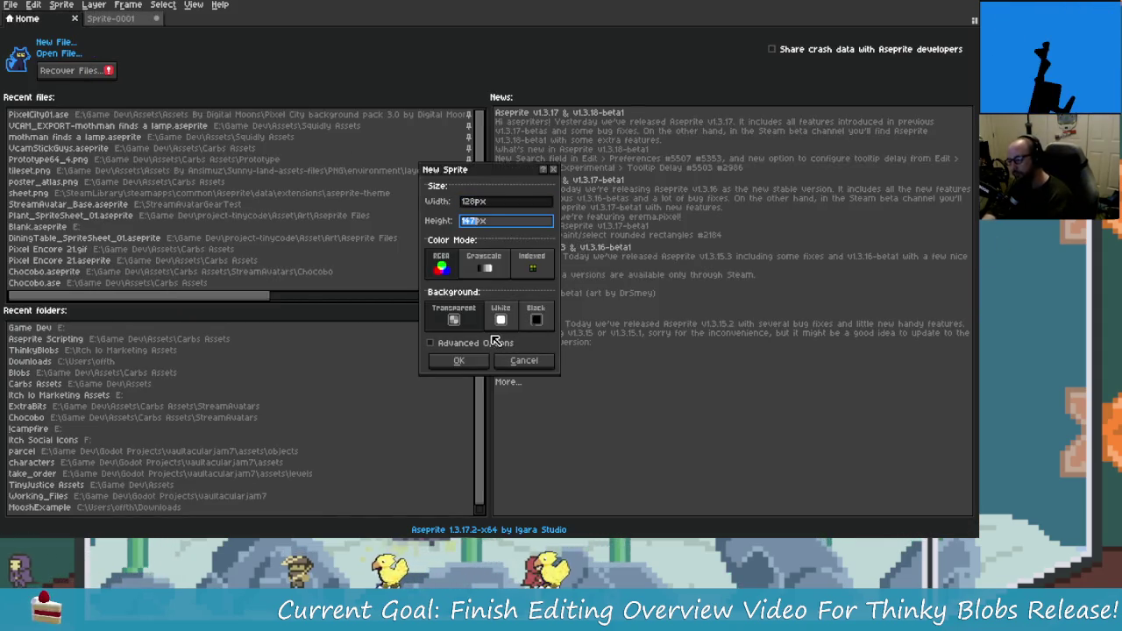
pyautogui.press('Return')
pyautogui.scroll(2, 591, 201)
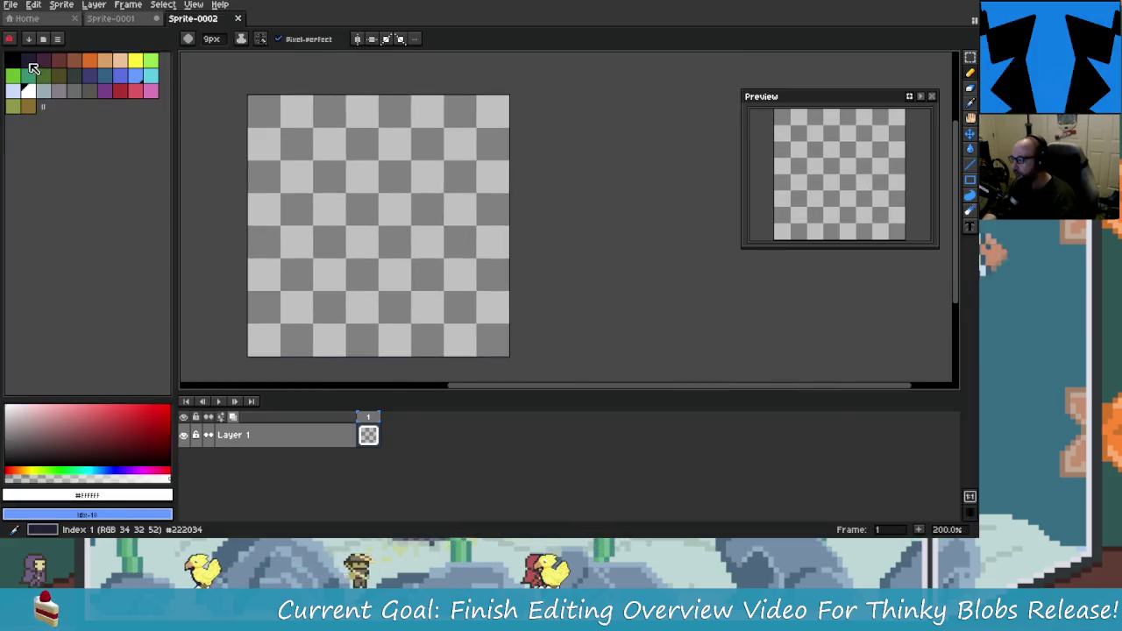
# - Bucket-fill the blank canvas with the dark purple palette colour (index 15)
pyautogui.click(25, 59)
pyautogui.hscroll(-1, 367, 221)
pyautogui.press('g')
pyautogui.click(401, 255)
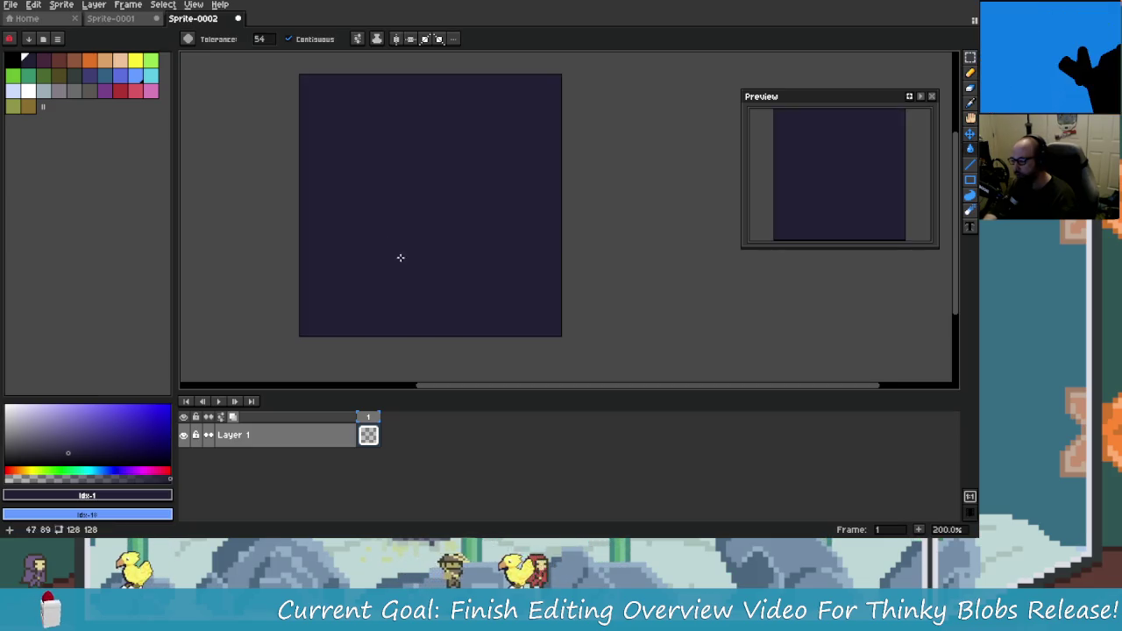
pyautogui.click(90, 81)
pyautogui.click(317, 151)
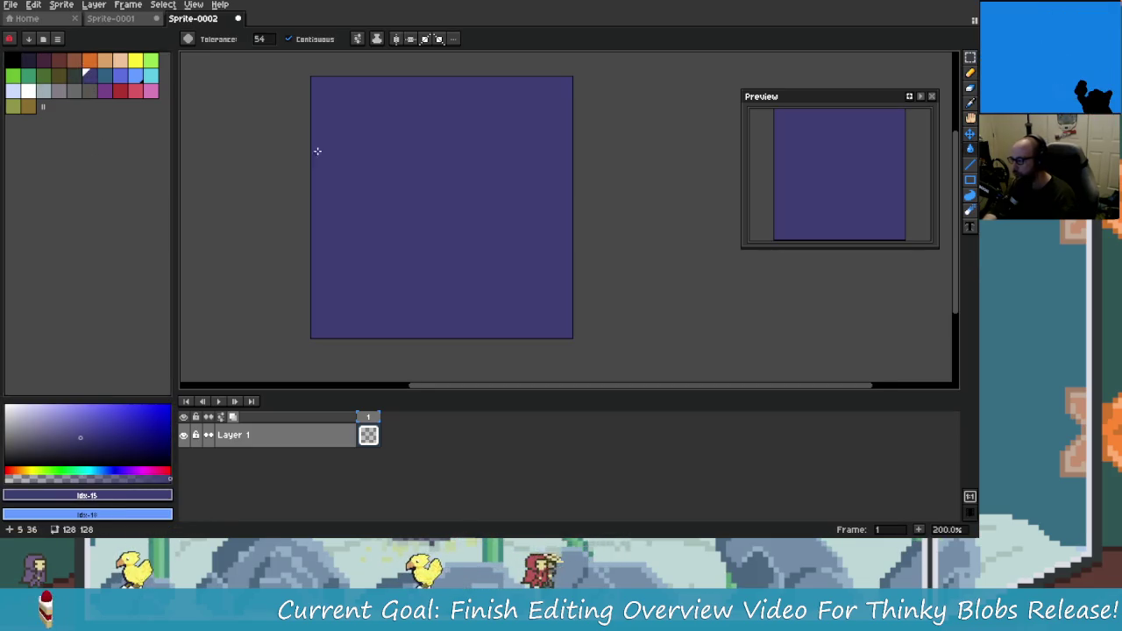
pyautogui.click(24, 59)
pyautogui.hscroll(1, 439, 220)
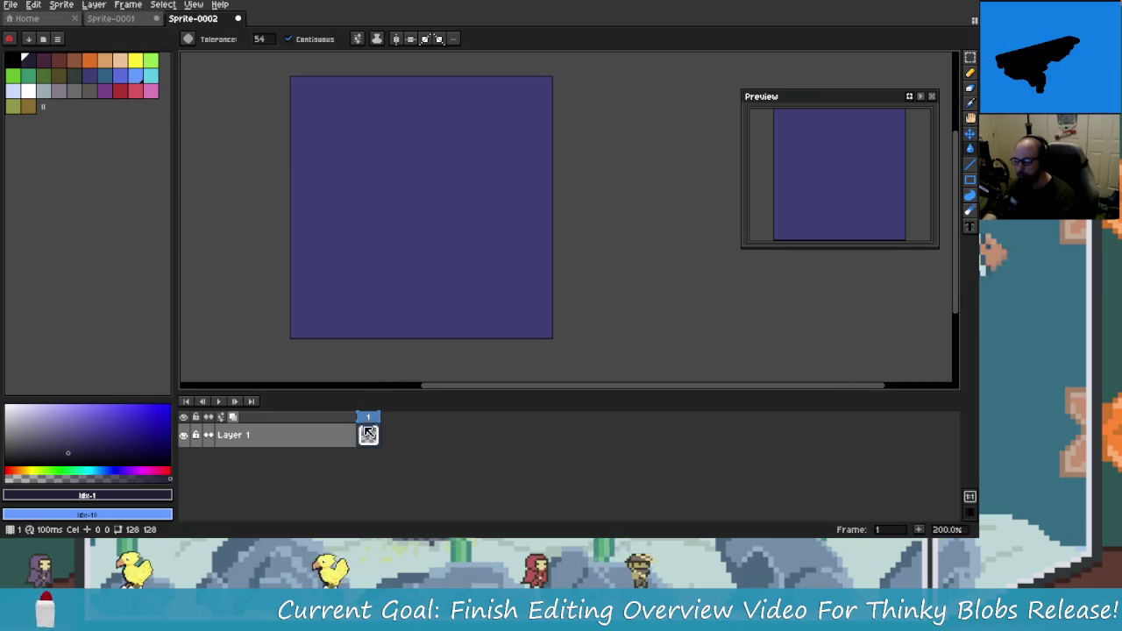
pyautogui.hscroll(-1, 441, 323)
# - Open the Thinky Blobs extension panel with F2, closing the Carbs Toolbar panel first
pyautogui.press('F1')
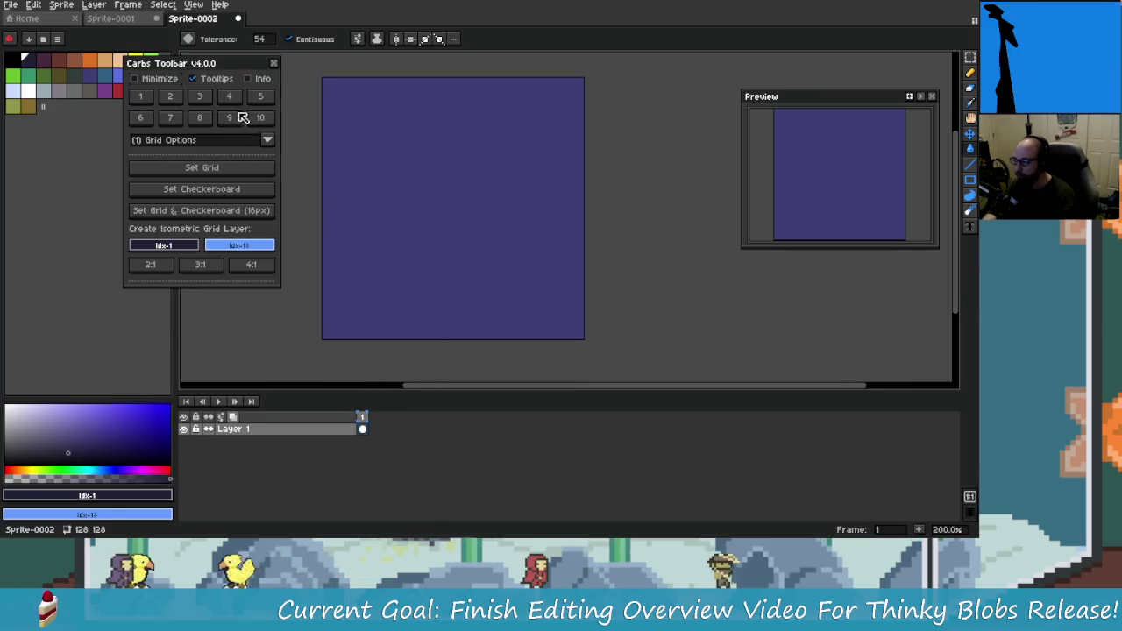
pyautogui.click(275, 67)
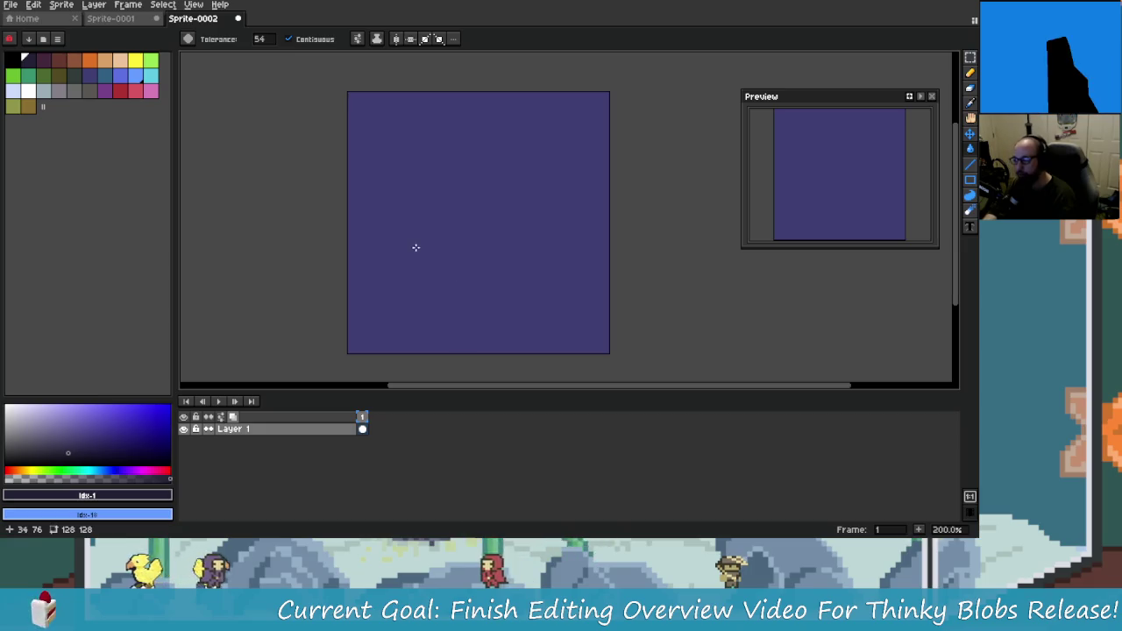
pyautogui.press('F2')
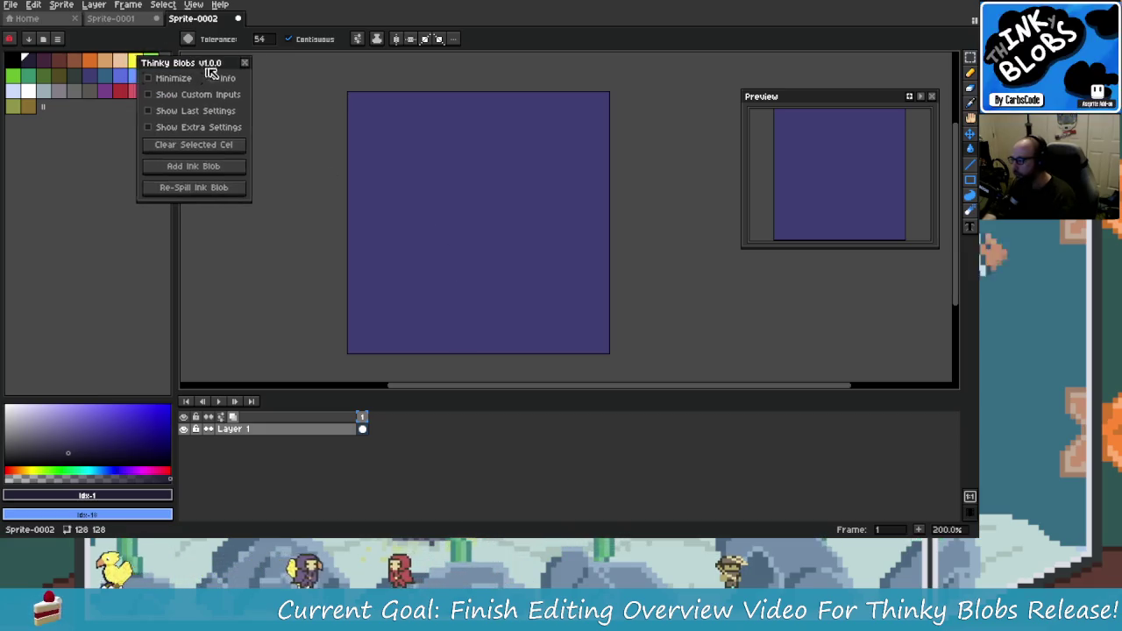
# - Move the Thinky Blobs panel aside, add and re-spill ink blobs, then undo them
pyautogui.moveTo(210, 72); pyautogui.dragTo(258, 73)
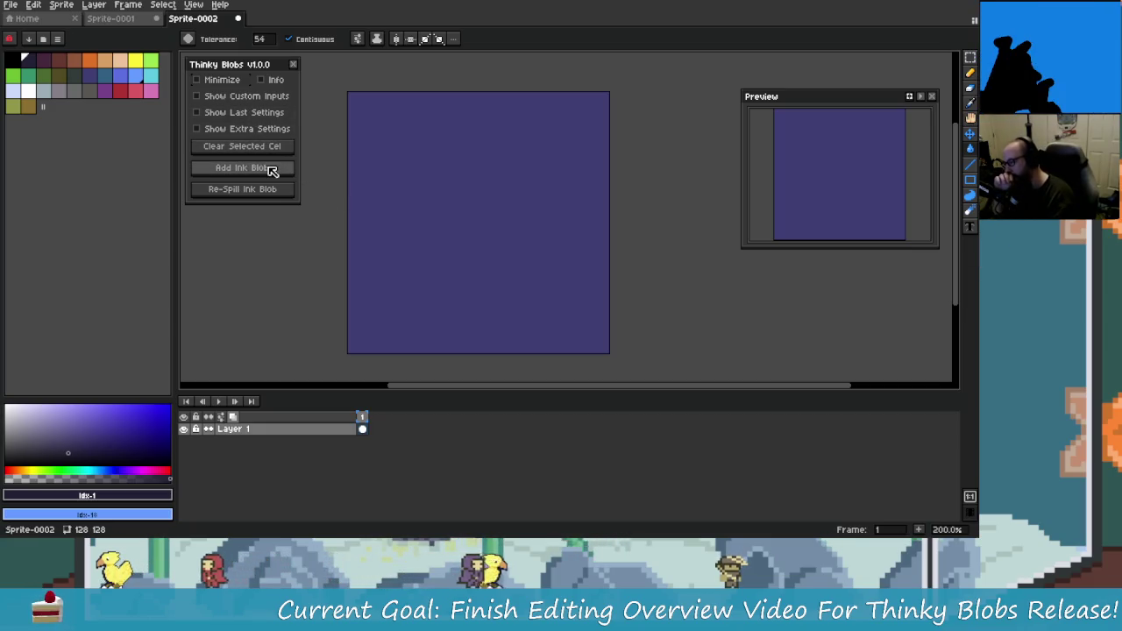
pyautogui.click(272, 169)
pyautogui.click(271, 192)
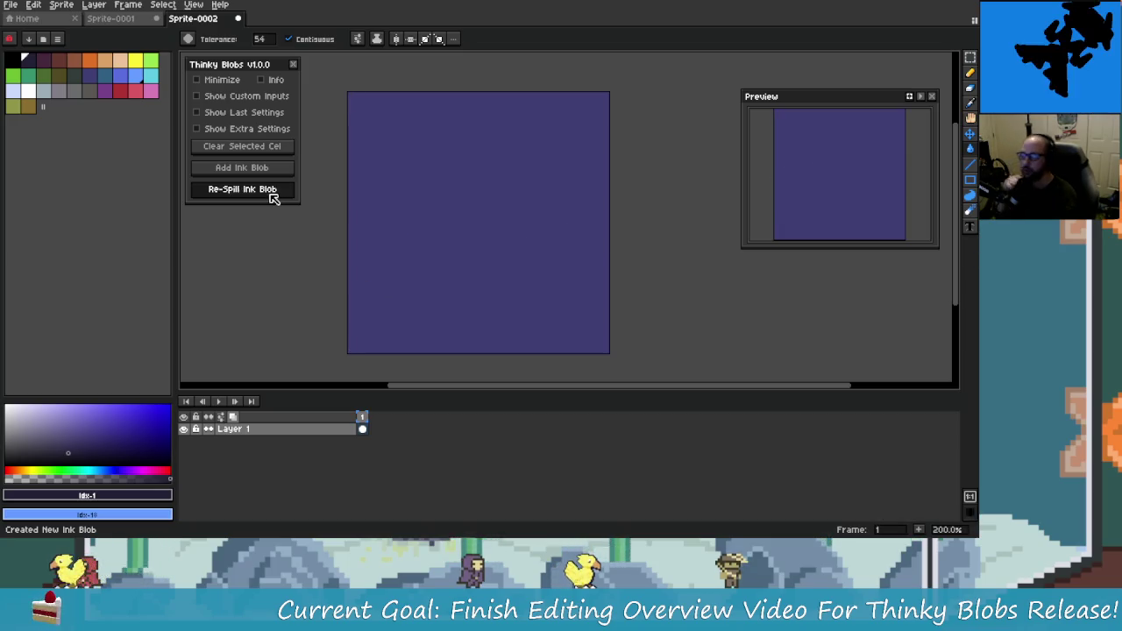
pyautogui.click(273, 190)
pyautogui.click(272, 191)
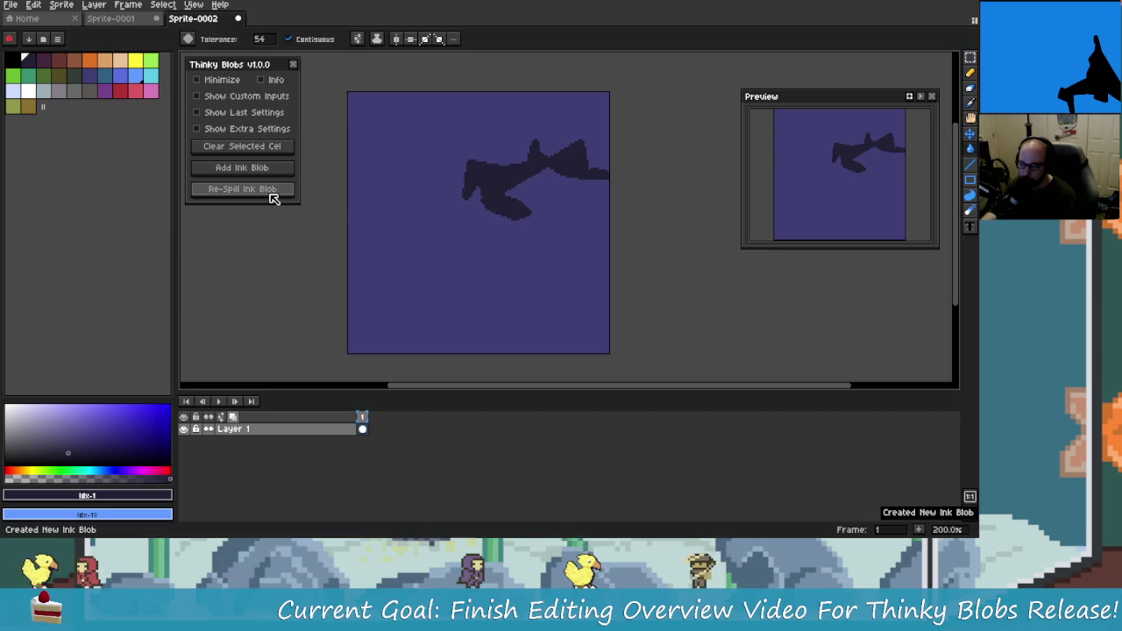
pyautogui.click(273, 191)
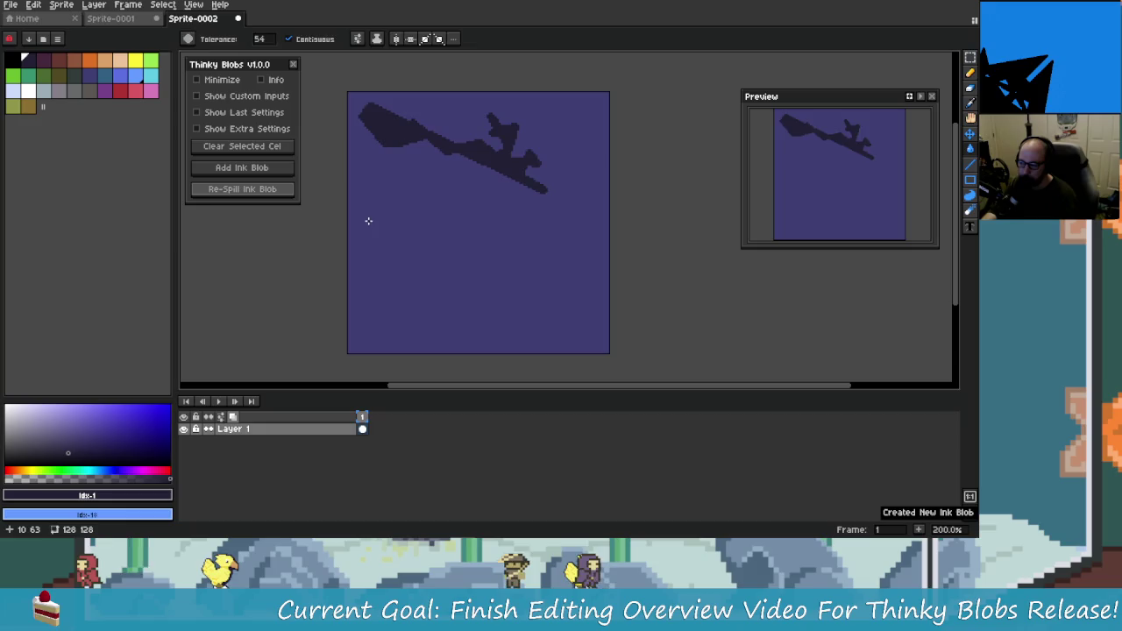
pyautogui.hotkey('ctrl', 'z')
pyautogui.hotkey('ctrl', 'z')
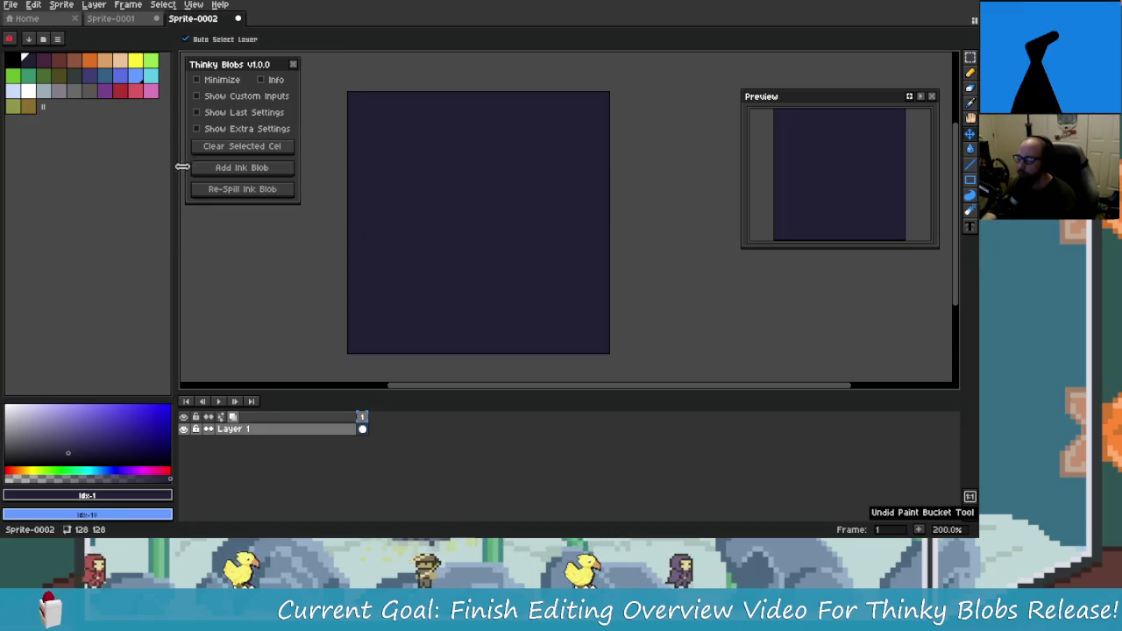
# - Refill the canvas with purple palette index 15, then switch to DaVinci Resolve
pyautogui.hotkey('alt', 'Tab')
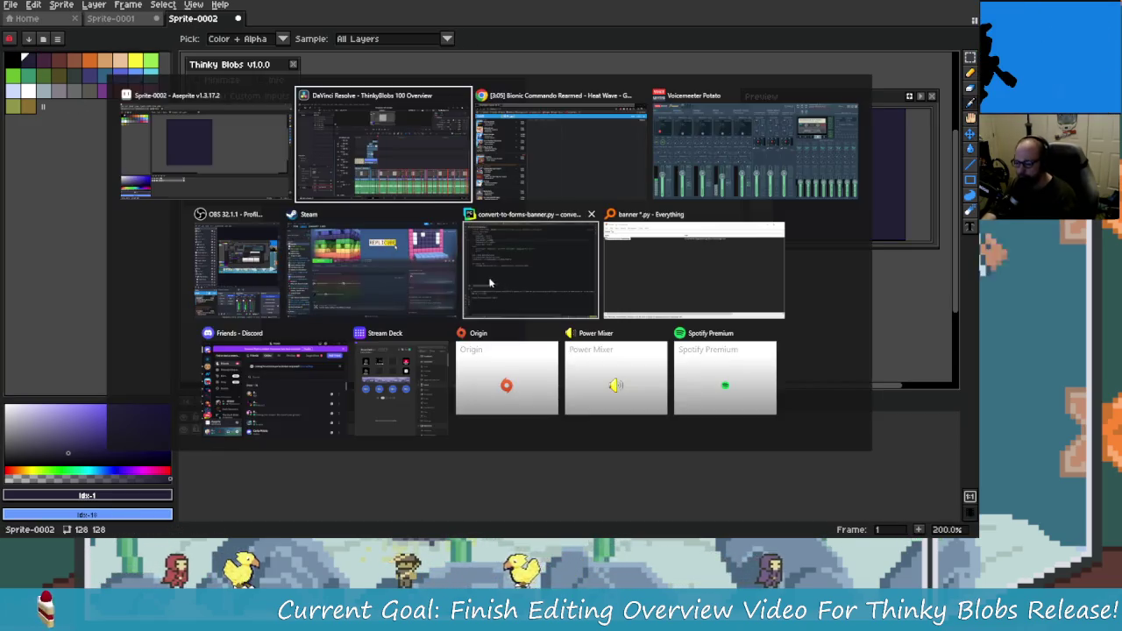
pyautogui.click(215, 141)
pyautogui.hotkey('alt', 'Tab')
pyautogui.press('Tab')
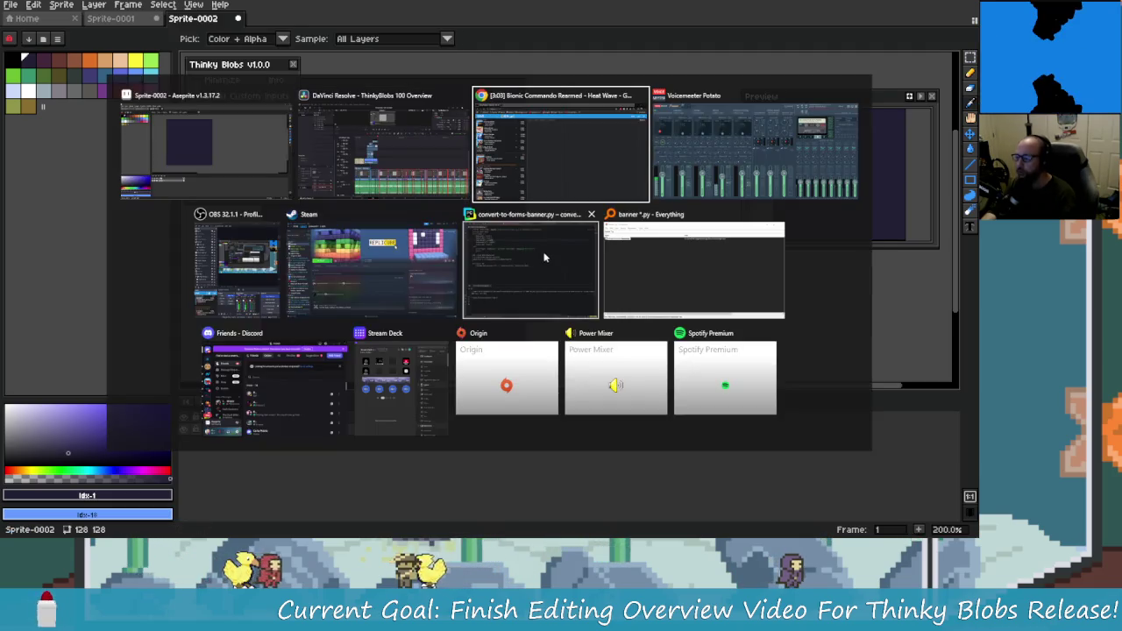
pyautogui.click(215, 140)
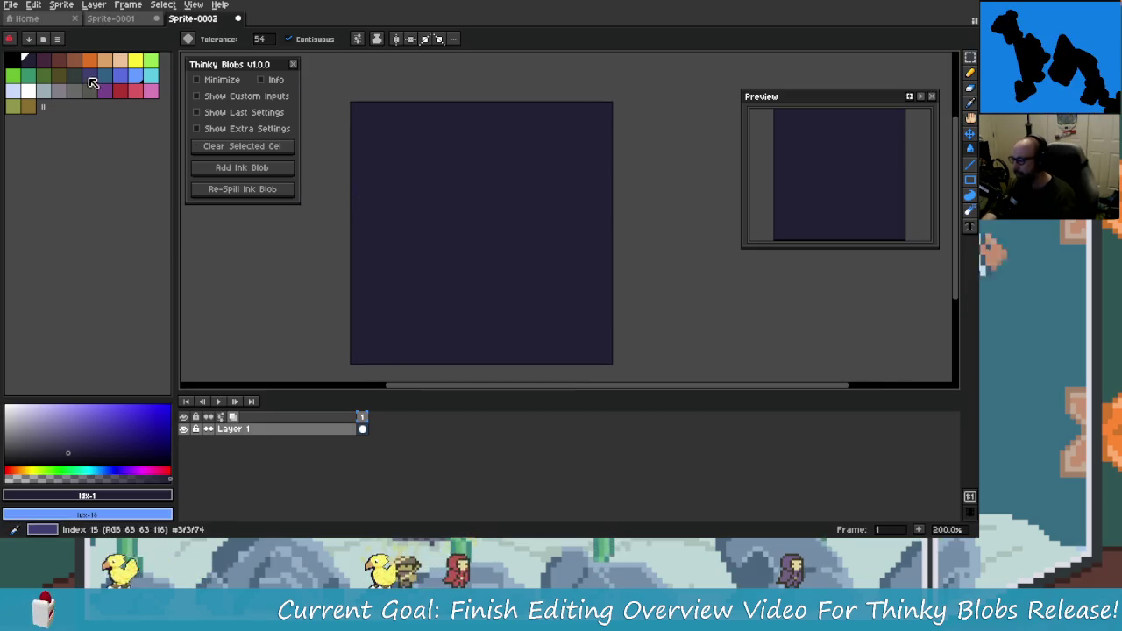
pyautogui.click(91, 75)
pyautogui.click(480, 222)
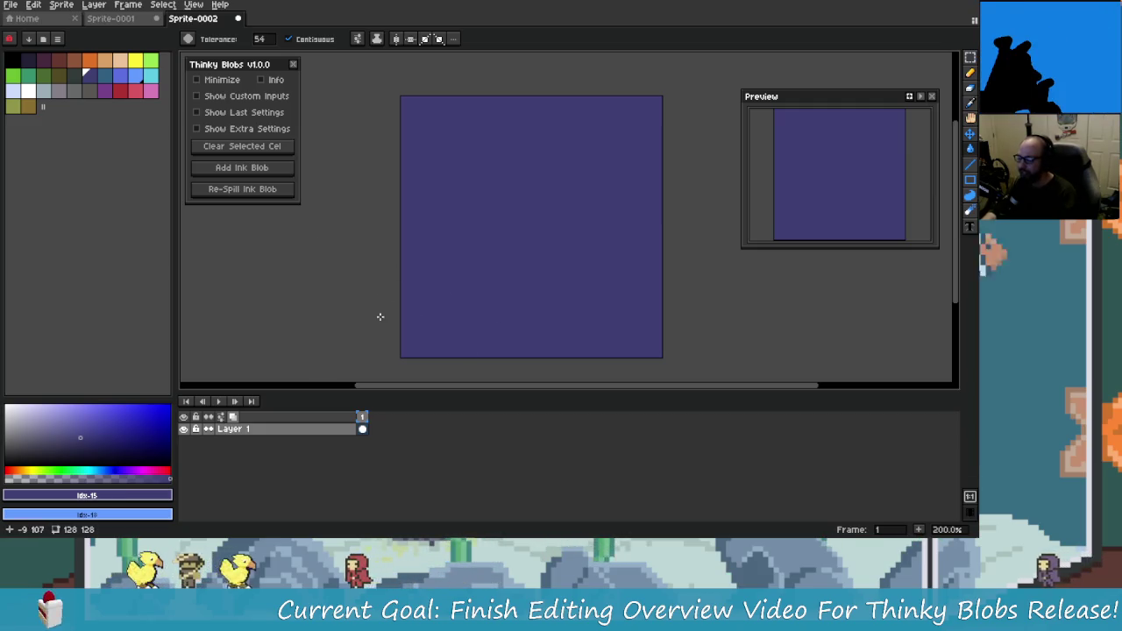
pyautogui.hotkey('alt', 'Tab')
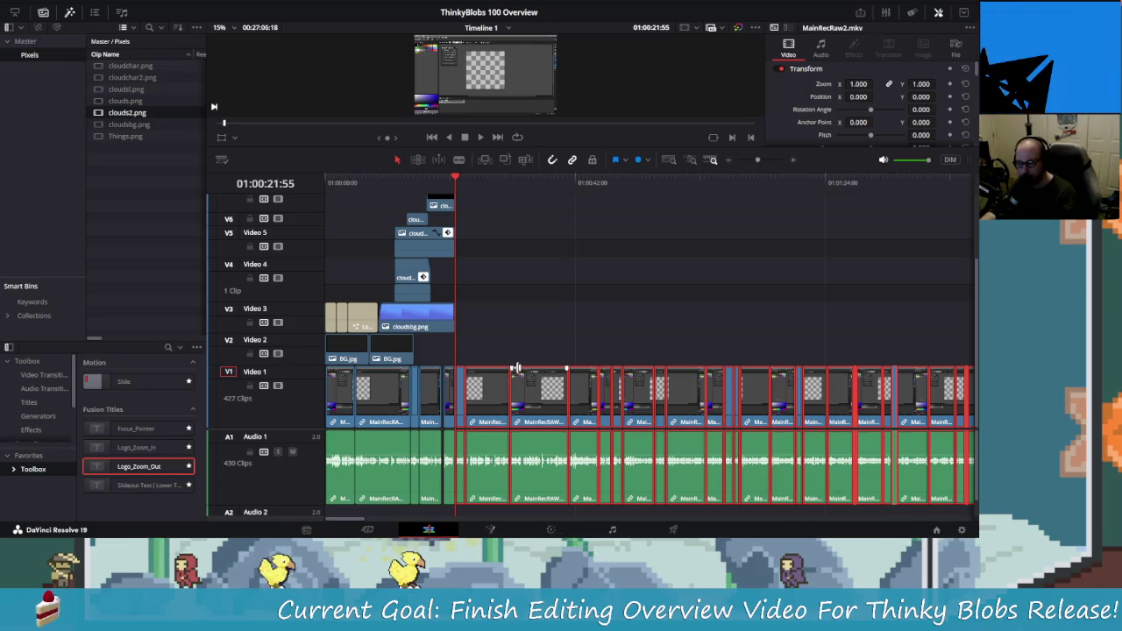
# - Switch from the Resolve timeline back to Aseprite's purple Sprite-0002 canvas
pyautogui.hotkey('alt', 'Tab')
pyautogui.press('Escape')
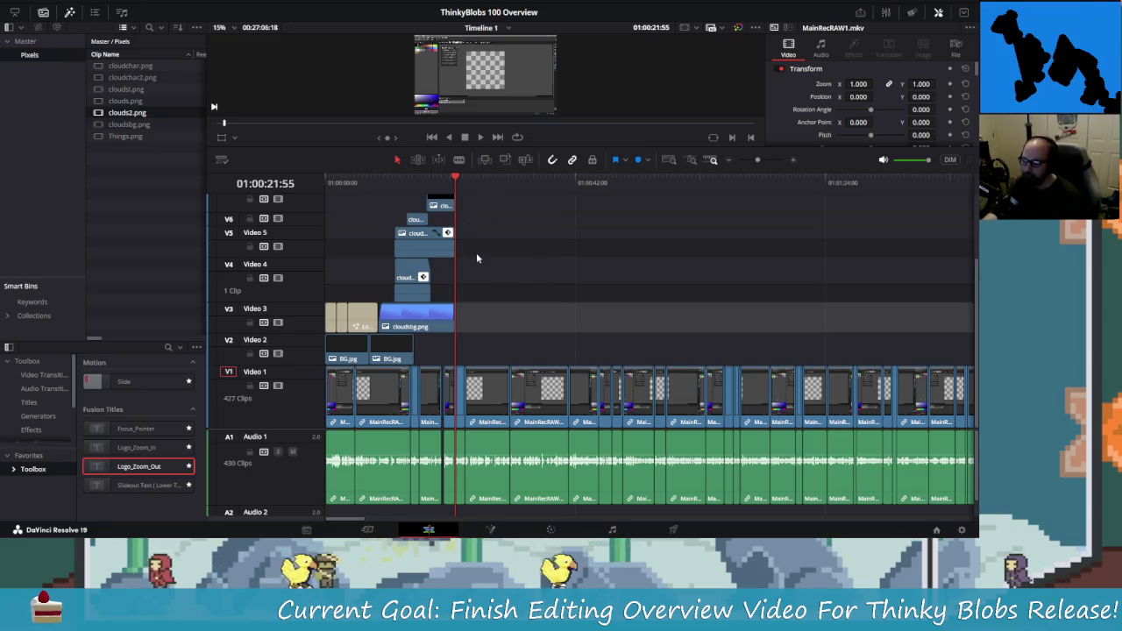
pyautogui.hotkey('alt', 'Tab')
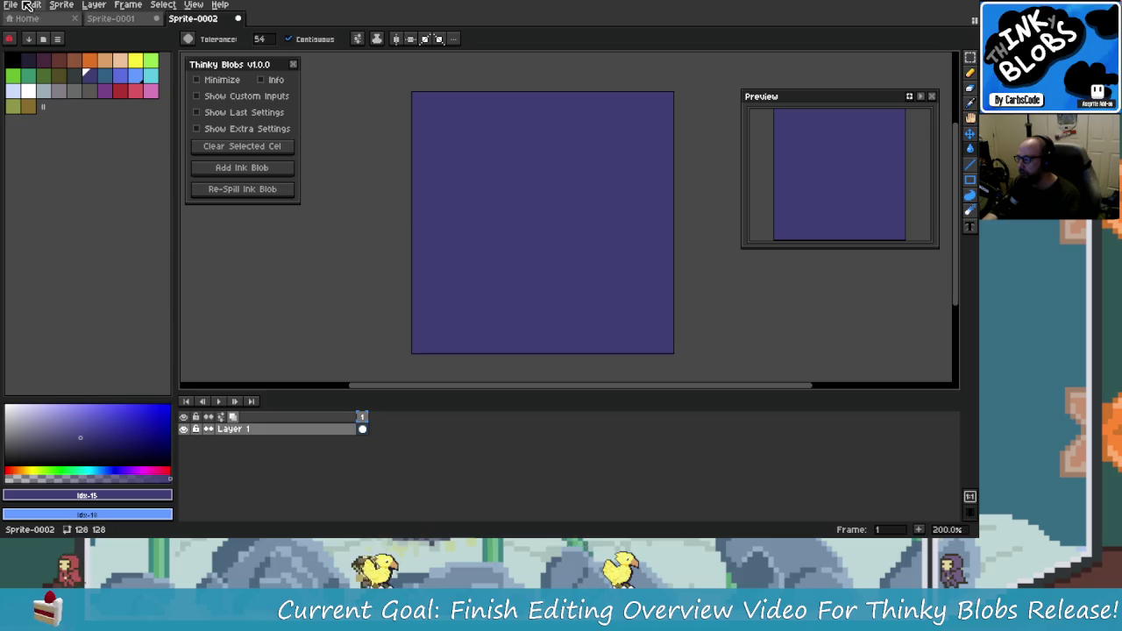
# - Try closing Sprite-0001 but cancel the save warning to keep the cloud sprite open
pyautogui.click(26, 6)
pyautogui.moveTo(378, 201); pyautogui.dragTo(374, 203)
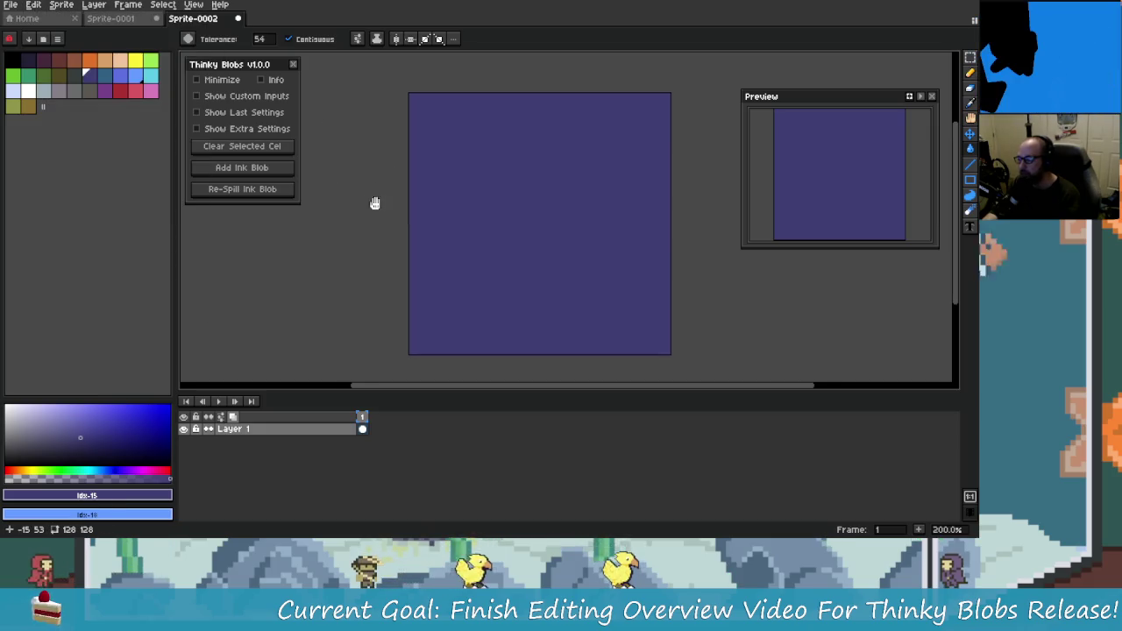
pyautogui.click(132, 19)
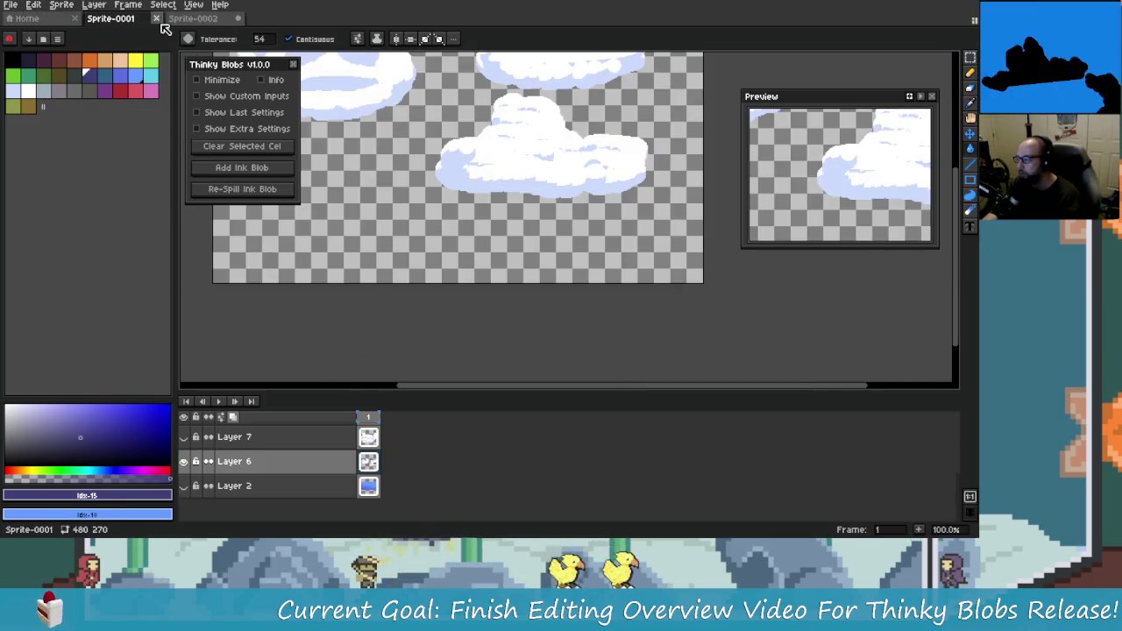
pyautogui.click(157, 20)
pyautogui.click(555, 293)
# - Return to Sprite-0002, drag the timeline splitter down for a taller canvas, then switch to Resolve
pyautogui.click(183, 20)
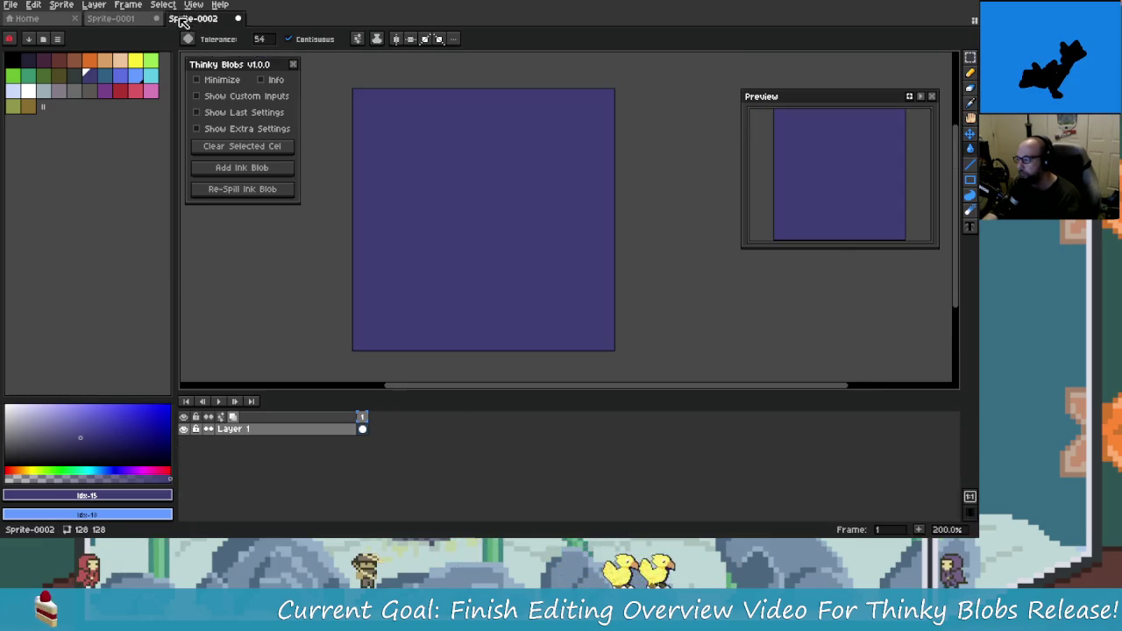
pyautogui.scroll(1, 499, 254)
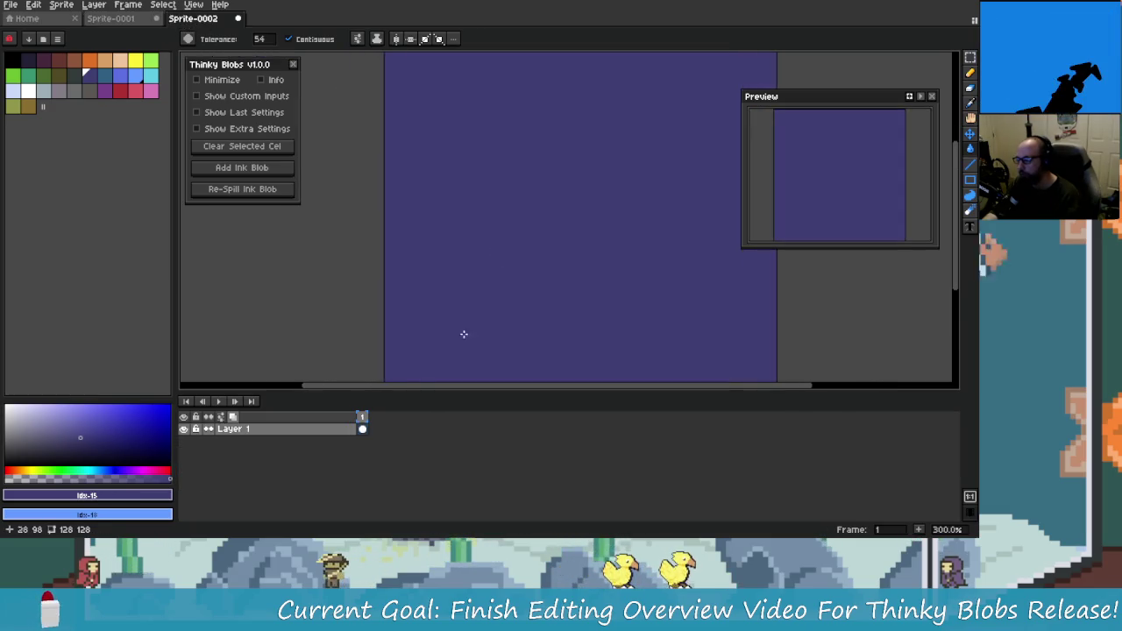
pyautogui.moveTo(412, 394); pyautogui.dragTo(413, 434)
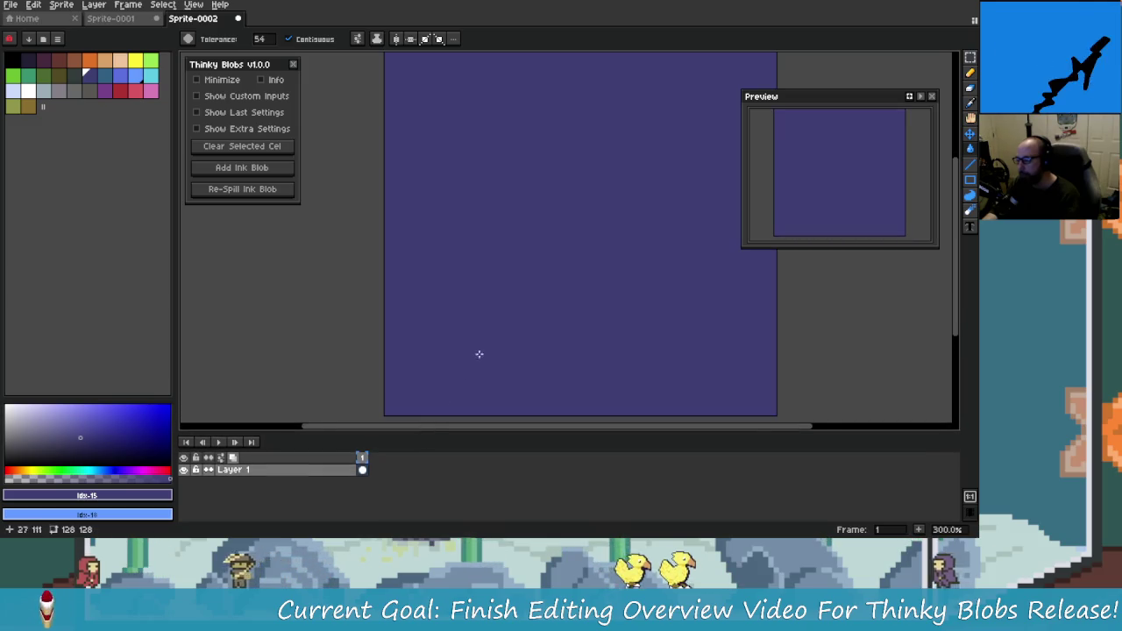
pyautogui.moveTo(467, 326); pyautogui.dragTo(443, 313)
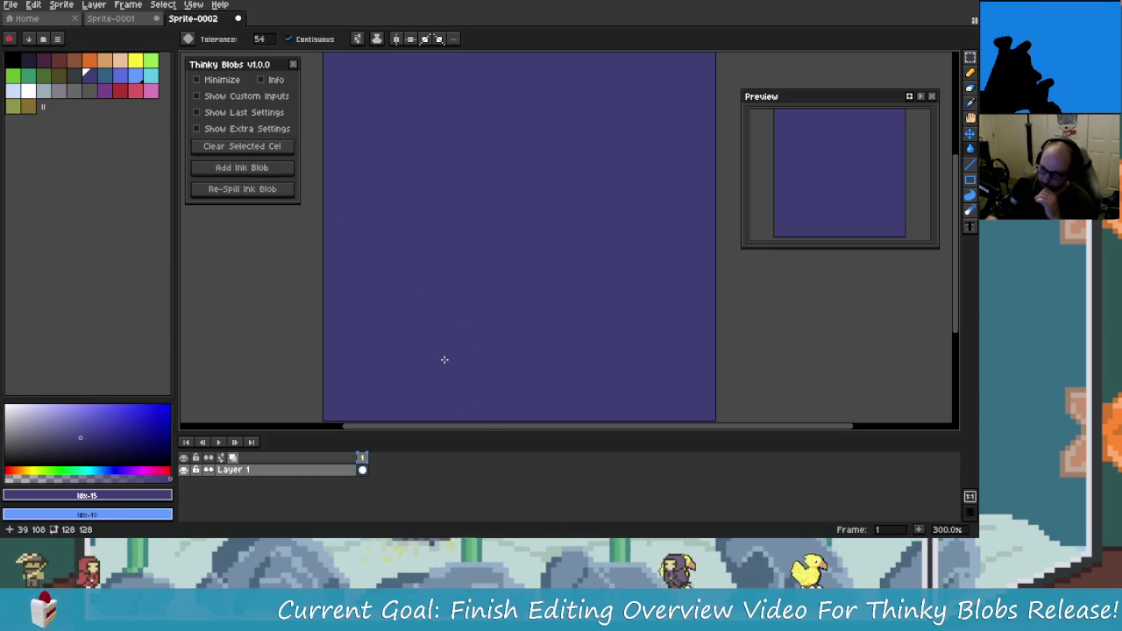
pyautogui.hotkey('alt', 'Tab')
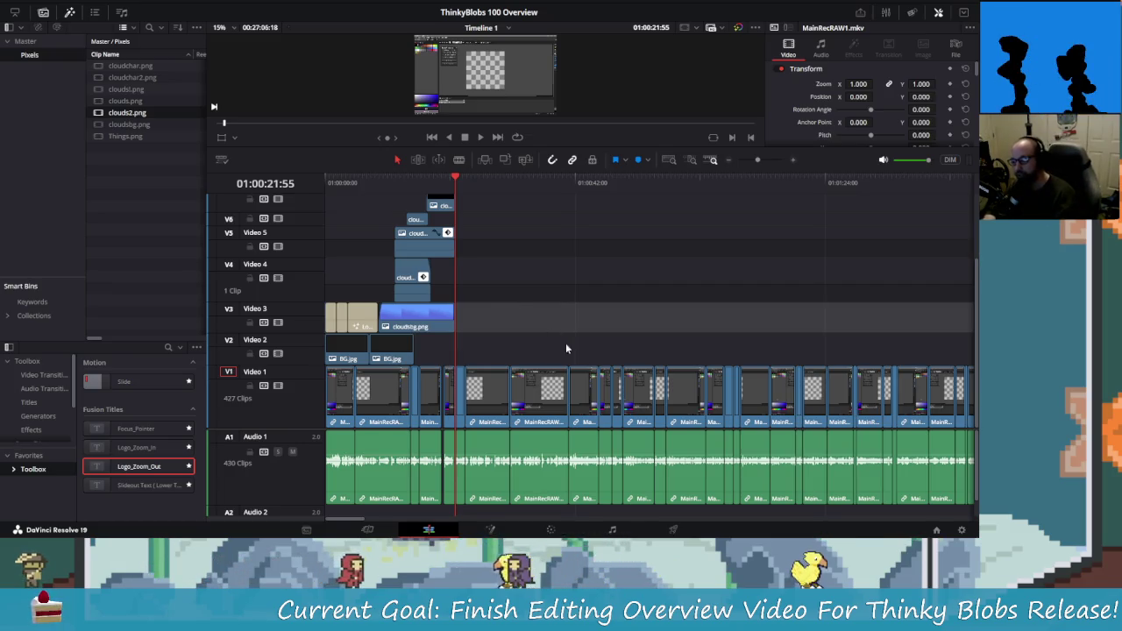
# - Scrub the timeline and play it back to check the clips run without gaps
pyautogui.moveTo(354, 520)
pyautogui.mouseDown()
pyautogui.moveTo(395, 520)
pyautogui.moveTo(353, 520)
pyautogui.mouseUp()
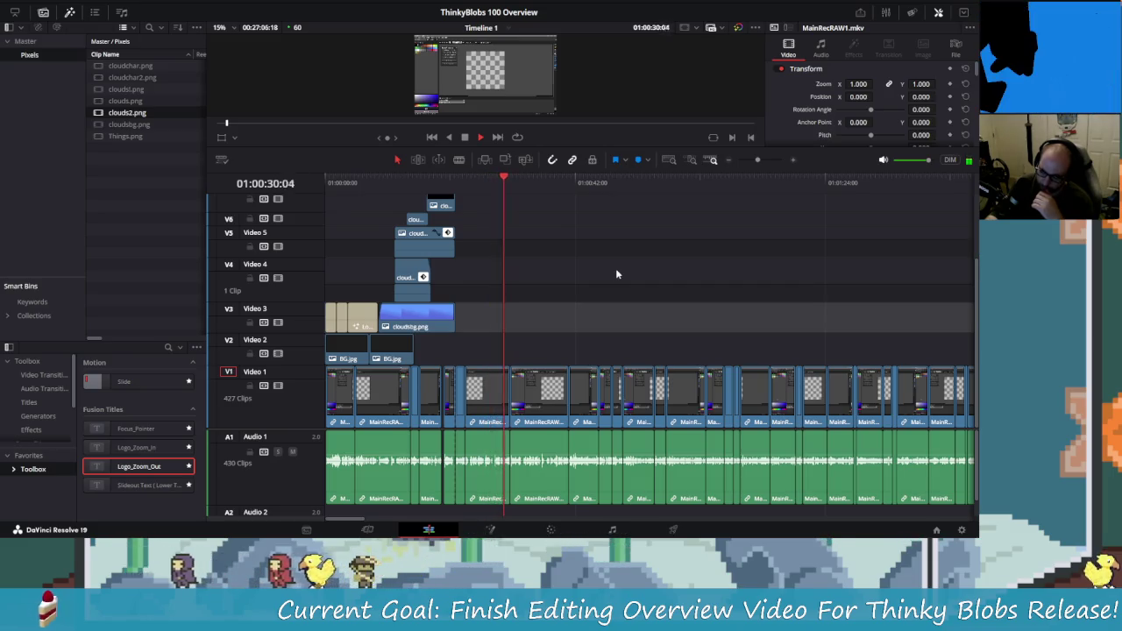
pyautogui.press('space')
pyautogui.press('space')
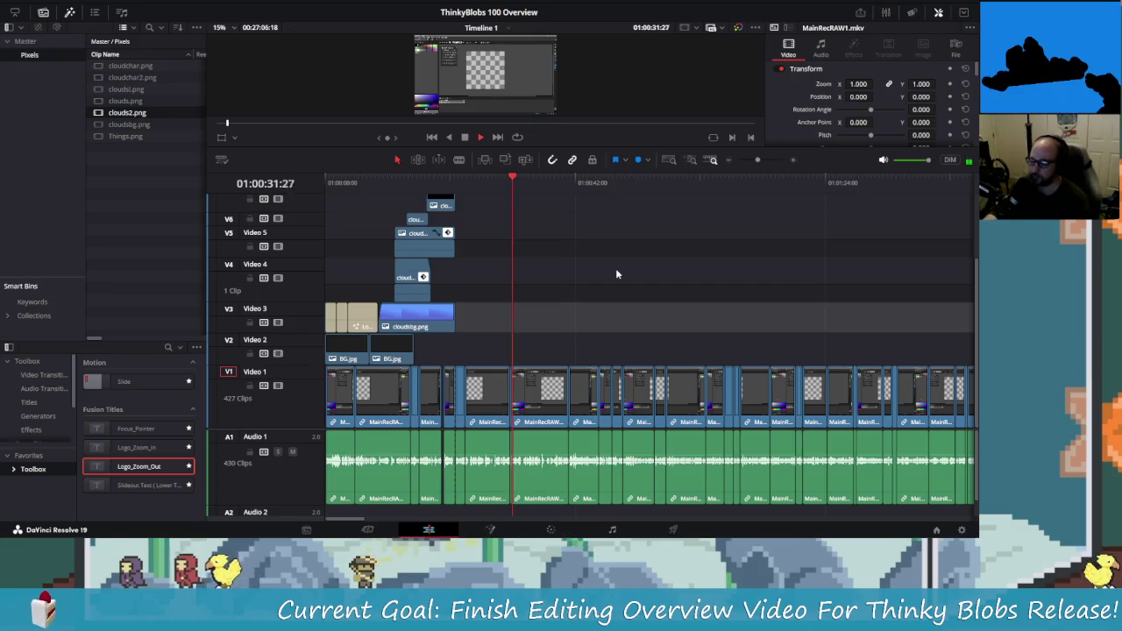
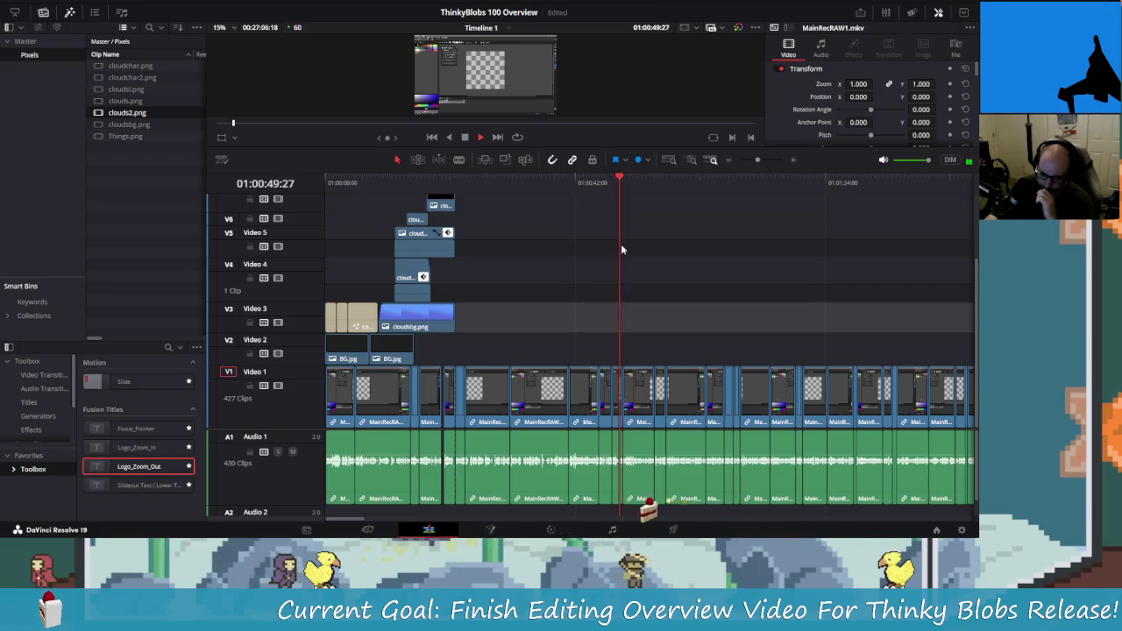
# - Stop timeline playback and scrub the playhead back to about 01:00:21
pyautogui.press('space')
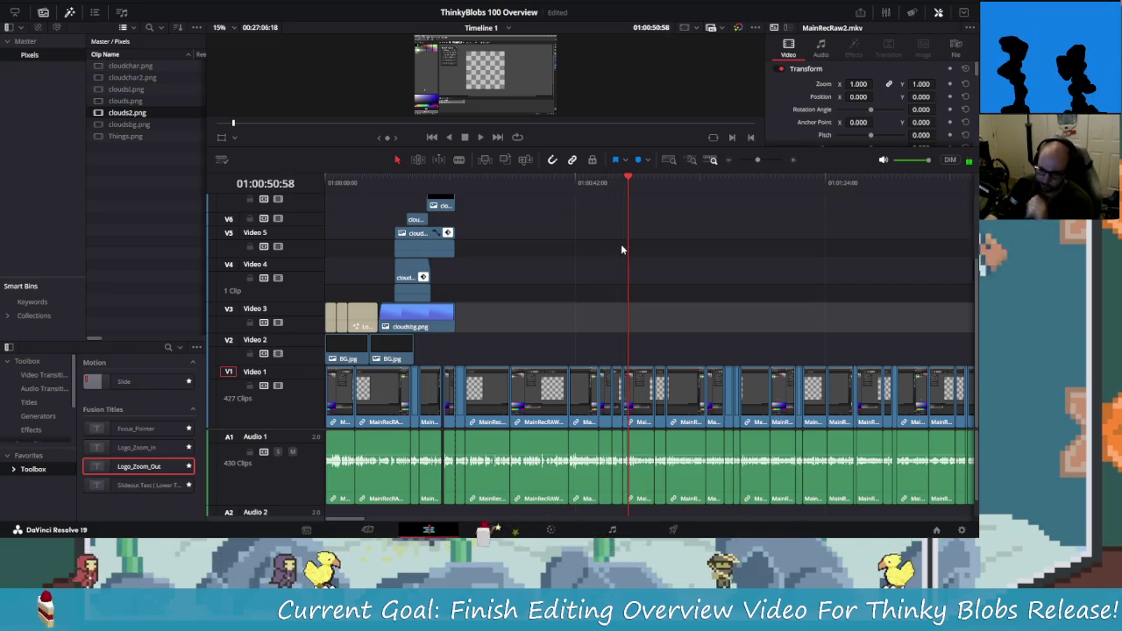
pyautogui.click(624, 182)
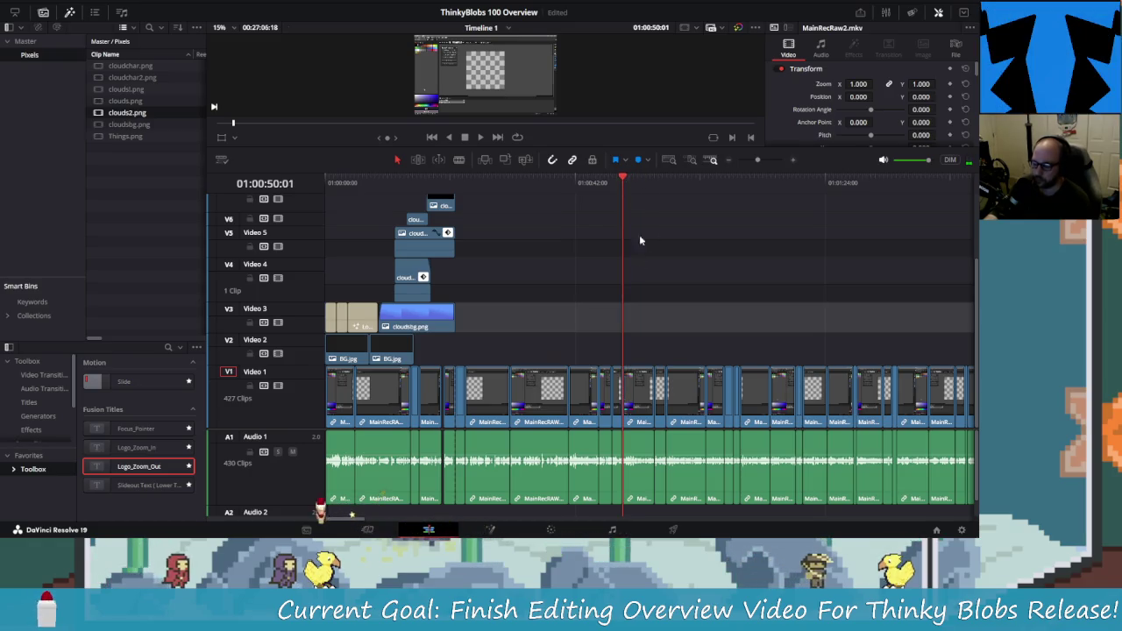
pyautogui.hotkey('alt', 'Tab')
pyautogui.hotkey('alt', 'Tab')
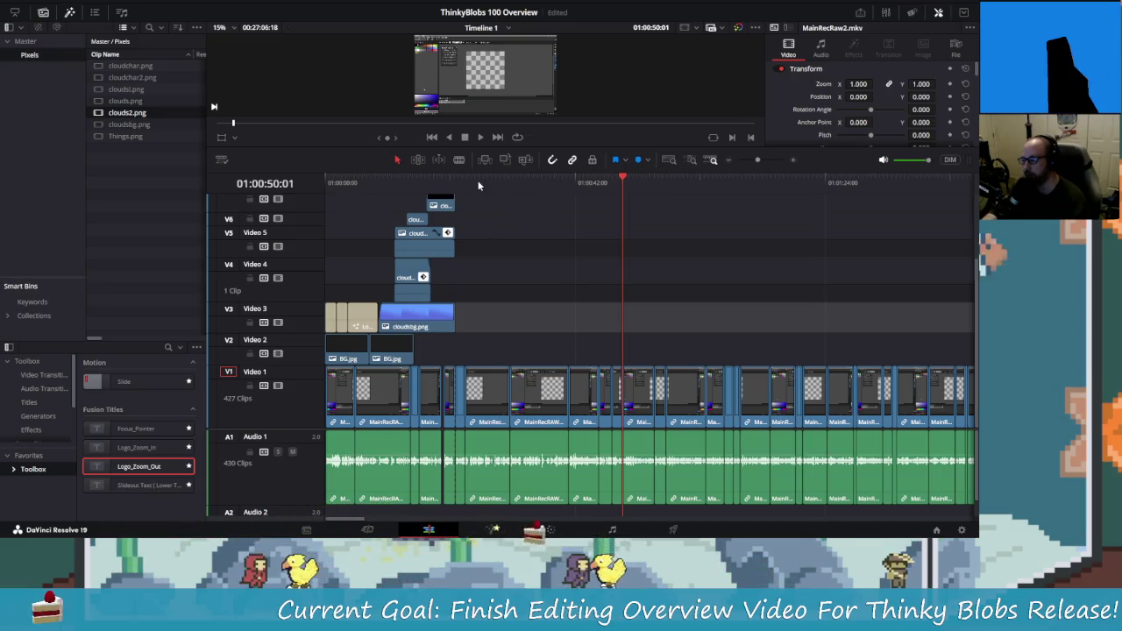
pyautogui.moveTo(463, 183); pyautogui.dragTo(597, 190)
# - Scrub forward to about 01:00:43, then bring Aseprite's purple Sprite-0002 canvas forward
pyautogui.hotkey('alt', 'tab')
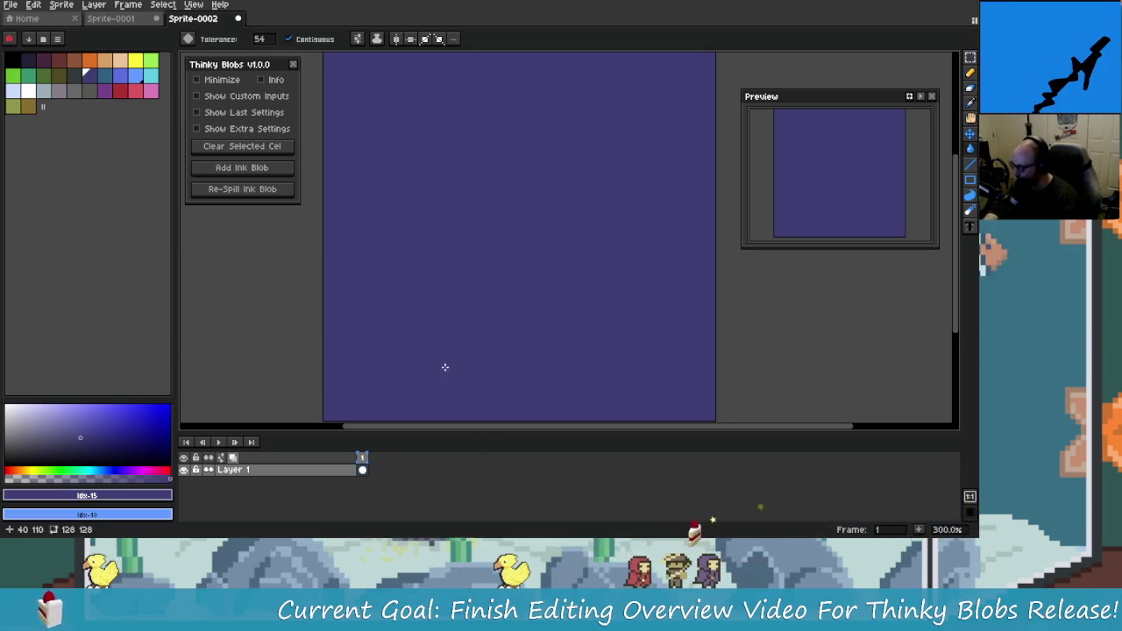
pyautogui.hotkey('alt', 'Tab')
pyautogui.moveTo(559, 184); pyautogui.dragTo(585, 184)
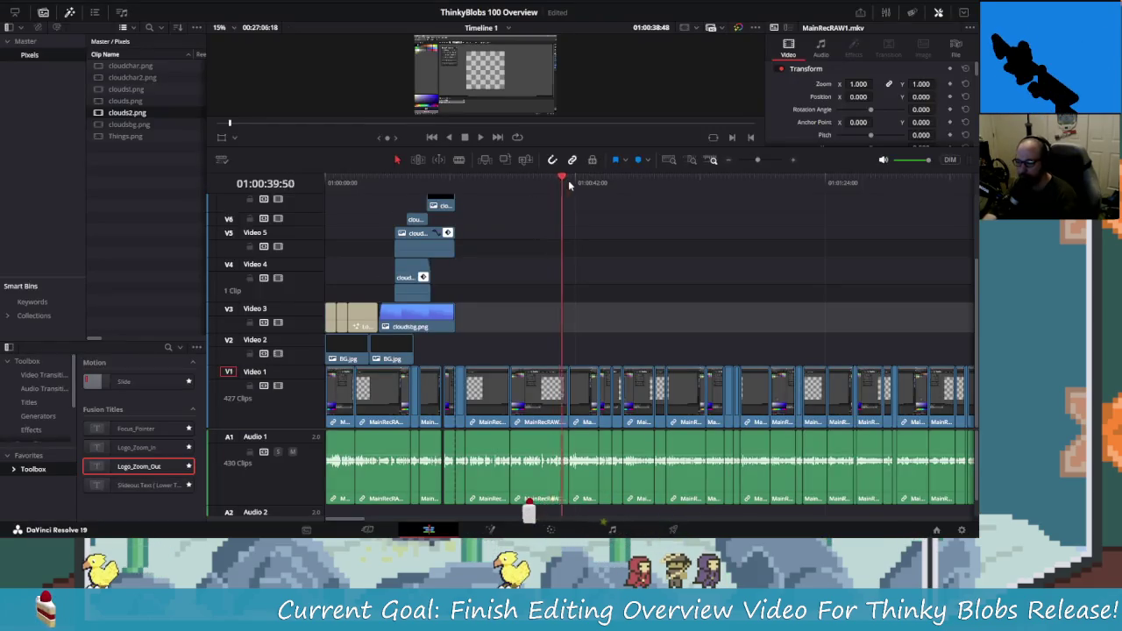
pyautogui.click(388, 528)
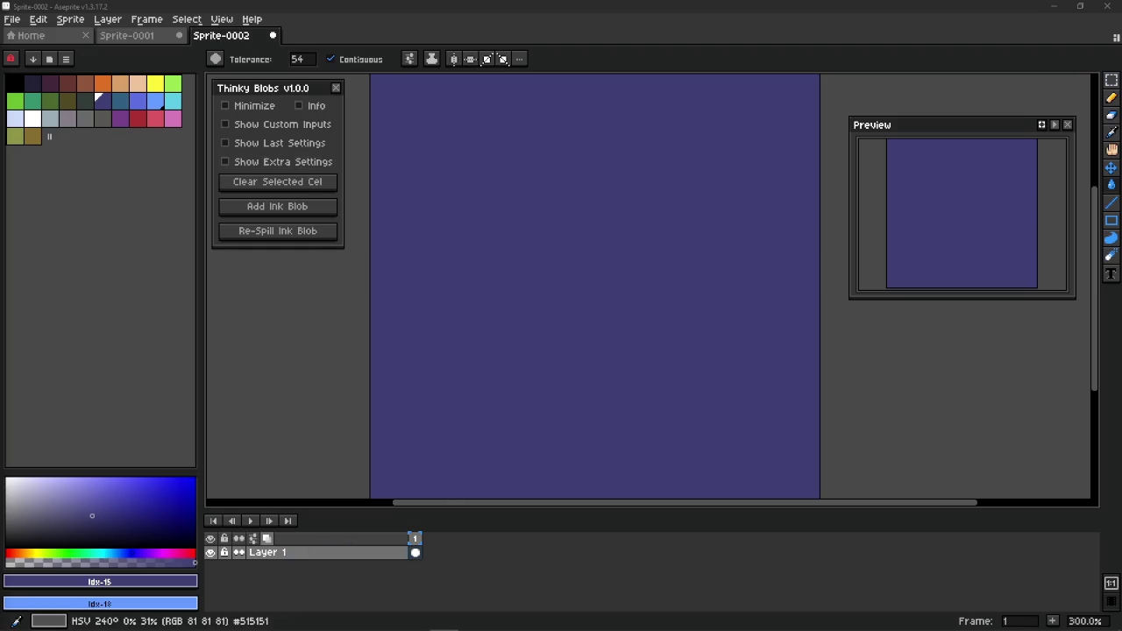
# - Swap Pixel Projects to ThinkyBlobs Project, discarding Sprite-0002 and Sprite-0001 unsaved
pyautogui.click(42, 37)
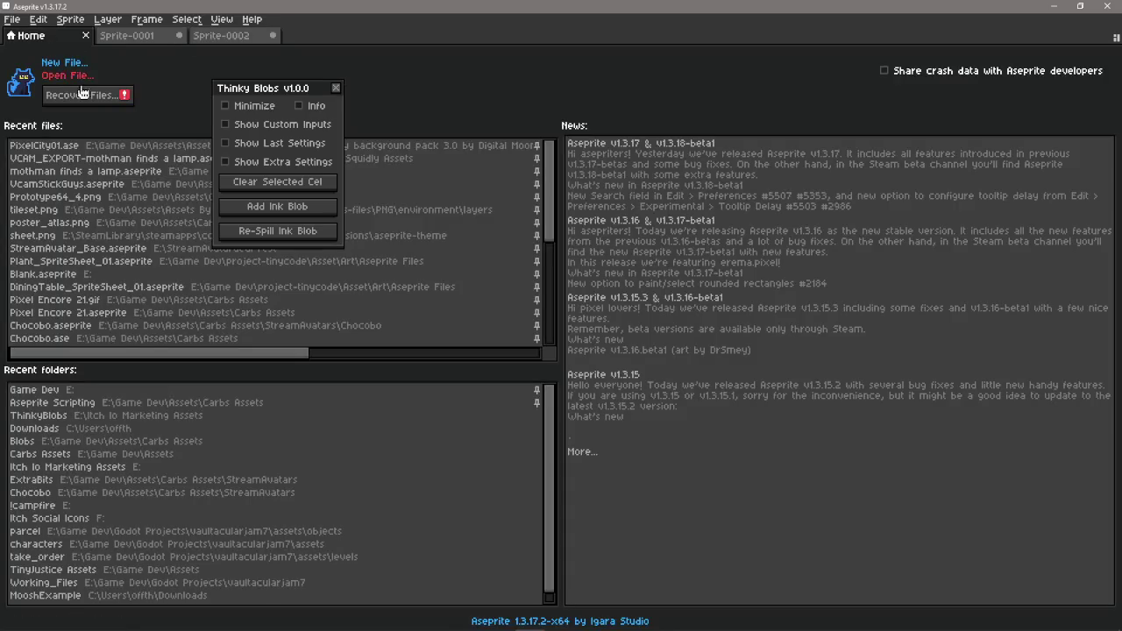
pyautogui.click(12, 19)
pyautogui.click(35, 64)
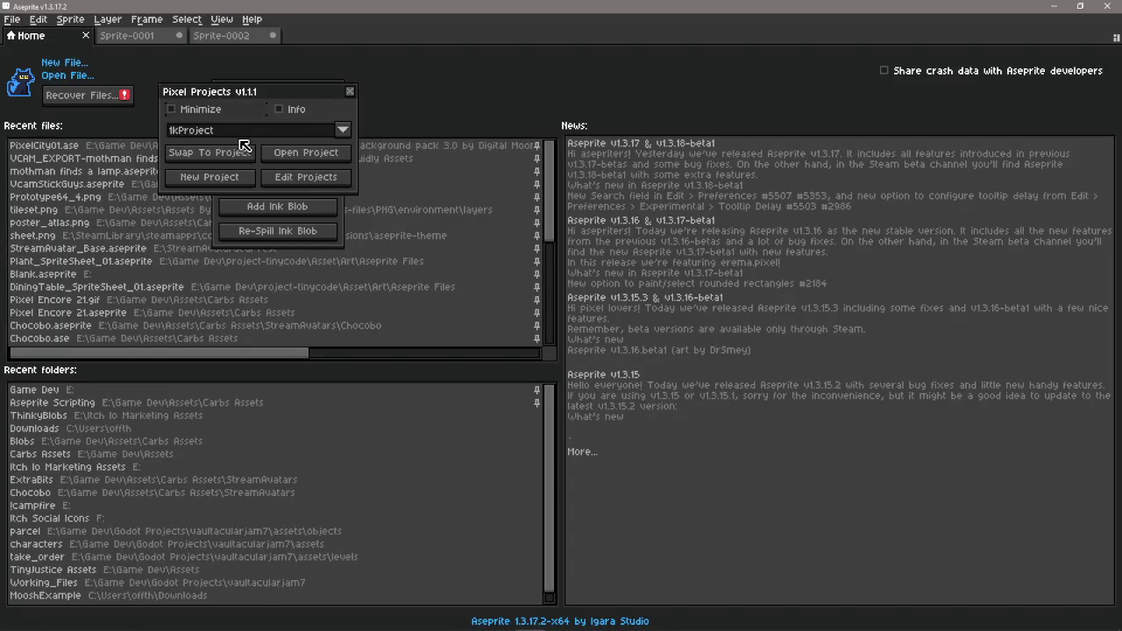
pyautogui.click(243, 131)
pyautogui.click(227, 263)
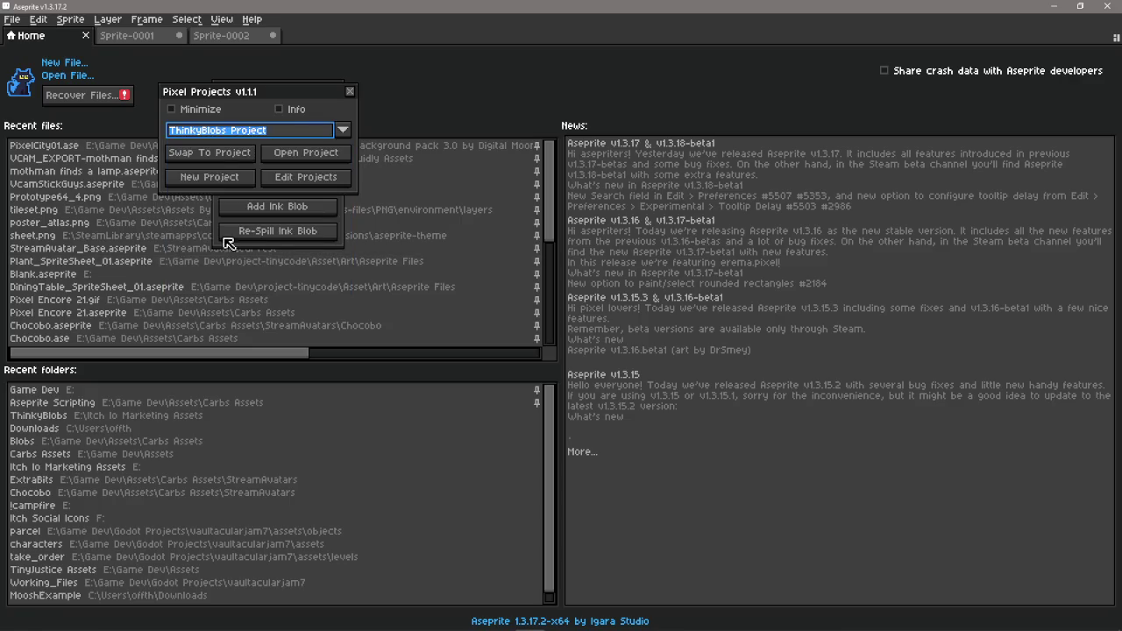
pyautogui.click(219, 155)
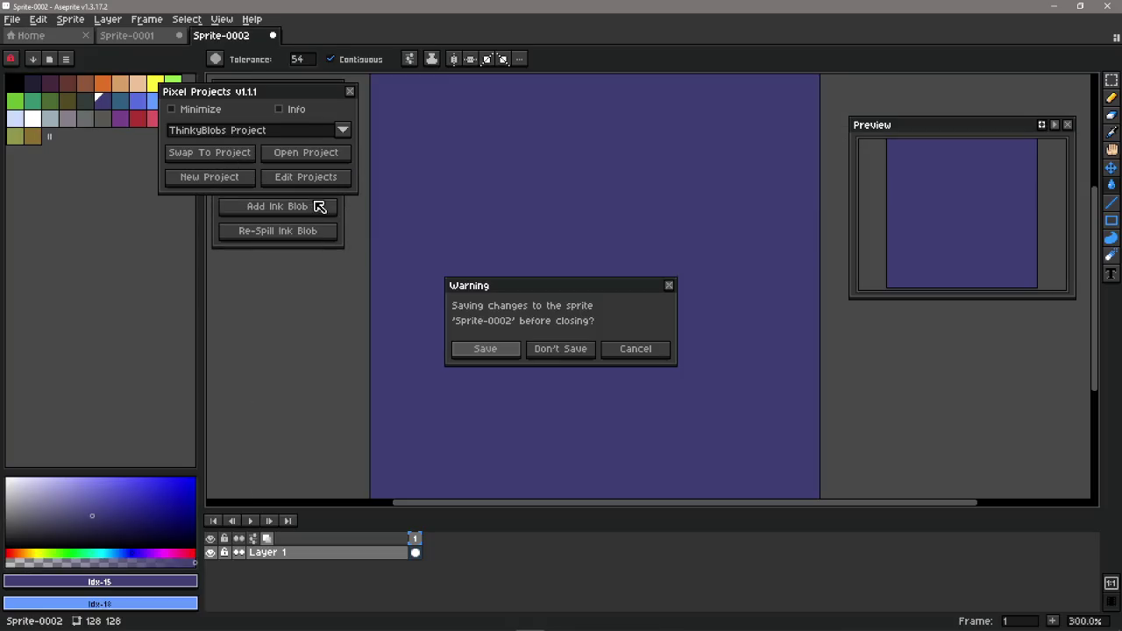
pyautogui.click(561, 348)
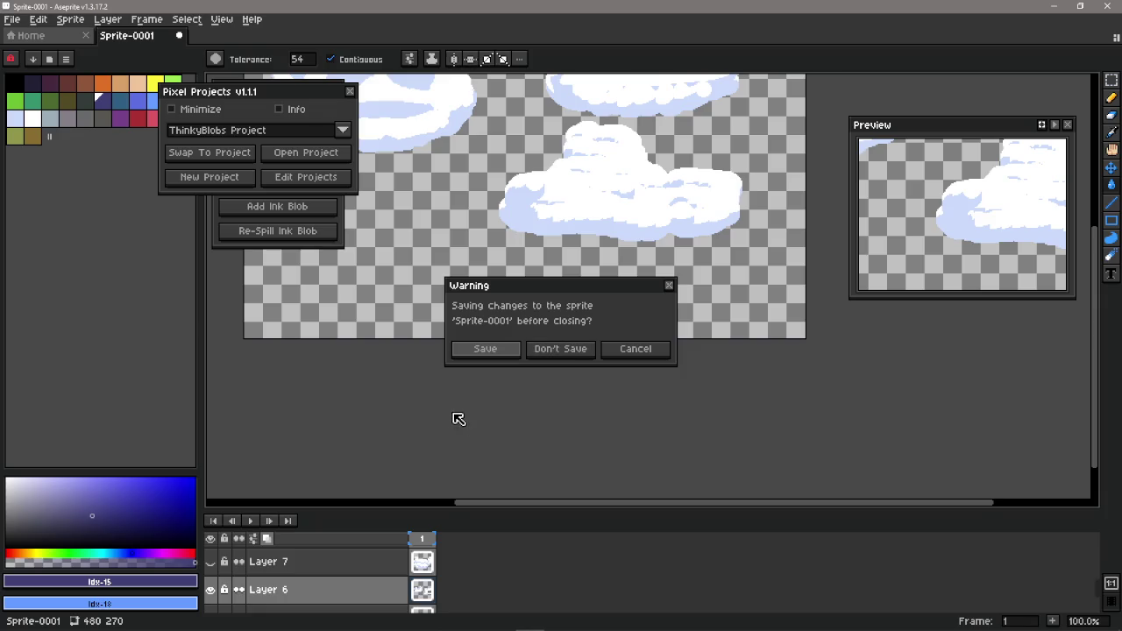
pyautogui.click(559, 349)
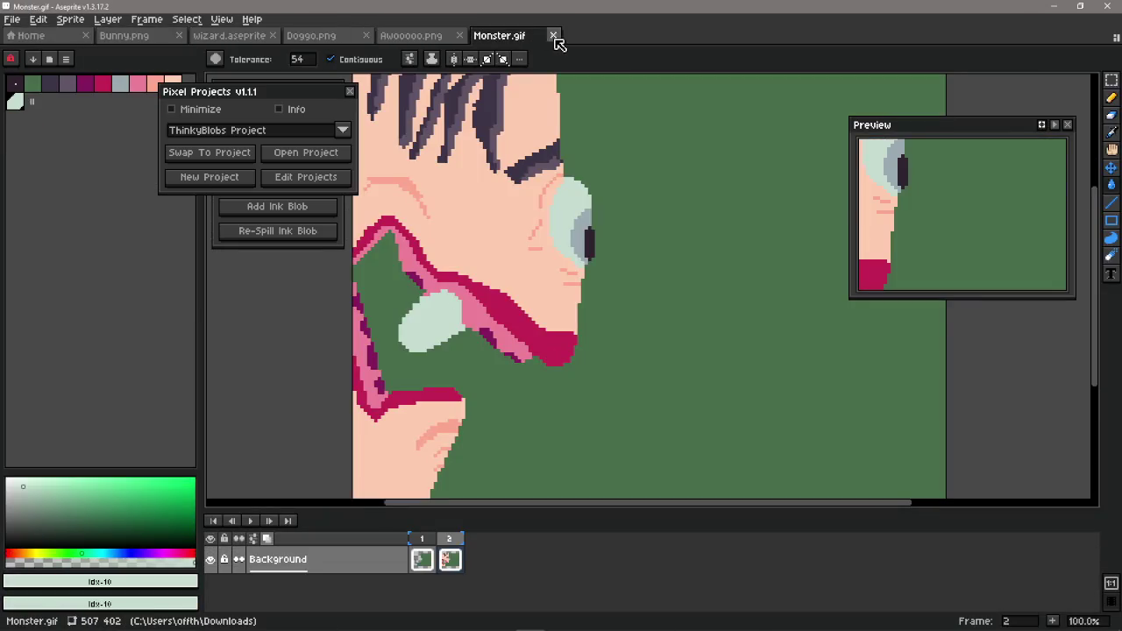
# - Close Monster.gif and the Pixel Projects panel, then inspect Bunny.png
pyautogui.click(554, 36)
pyautogui.scroll(-1, 596, 264)
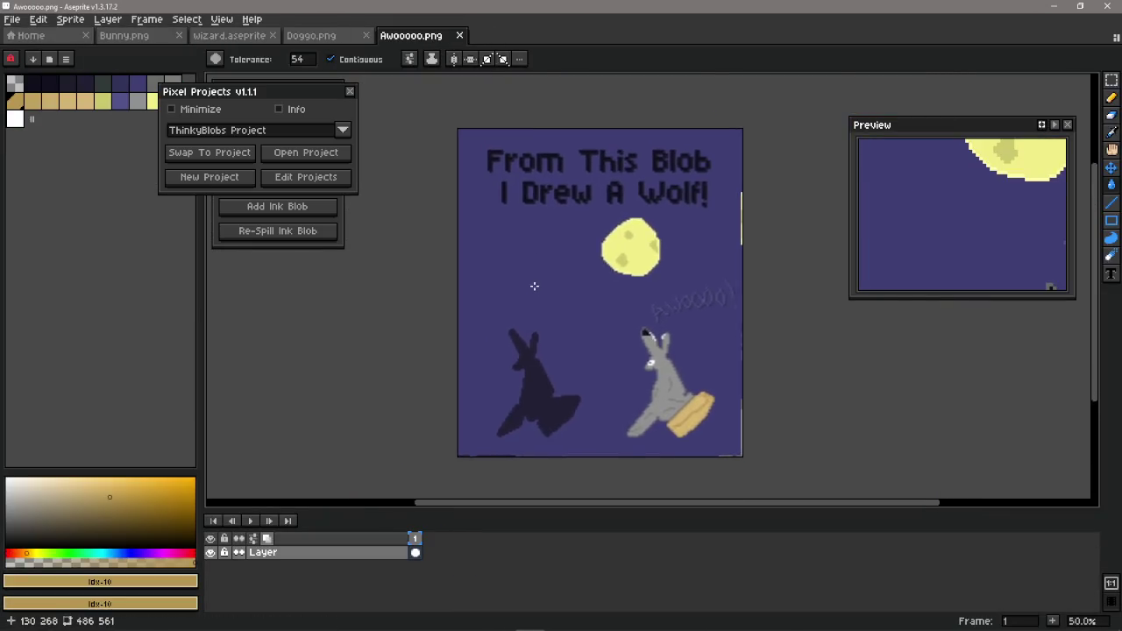
pyautogui.click(125, 36)
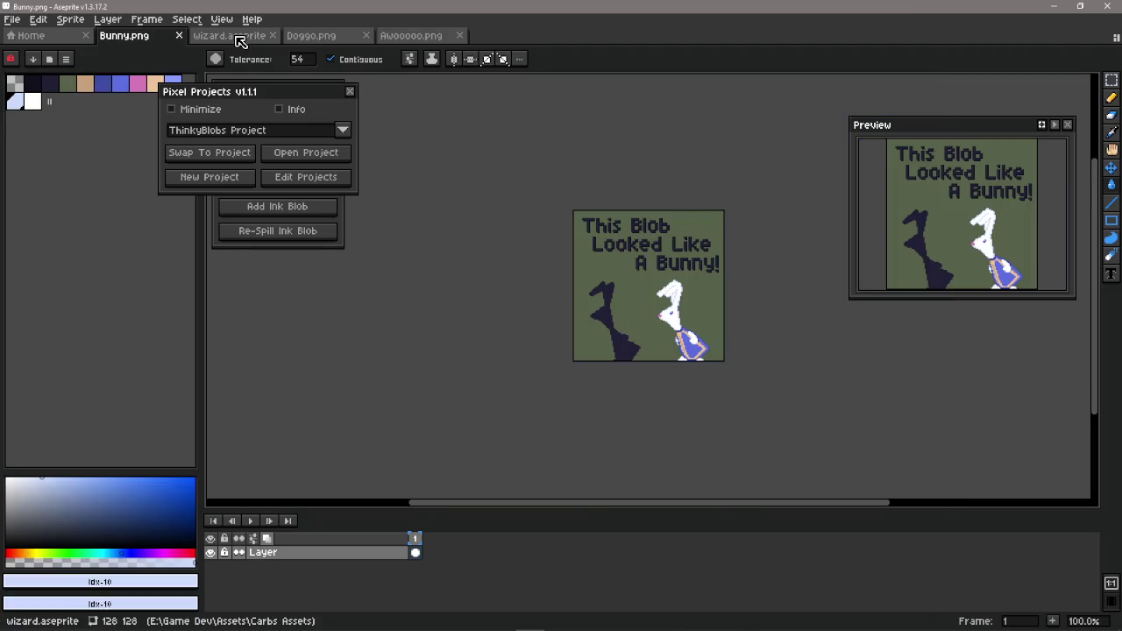
pyautogui.scroll(1, 616, 187)
pyautogui.scroll(1, 503, 223)
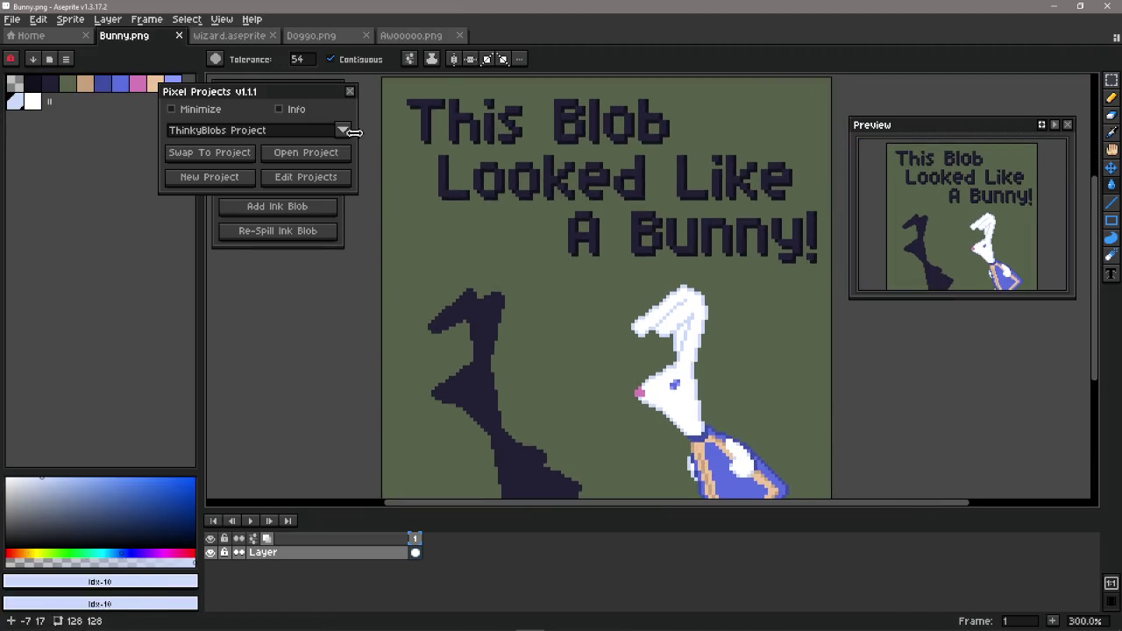
pyautogui.click(349, 92)
pyautogui.moveTo(538, 245); pyautogui.dragTo(567, 220)
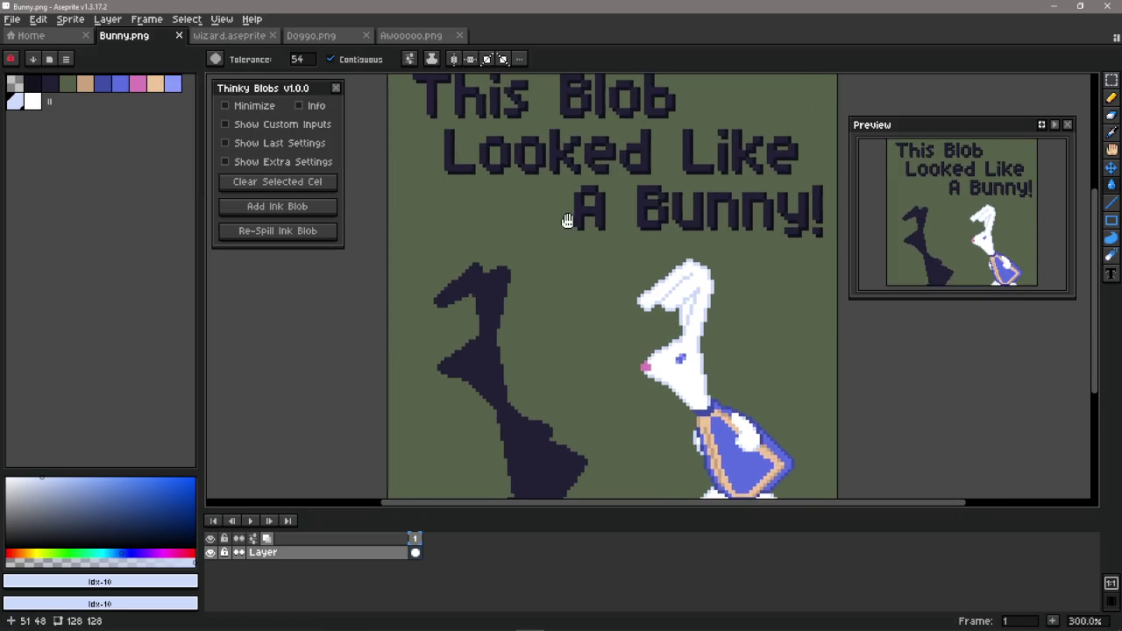
pyautogui.moveTo(368, 507)
pyautogui.mouseDown()
pyautogui.moveTo(380, 582)
pyautogui.moveTo(373, 551)
pyautogui.mouseUp()
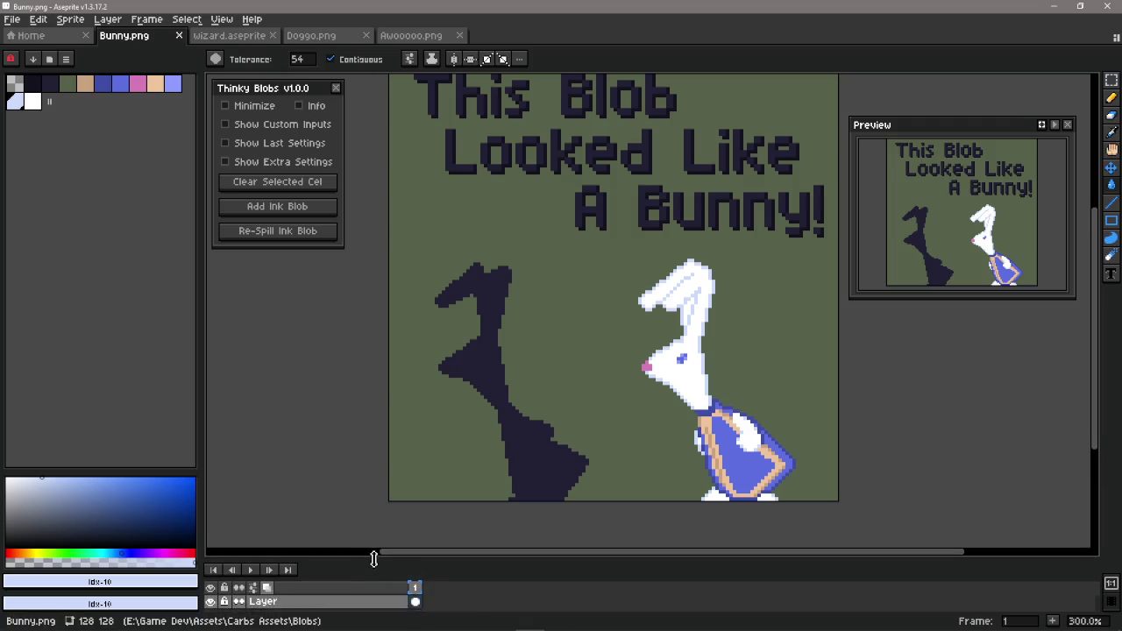
pyautogui.moveTo(338, 364); pyautogui.dragTo(353, 395)
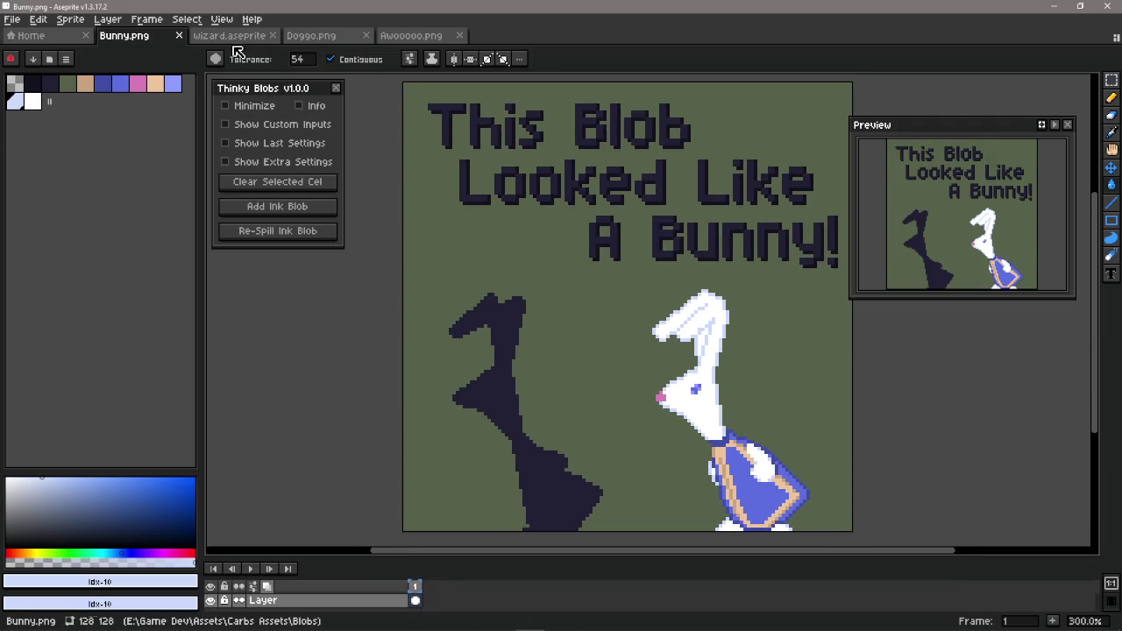
# - Inspect wizard.aseprite and Doggo.png, close the Preview window and enlarge the canvas area
pyautogui.click(229, 35)
pyautogui.scroll(2, 468, 230)
pyautogui.moveTo(526, 310); pyautogui.dragTo(342, 287)
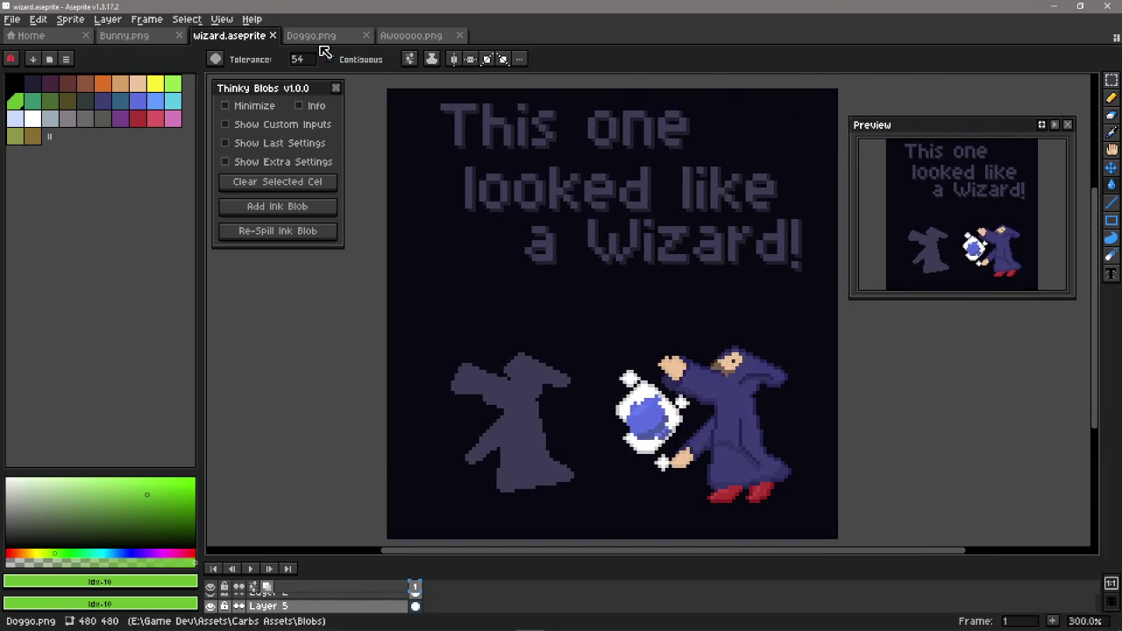
pyautogui.hotkey('ctrl', 'Tab')
pyautogui.scroll(-1, 386, 282)
pyautogui.scroll(1, 383, 283)
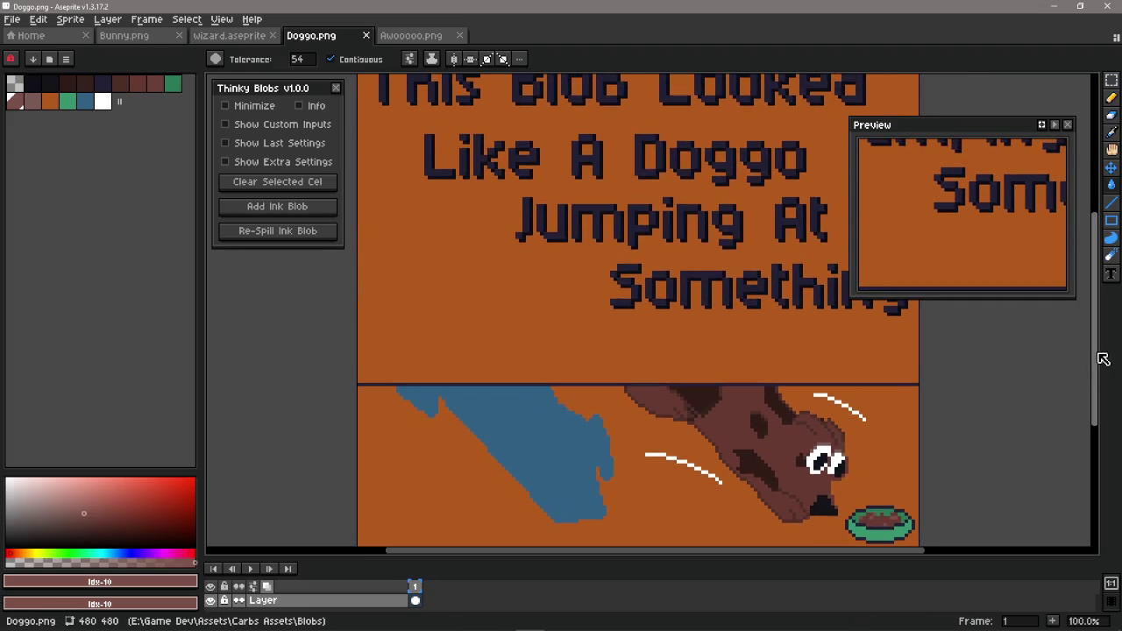
pyautogui.moveTo(1095, 359); pyautogui.dragTo(1103, 343)
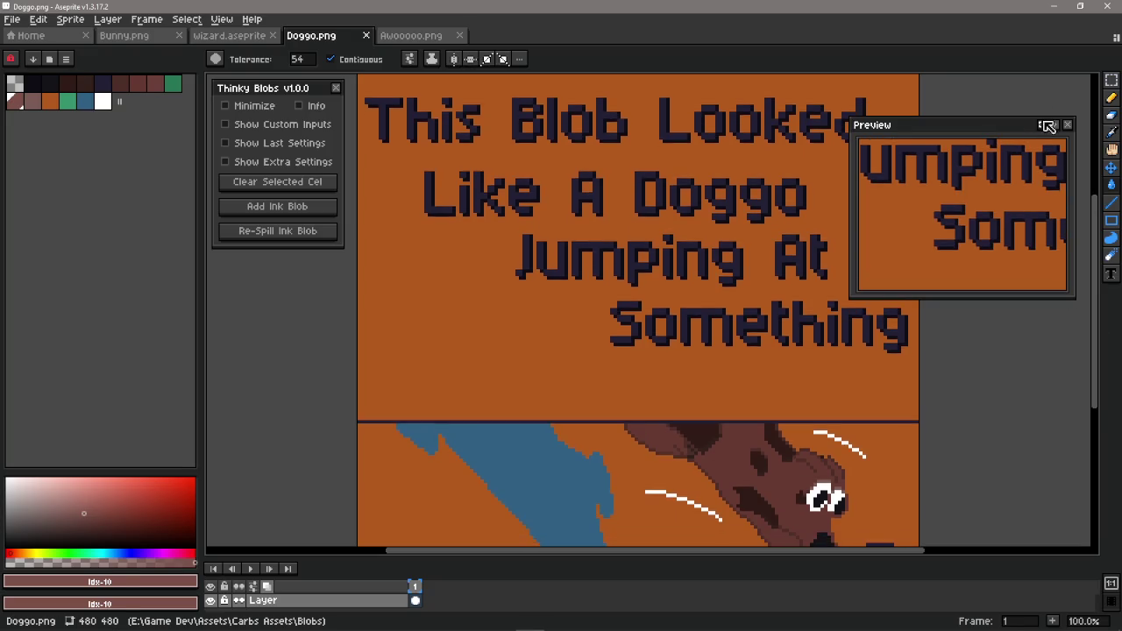
pyautogui.click(1067, 125)
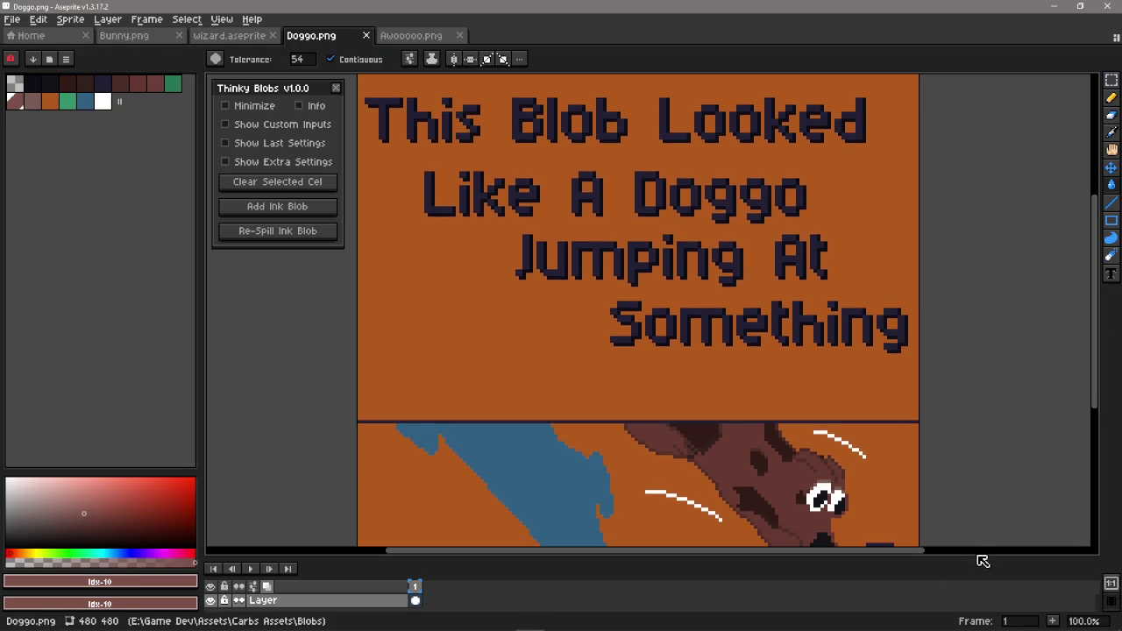
pyautogui.moveTo(975, 558); pyautogui.dragTo(981, 622)
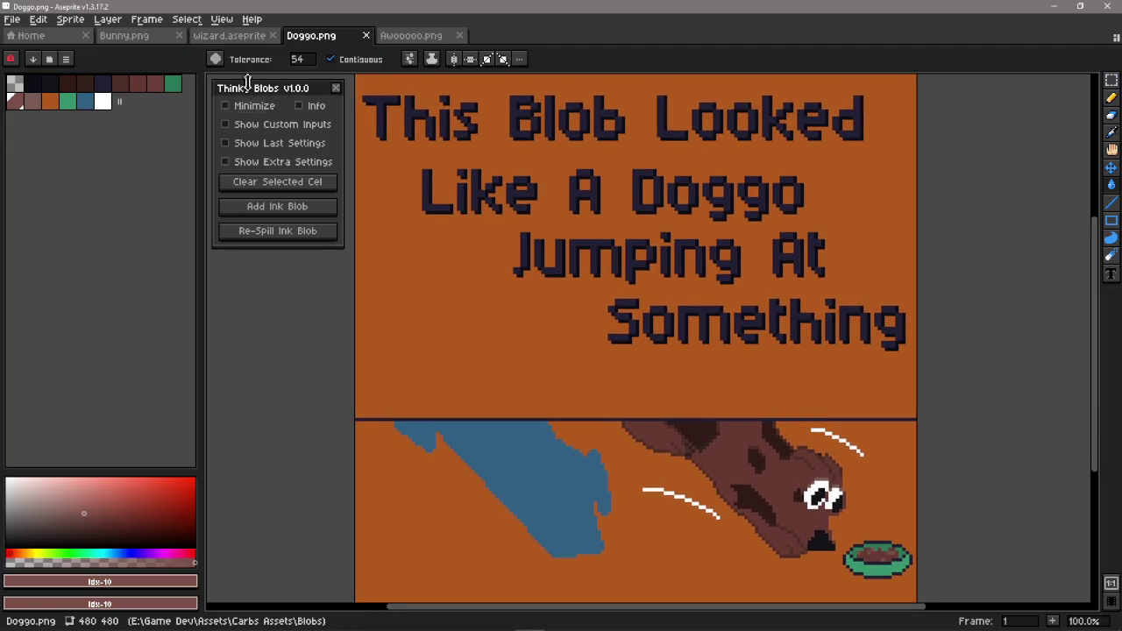
# - Step through the wizard, Bunny and Doggo tabs to the wolf-and-moon image
pyautogui.click(245, 36)
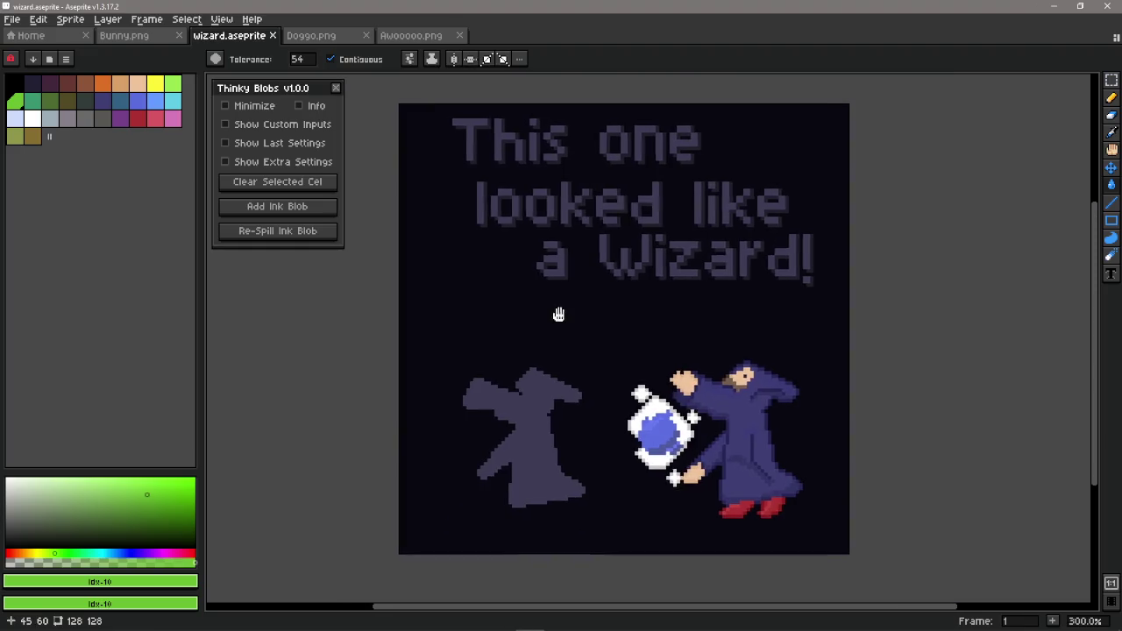
pyautogui.click(171, 36)
pyautogui.click(230, 35)
pyautogui.click(317, 36)
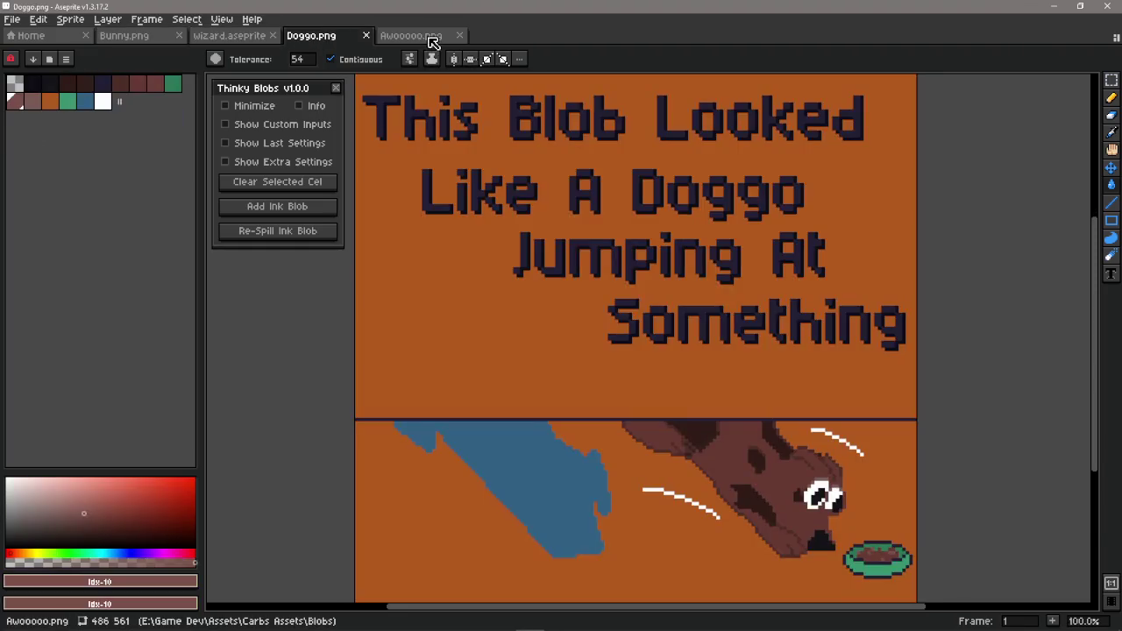
pyautogui.click(412, 35)
# - Pan and zoom around the wolf image to show the 'I Drew A Wolf!' title, moon and wolf
pyautogui.moveTo(599, 330)
pyautogui.mouseDown()
pyautogui.moveTo(768, 397)
pyautogui.moveTo(614, 445)
pyautogui.moveTo(619, 373)
pyautogui.moveTo(573, 383)
pyautogui.mouseUp()
pyautogui.scroll(-1, 753, 401)
pyautogui.scroll(1, 721, 395)
pyautogui.scroll(-1, 619, 373)
pyautogui.scroll(1, 573, 383)
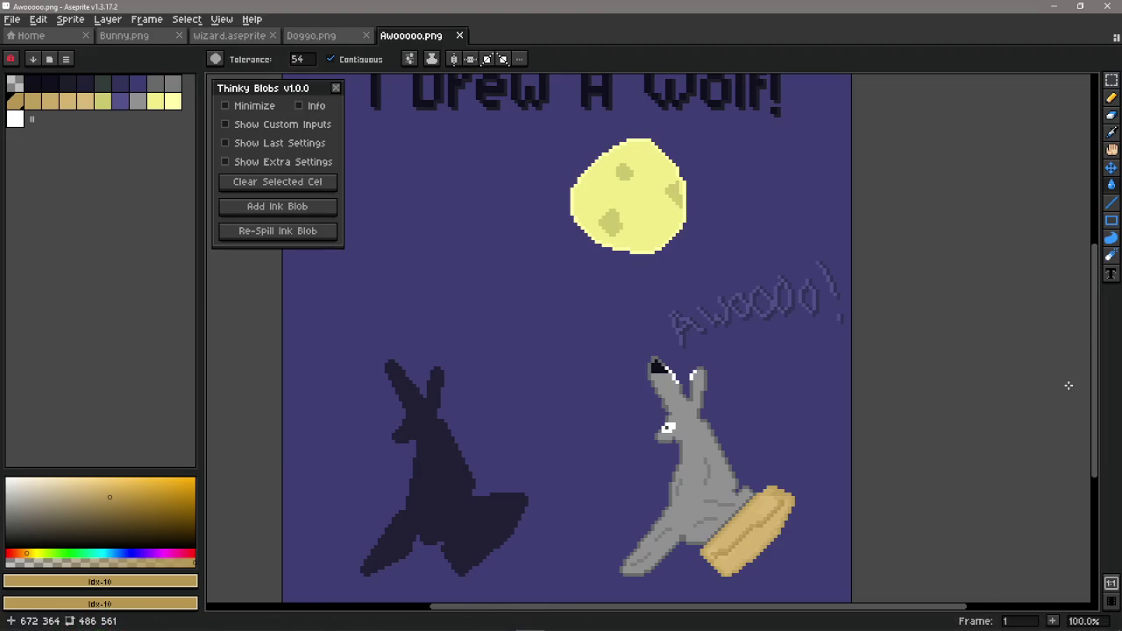
pyautogui.scroll(-1, 754, 362)
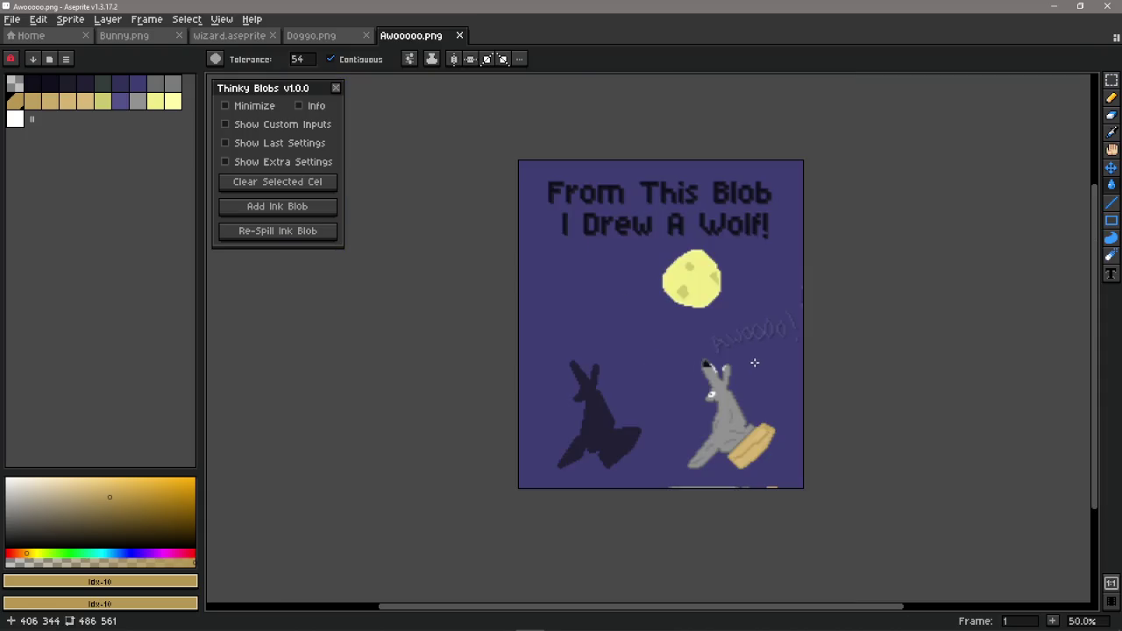
pyautogui.moveTo(758, 378); pyautogui.dragTo(680, 343)
pyautogui.scroll(1, 680, 343)
pyautogui.moveTo(600, 327)
pyautogui.mouseDown()
pyautogui.moveTo(675, 382)
pyautogui.moveTo(704, 503)
pyautogui.moveTo(716, 477)
pyautogui.mouseUp()
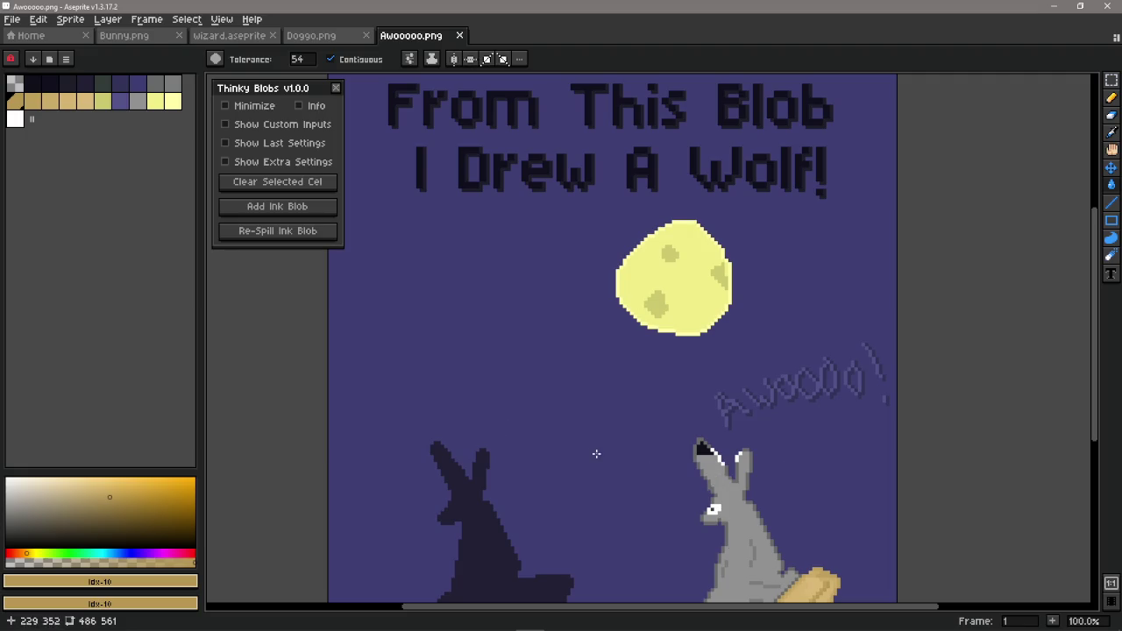
pyautogui.moveTo(581, 365)
pyautogui.mouseDown()
pyautogui.moveTo(563, 321)
pyautogui.moveTo(563, 368)
pyautogui.moveTo(561, 338)
pyautogui.moveTo(579, 383)
pyautogui.mouseUp()
pyautogui.scroll(-1, 569, 333)
pyautogui.scroll(1, 576, 346)
# - Return through Doggo.png to the wizard sprite tab
pyautogui.click(298, 36)
pyautogui.click(231, 39)
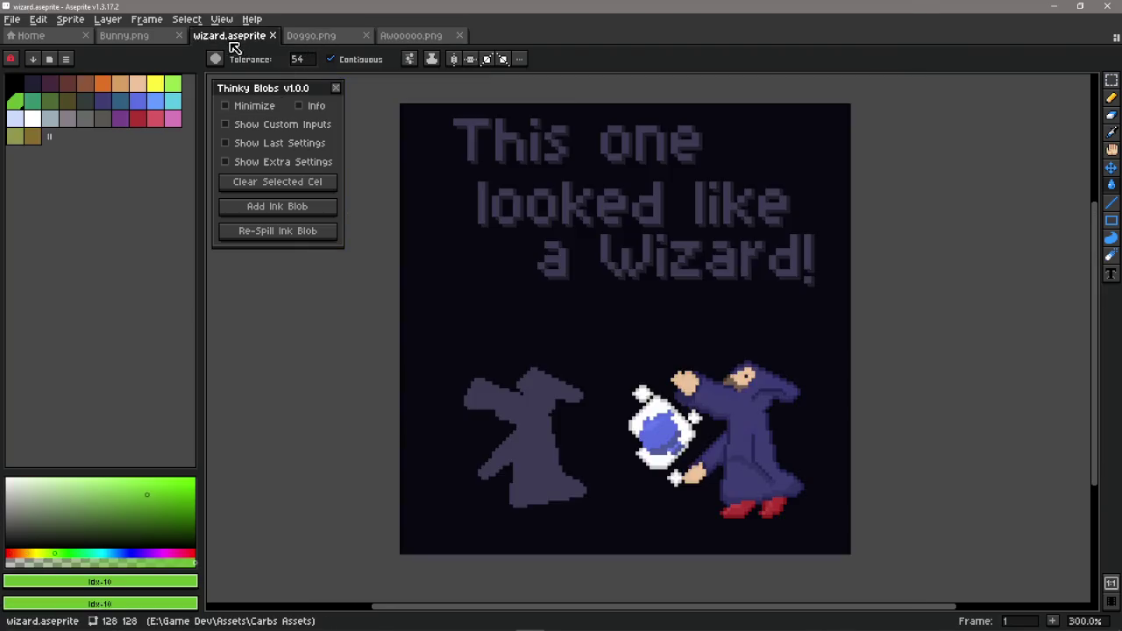
pyautogui.scroll(1, 234, 47)
# - Create a new 128×128 sprite
pyautogui.scroll(1, 76, 50)
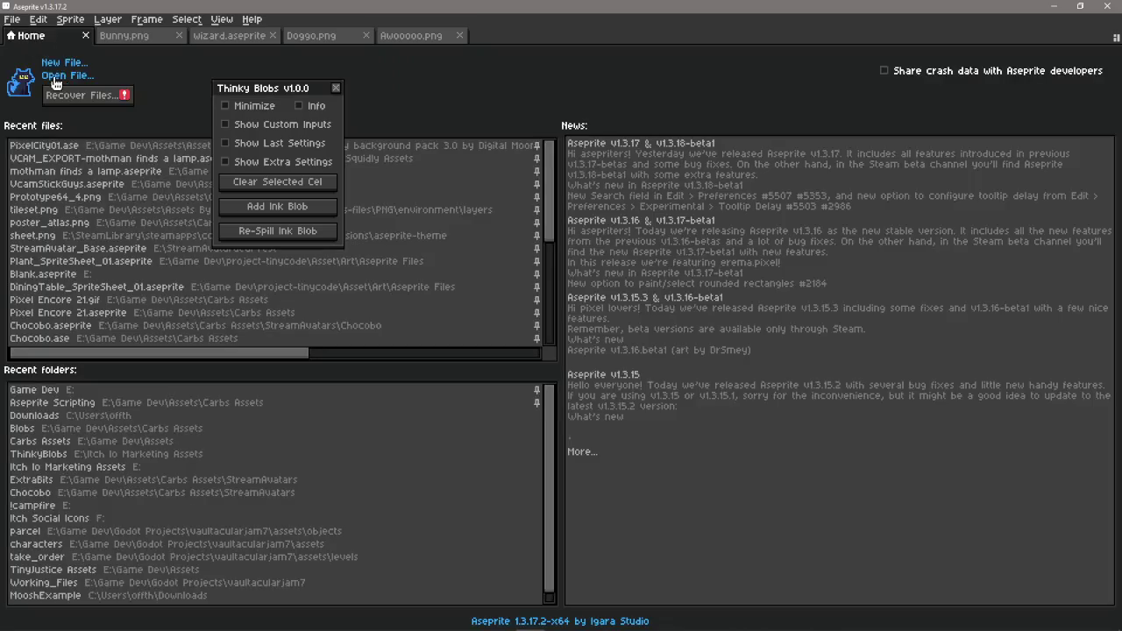
pyautogui.click(60, 67)
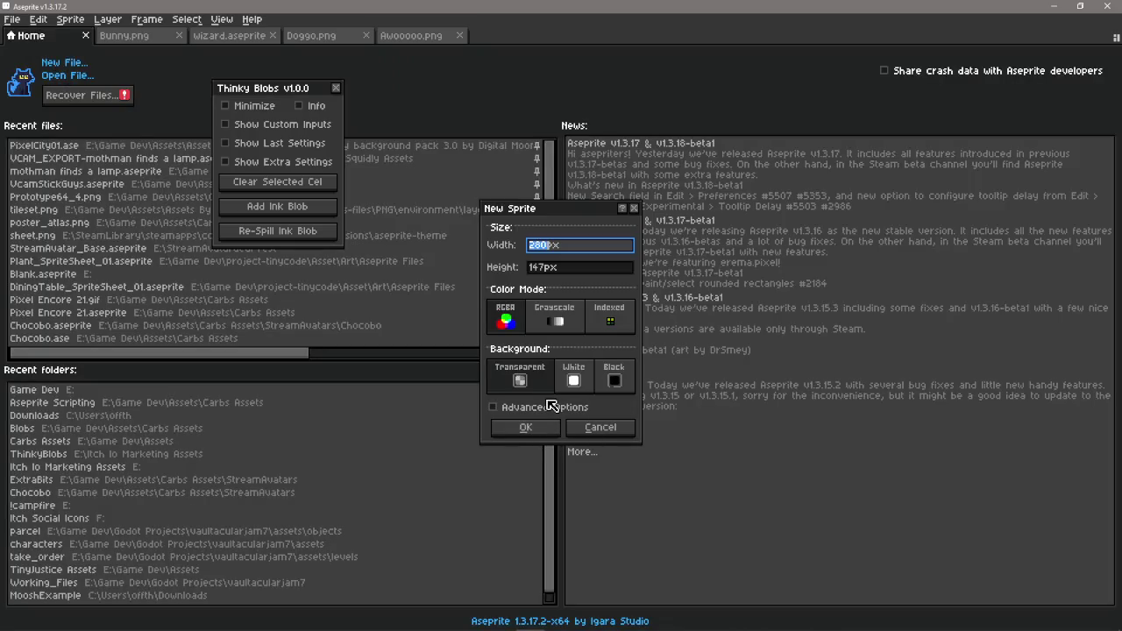
pyautogui.write('128')
pyautogui.press('Tab')
pyautogui.write('128')
pyautogui.press('Return')
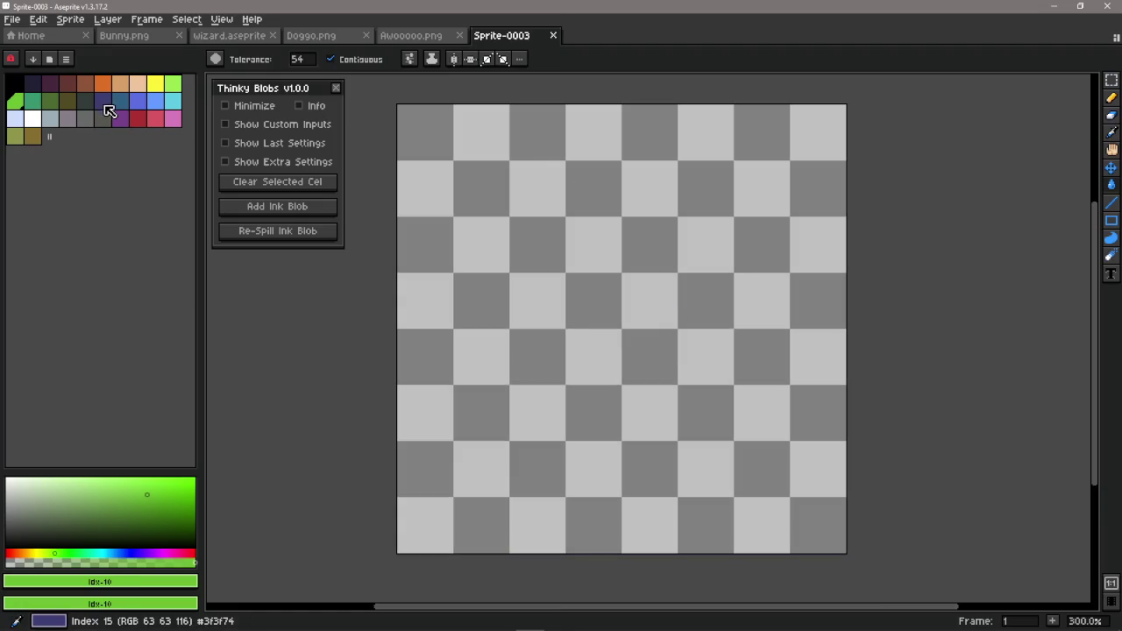
# - Bucket-fill the new canvas dark purple and select the near-black ink colour
pyautogui.click(107, 111)
pyautogui.click(581, 324)
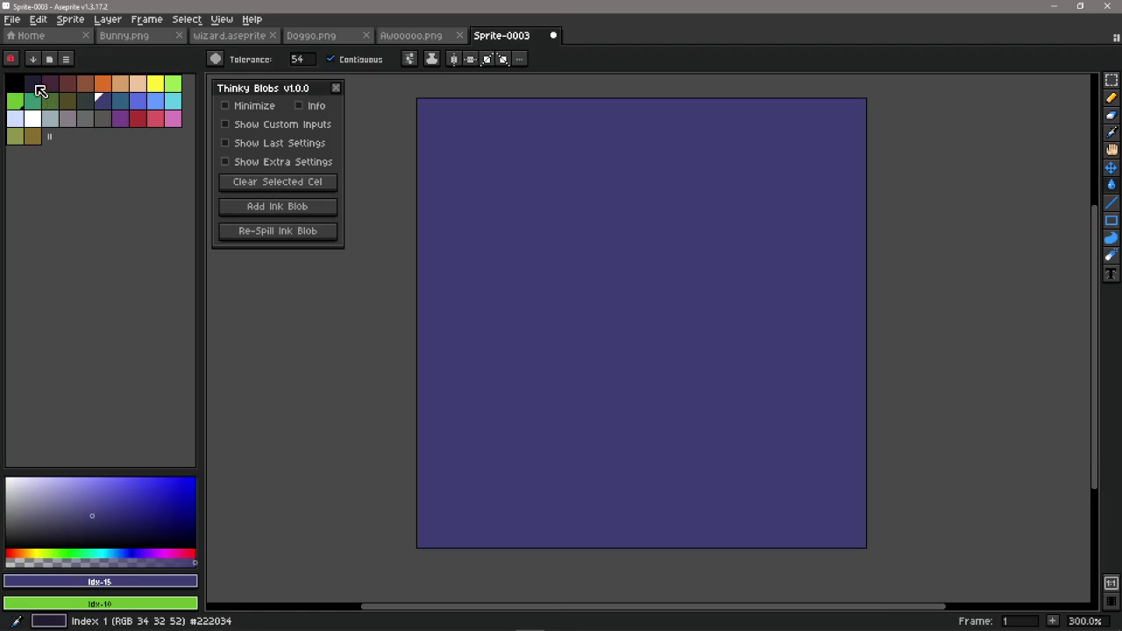
pyautogui.click(37, 87)
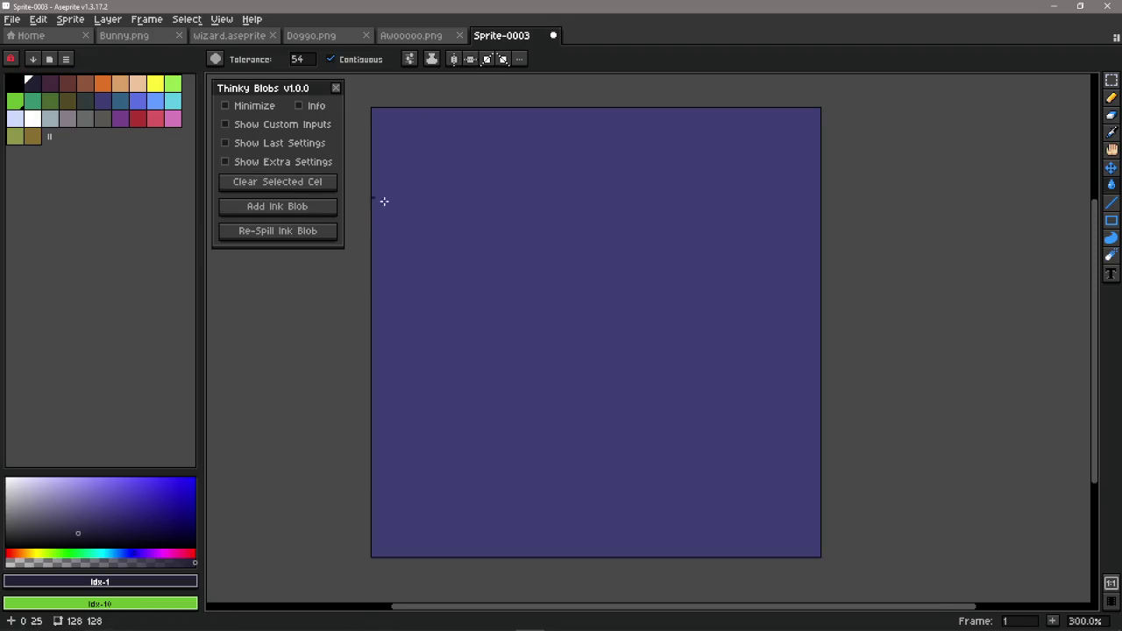
pyautogui.moveTo(458, 237); pyautogui.dragTo(480, 243)
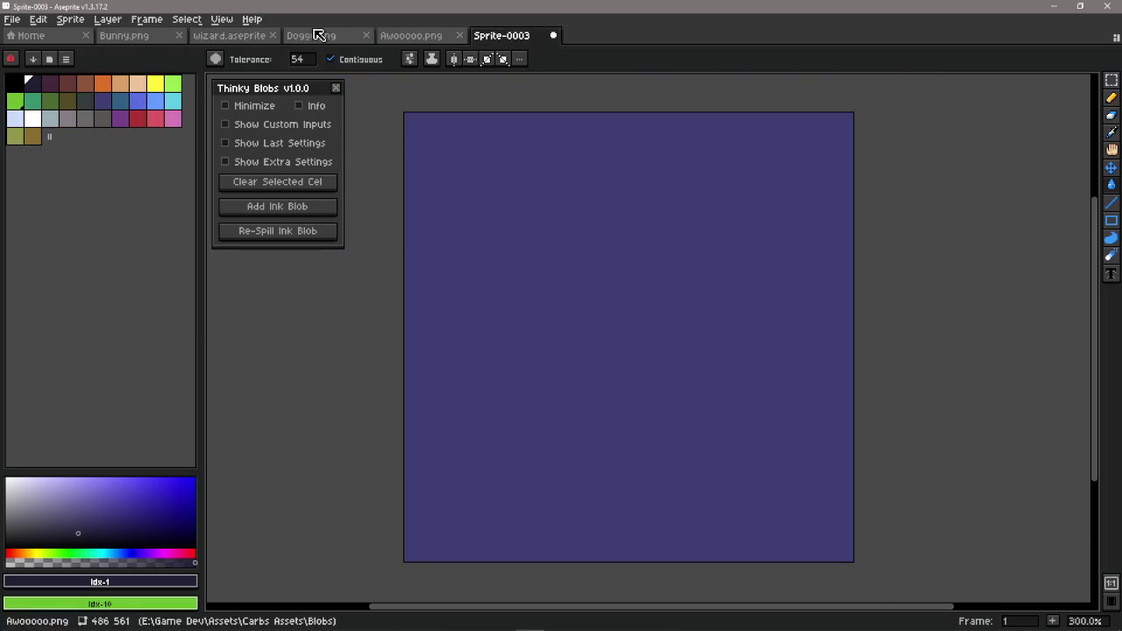
pyautogui.click(144, 37)
pyautogui.click(501, 36)
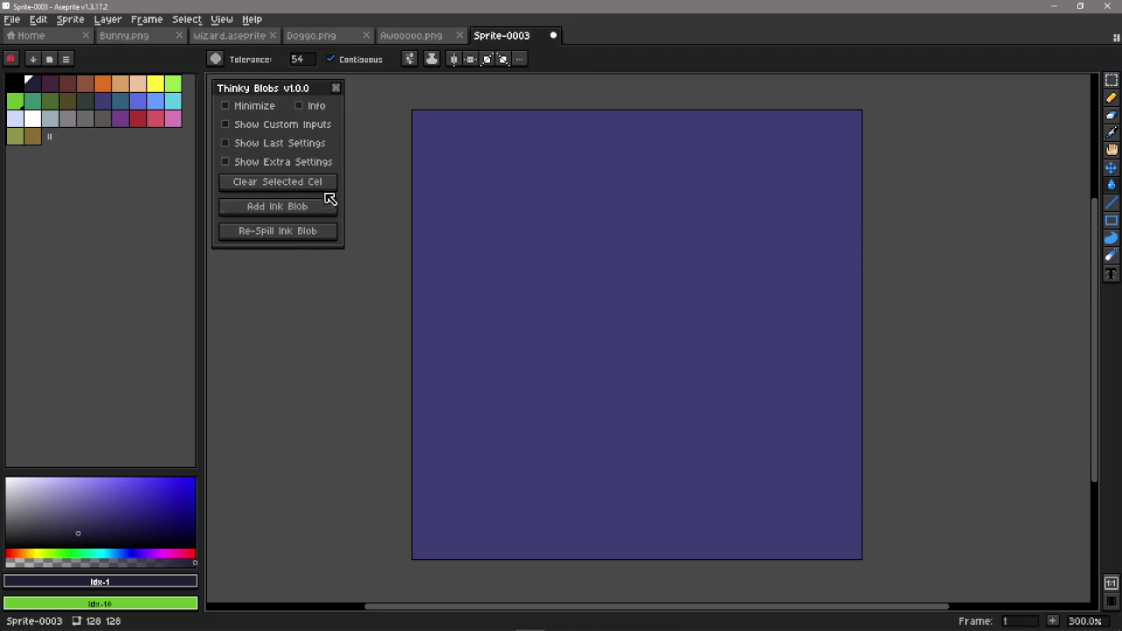
# - Enable Show Custom Inputs and Seed in Thinky Blobs and enter a custom seed
pyautogui.click(303, 128)
pyautogui.click(284, 161)
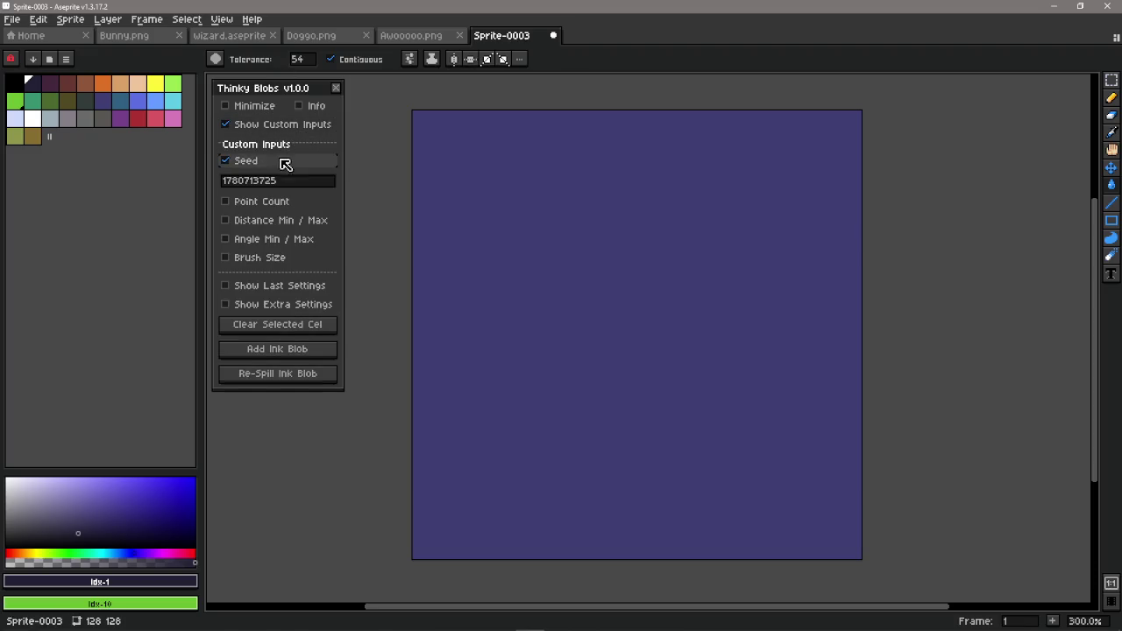
pyautogui.click(303, 180)
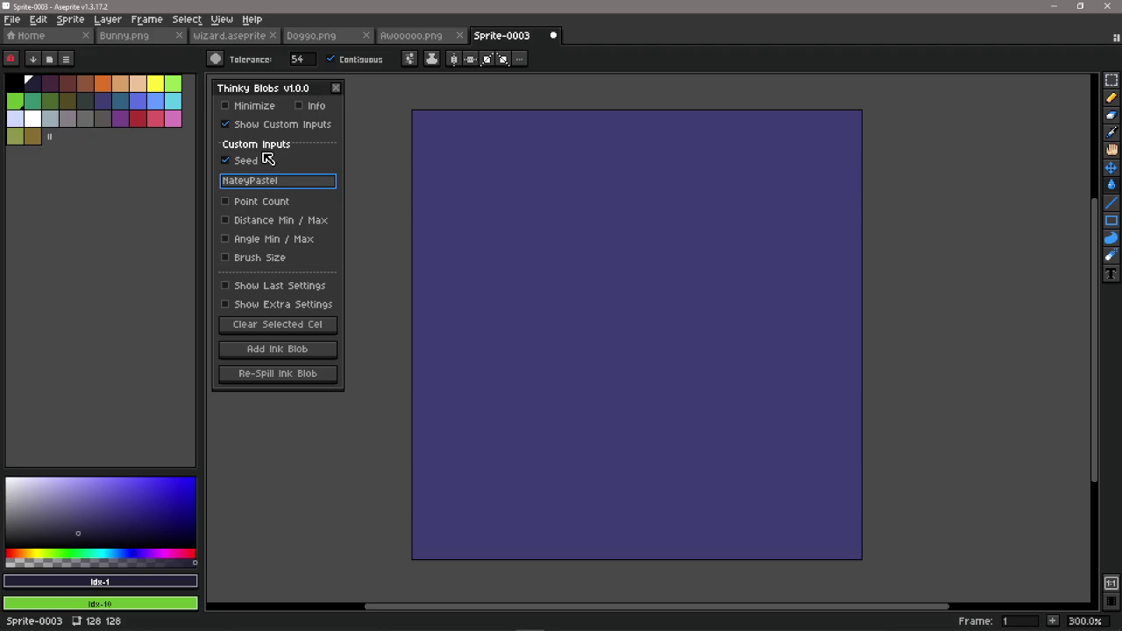
# - Spill a test ink blob, re-spill it twice, edit the seed, then clear the cel
pyautogui.click(279, 350)
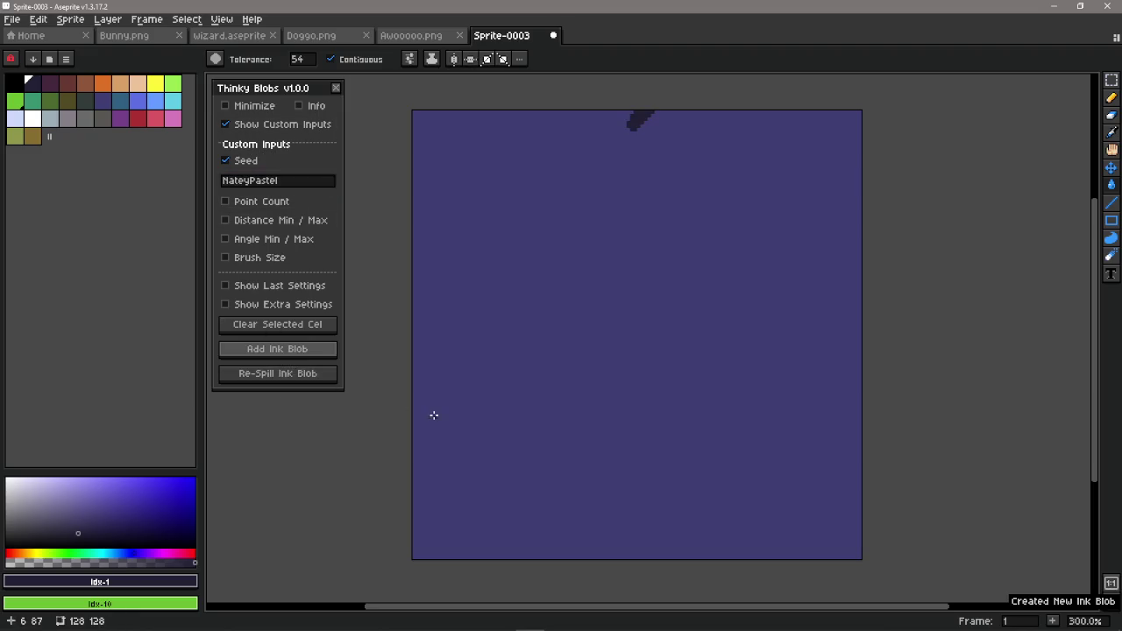
pyautogui.click(289, 377)
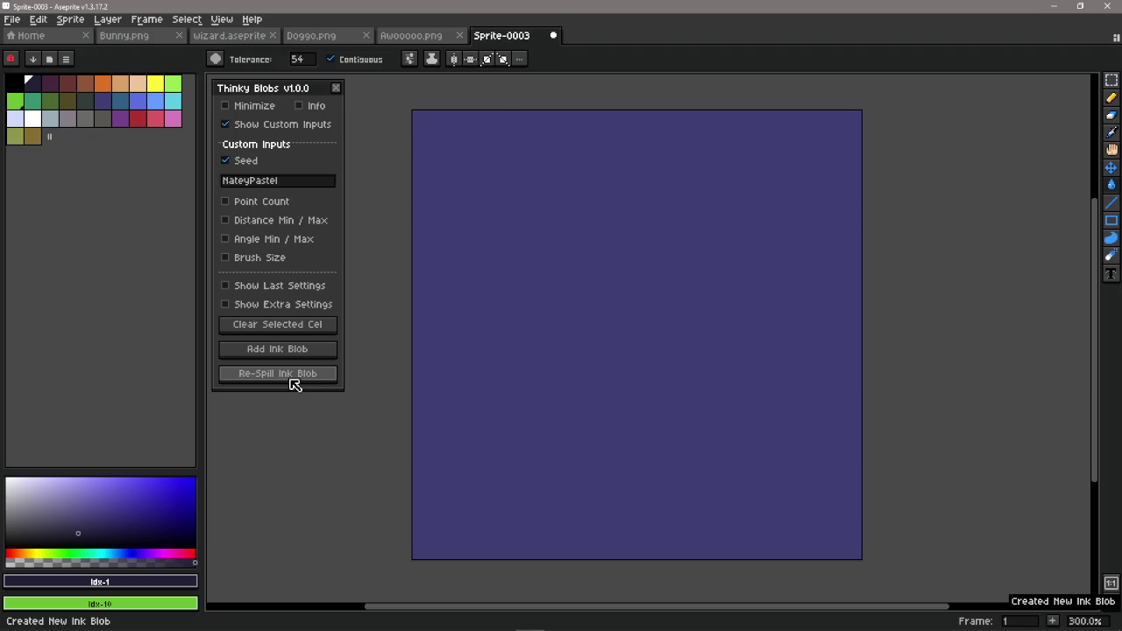
pyautogui.click(286, 378)
pyautogui.click(289, 379)
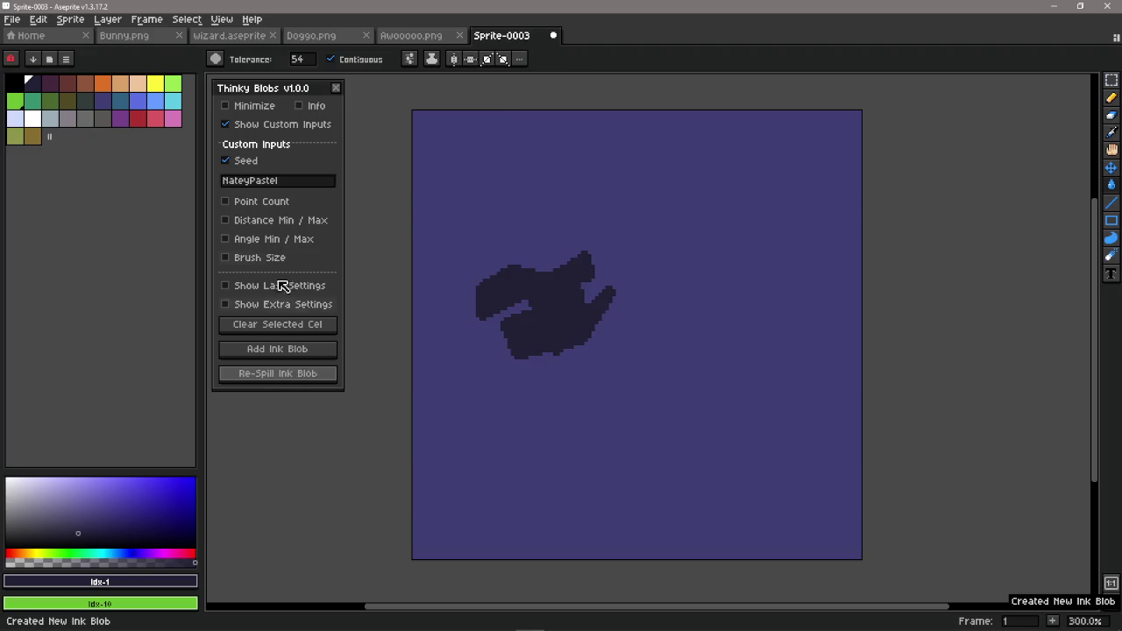
pyautogui.click(251, 181)
pyautogui.hotkey('alt', 'Tab')
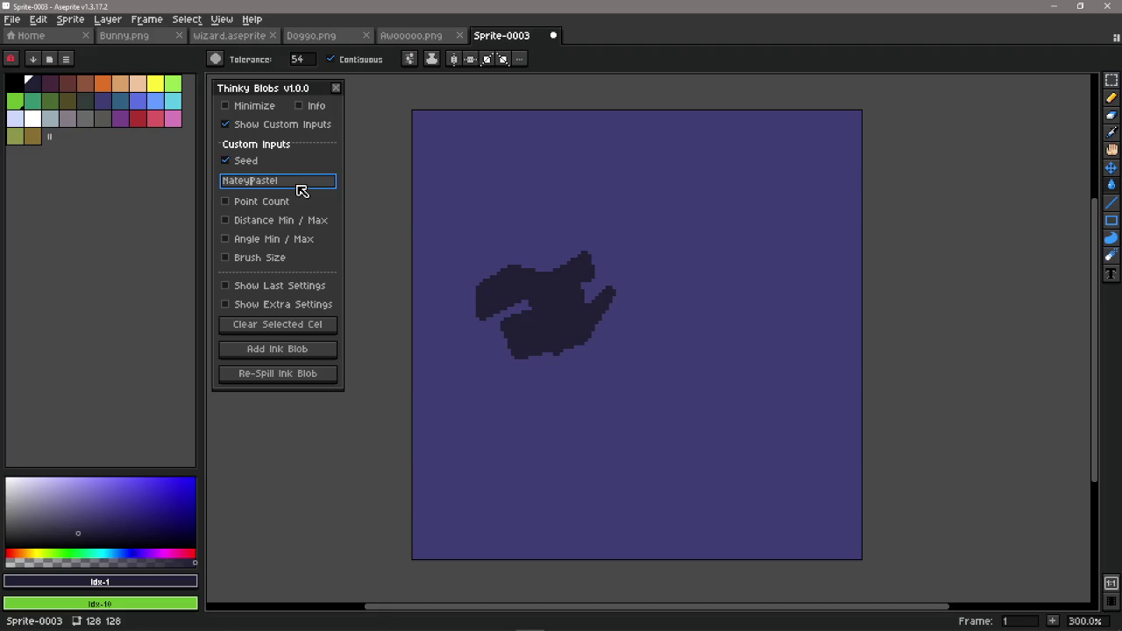
pyautogui.click(312, 328)
# - Toggle Show Last Settings, then spill and re-spill ink blobs, undoing the last one
pyautogui.click(301, 289)
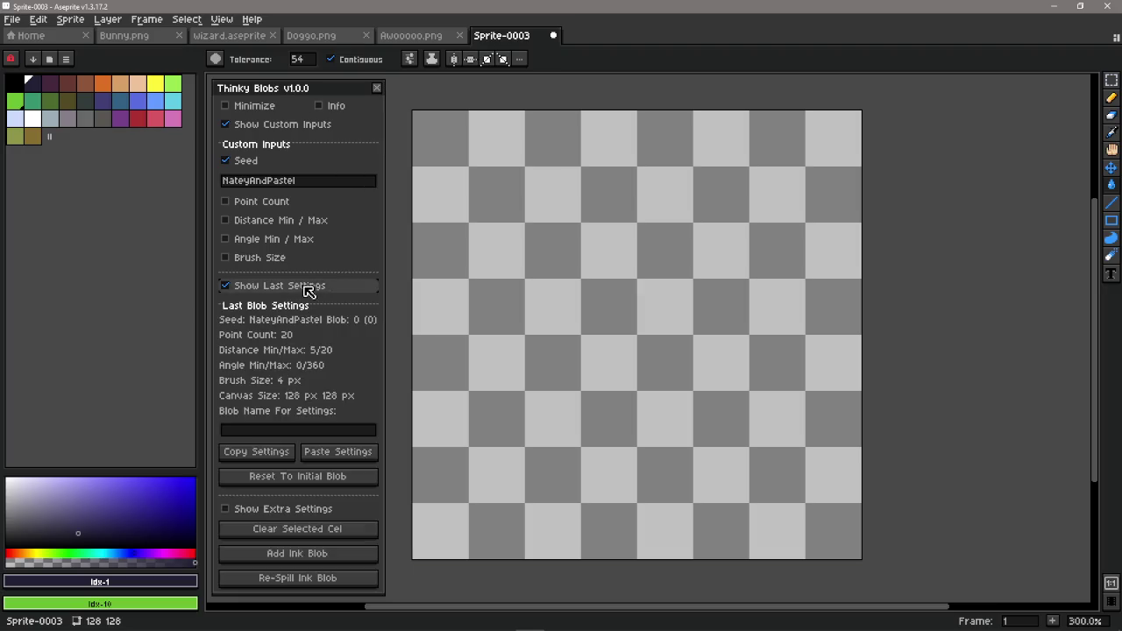
pyautogui.click(291, 287)
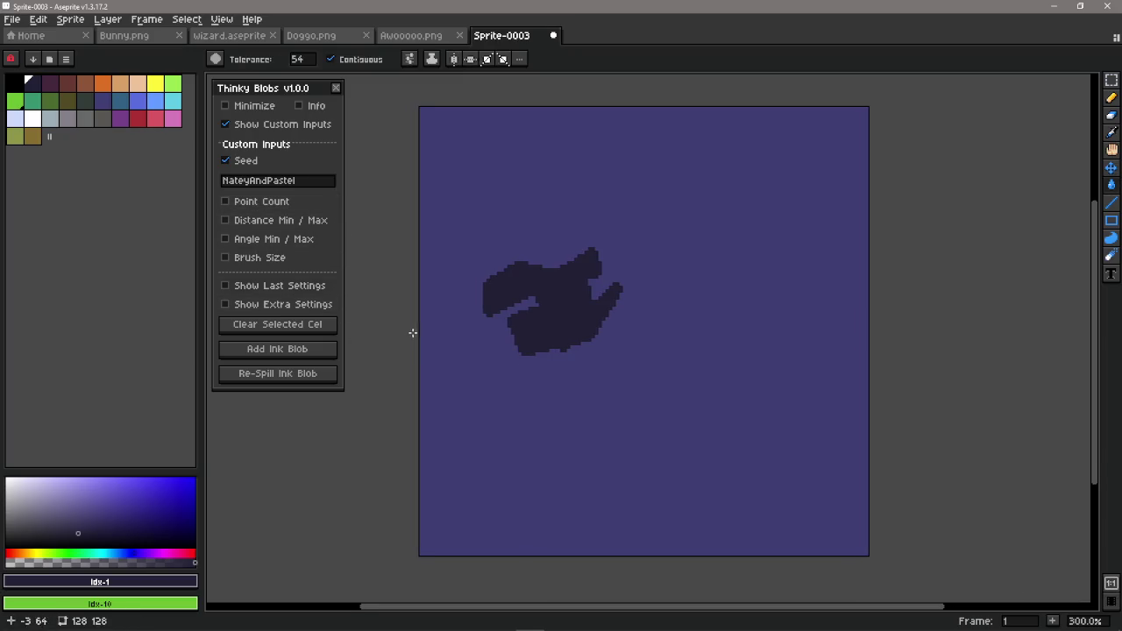
pyautogui.click(313, 372)
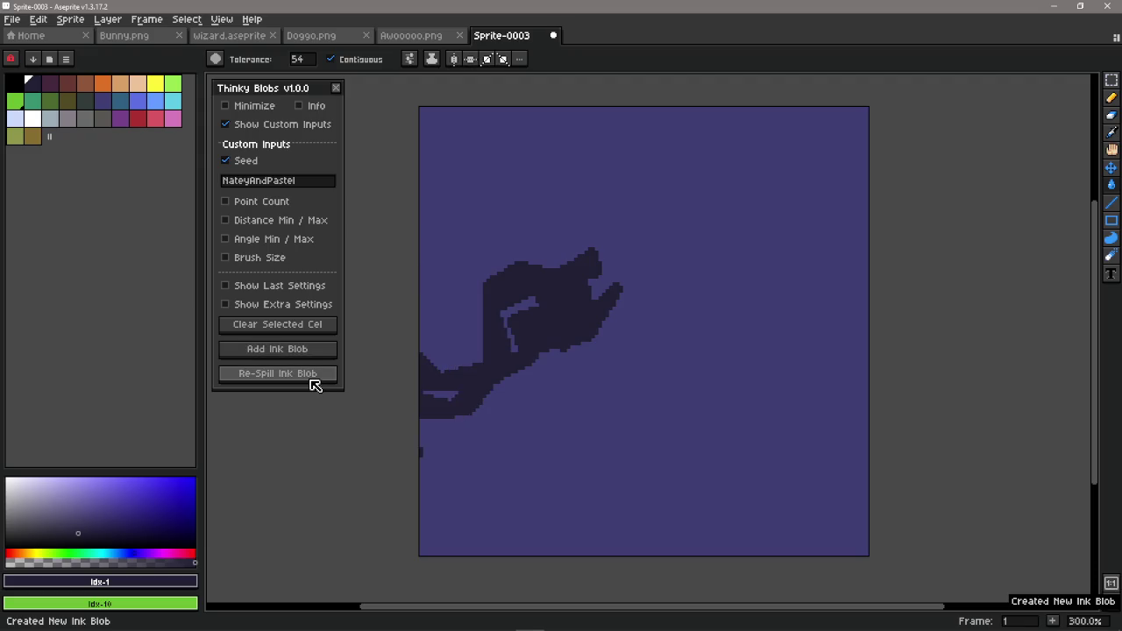
pyautogui.hotkey('ctrl', 'z')
pyautogui.click(326, 379)
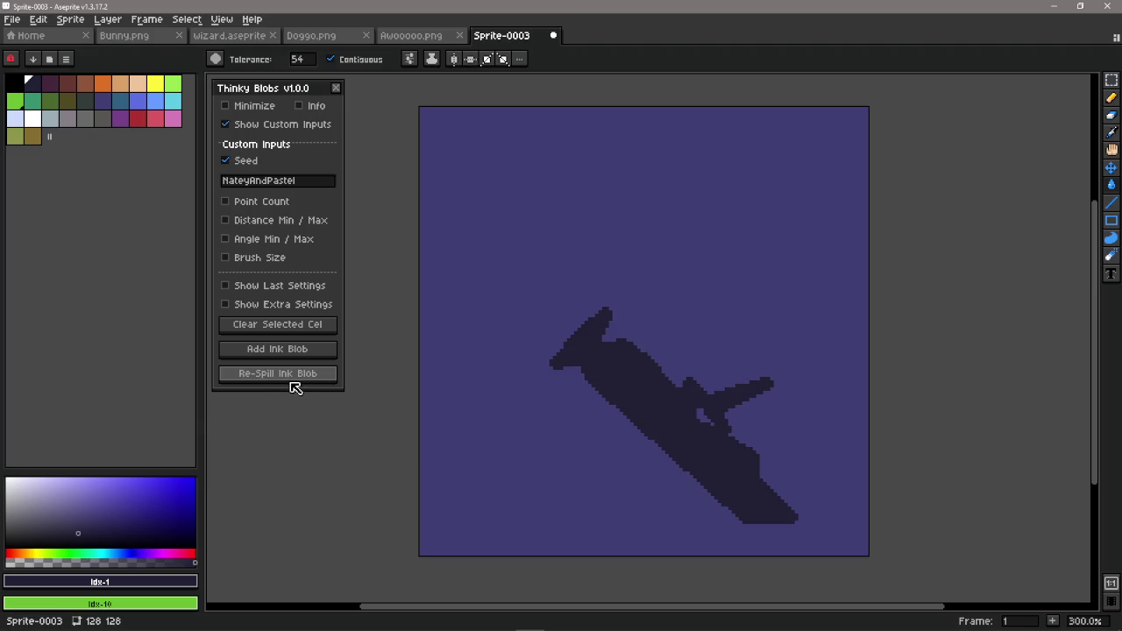
pyautogui.scroll(-3, 532, 447)
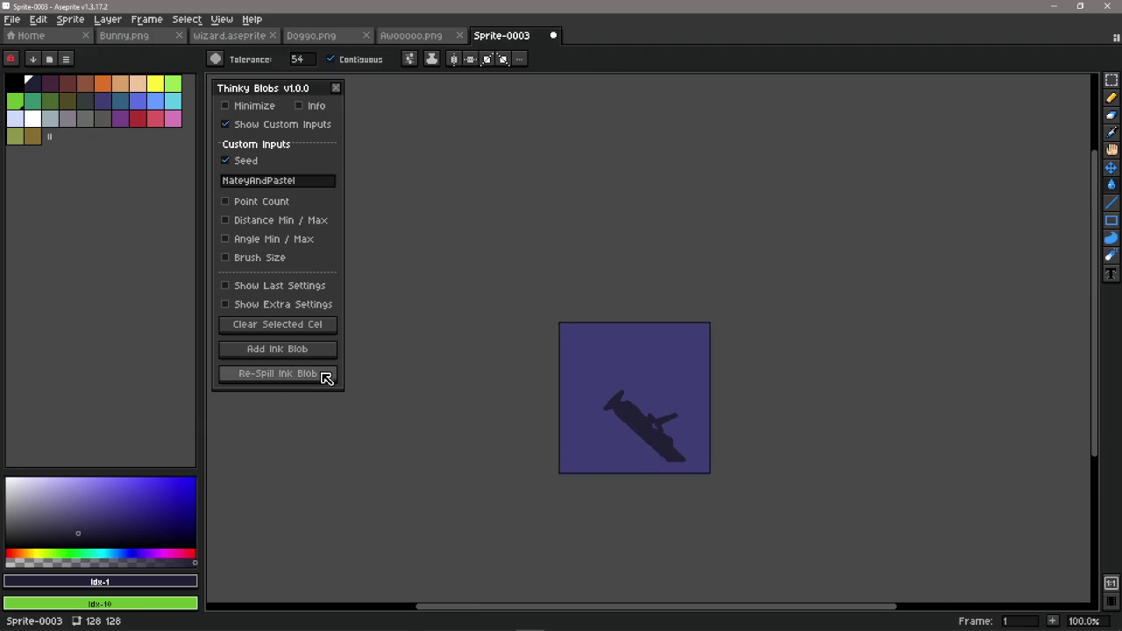
pyautogui.click(332, 376)
pyautogui.click(327, 377)
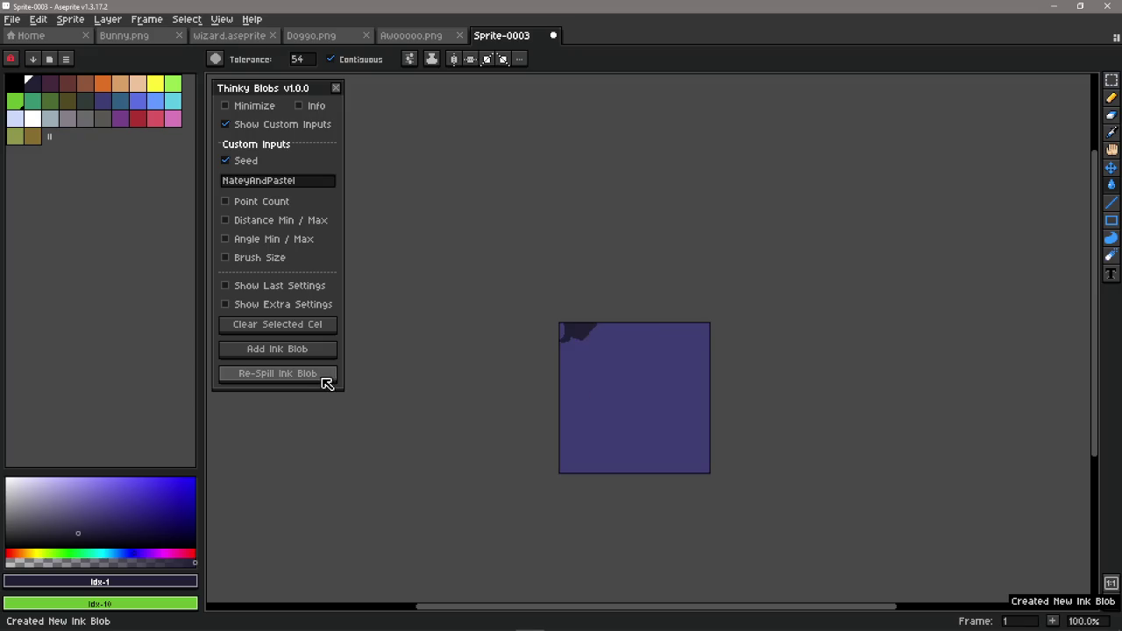
pyautogui.hotkey('ctrl', 'z')
pyautogui.moveTo(488, 426)
pyautogui.mouseDown()
pyautogui.moveTo(526, 361)
pyautogui.moveTo(382, 355)
pyautogui.mouseUp()
pyautogui.press('c')
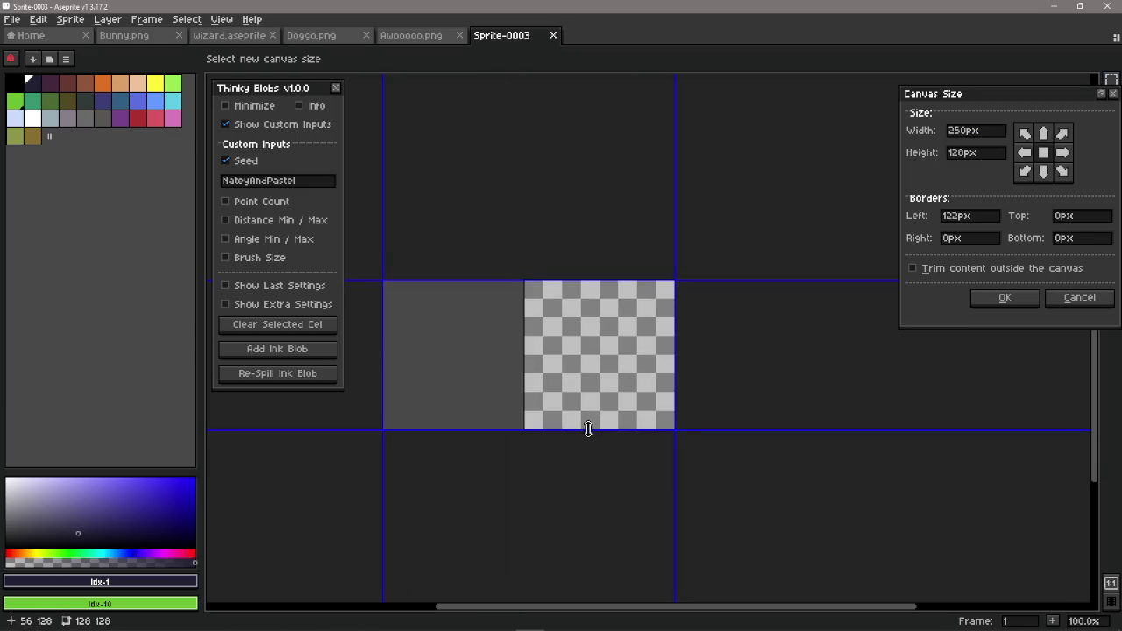
pyautogui.moveTo(588, 430); pyautogui.dragTo(675, 508)
pyautogui.moveTo(675, 432); pyautogui.dragTo(841, 413)
pyautogui.click(1025, 303)
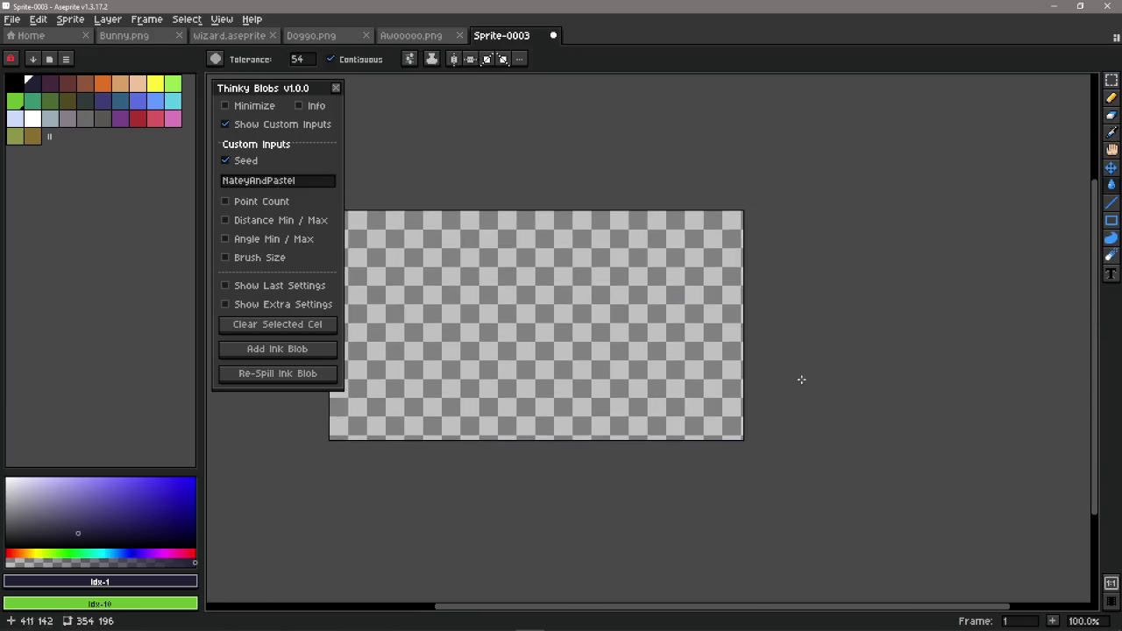
pyautogui.scroll(1, 497, 367)
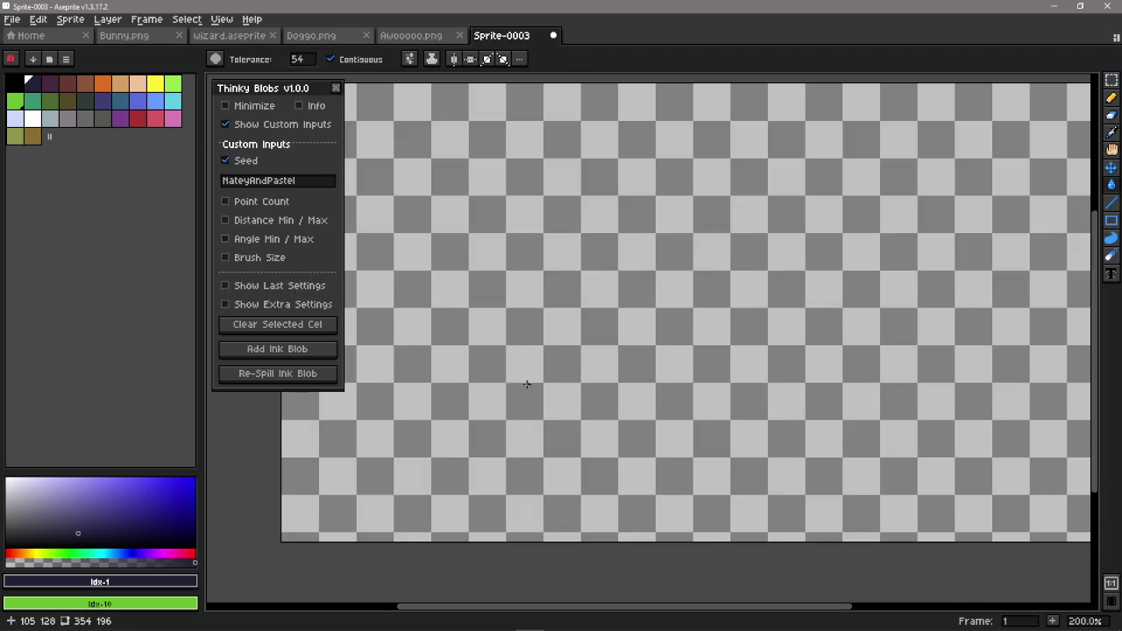
pyautogui.scroll(-1, 527, 384)
pyautogui.click(302, 359)
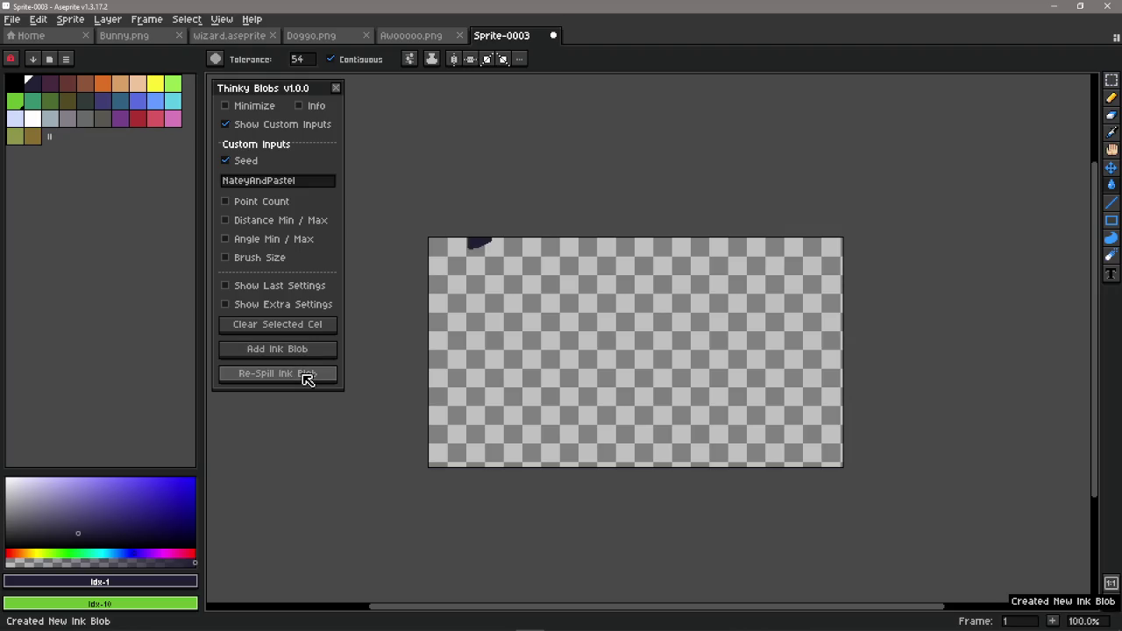
pyautogui.click(302, 376)
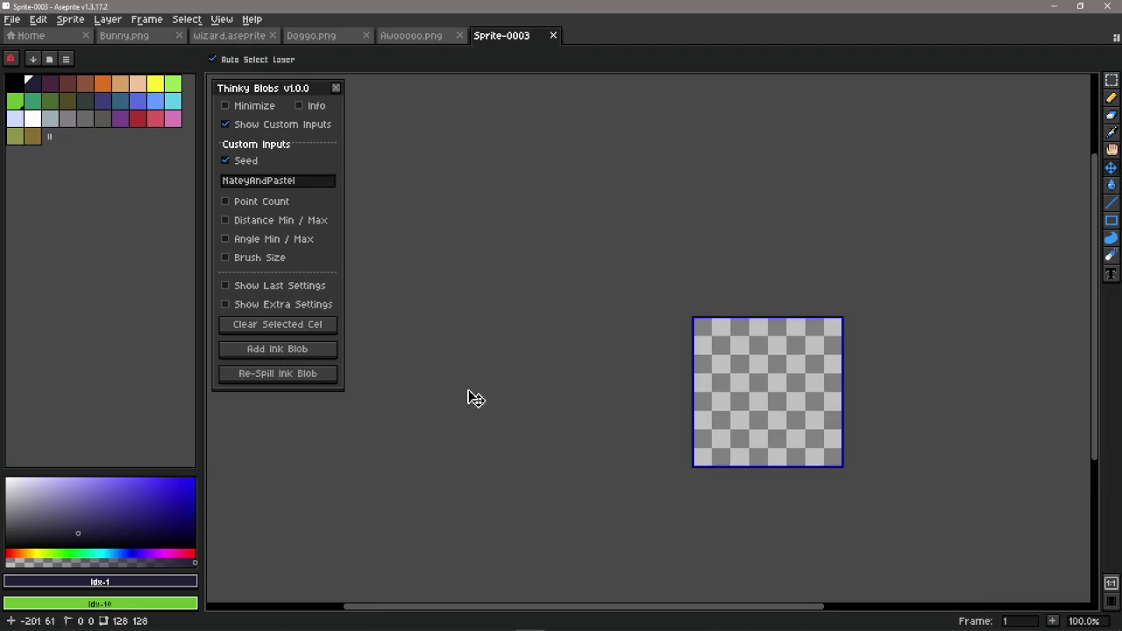
# - Fill the canvas purple, test and undo a blob, then pick the near-black ink colour
pyautogui.scroll(1, 513, 376)
pyautogui.click(102, 100)
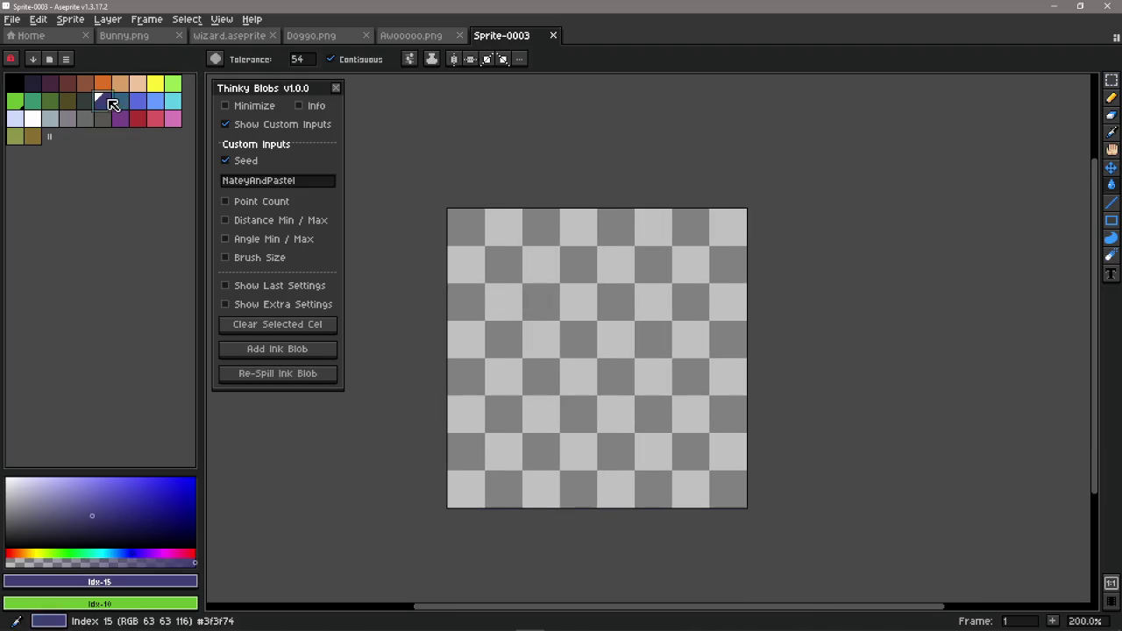
pyautogui.click(523, 333)
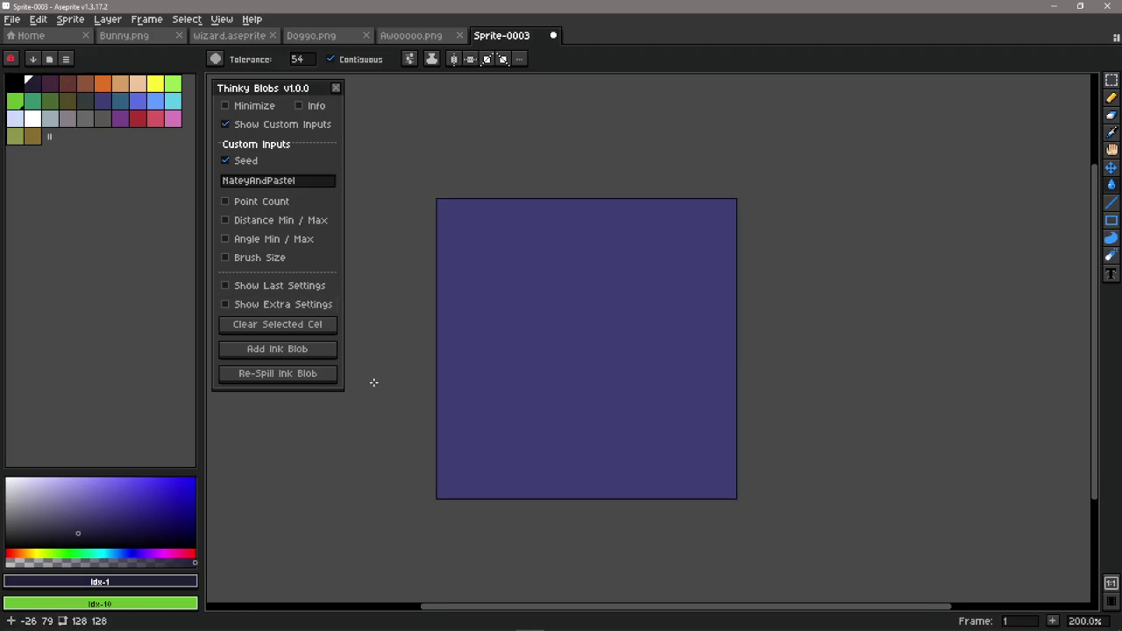
pyautogui.click(311, 379)
pyautogui.click(316, 379)
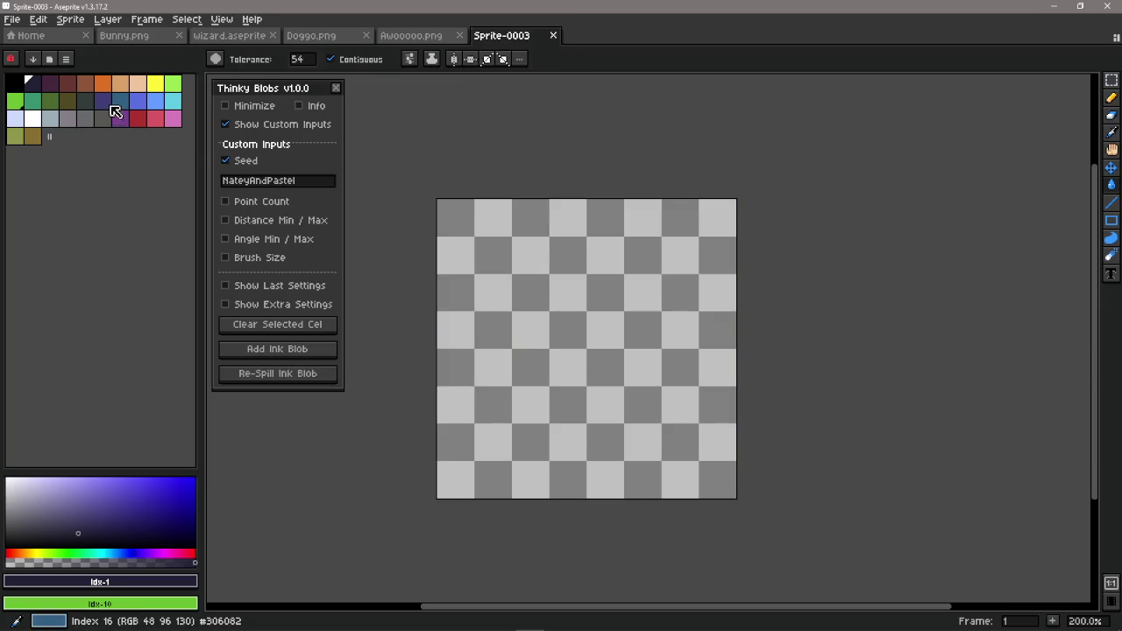
pyautogui.click(106, 103)
pyautogui.click(545, 307)
pyautogui.click(33, 85)
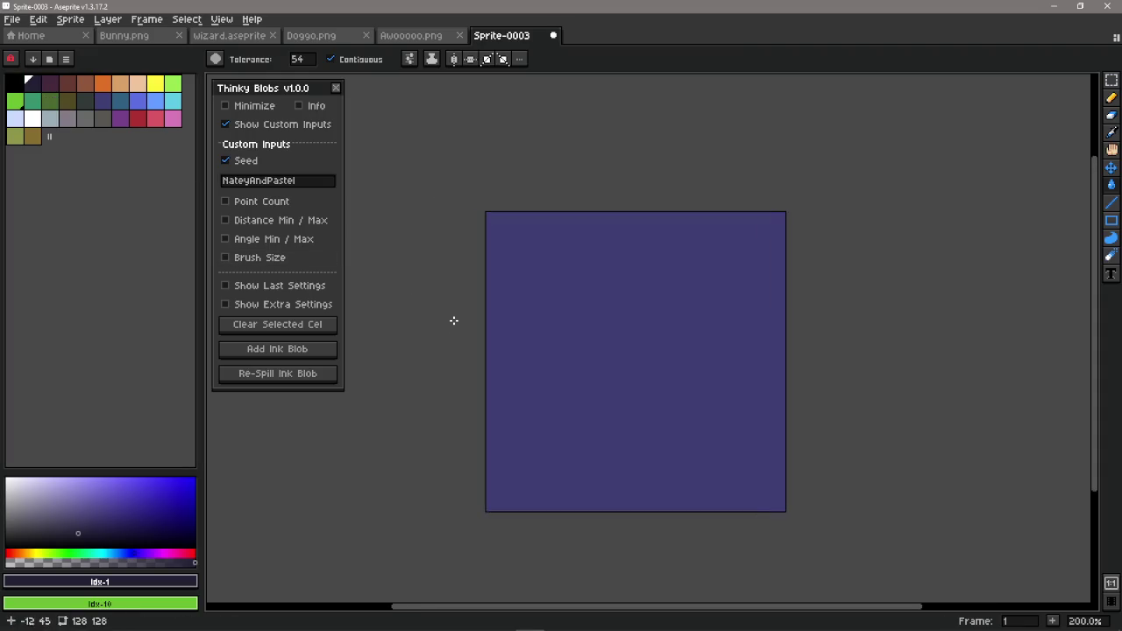
# - Add and reset a blob, clear the cel, refill with colour 15, then select colour 1
pyautogui.click(314, 350)
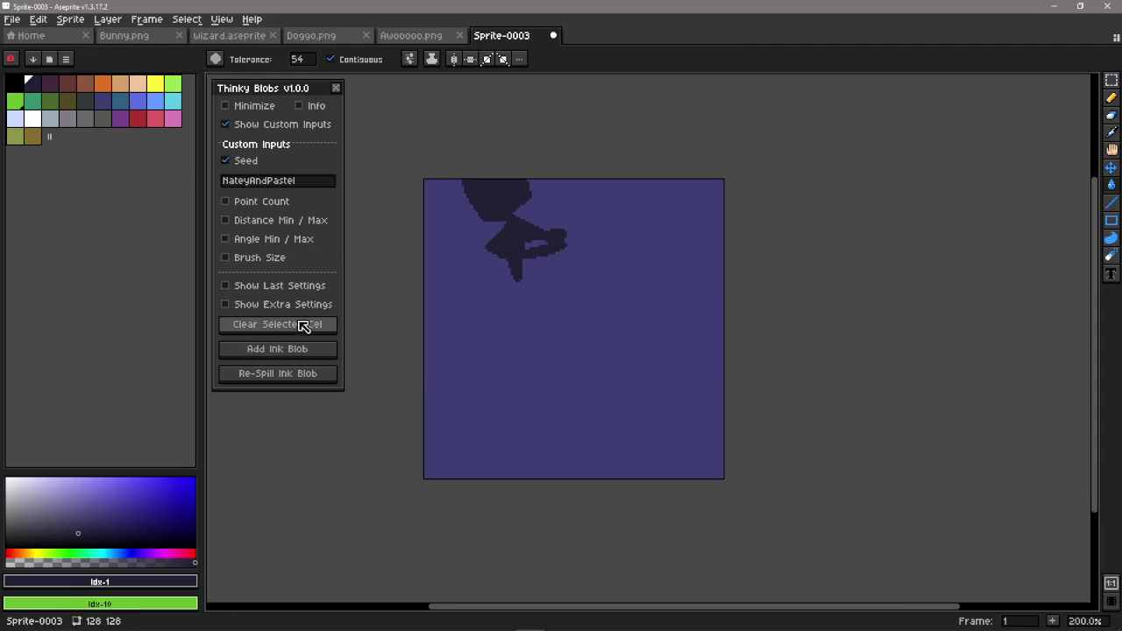
pyautogui.click(349, 478)
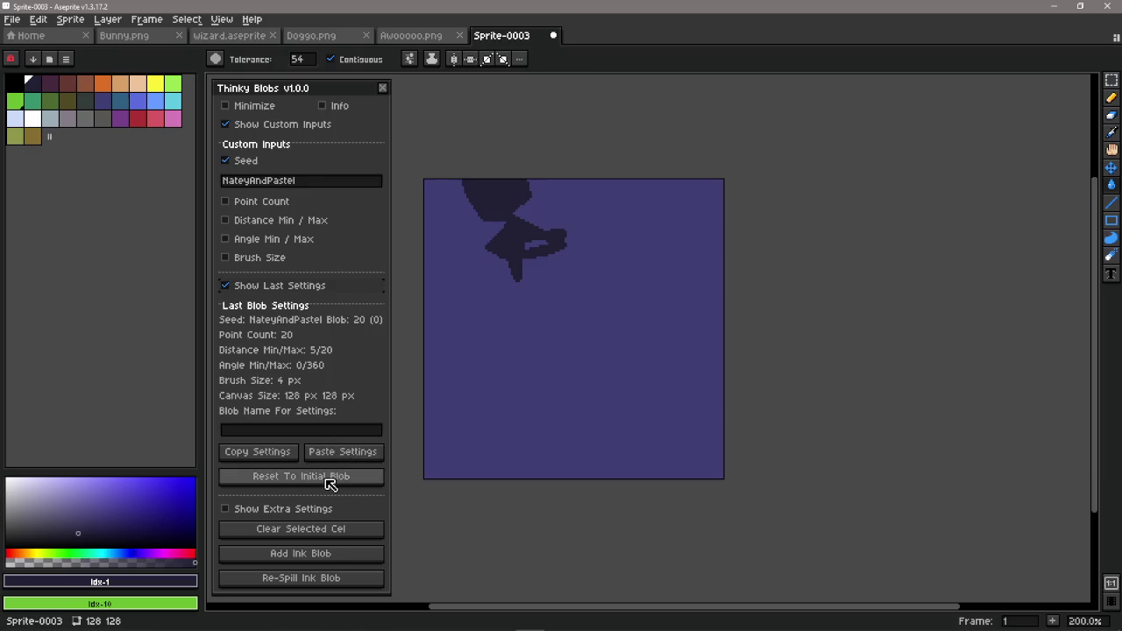
pyautogui.click(273, 285)
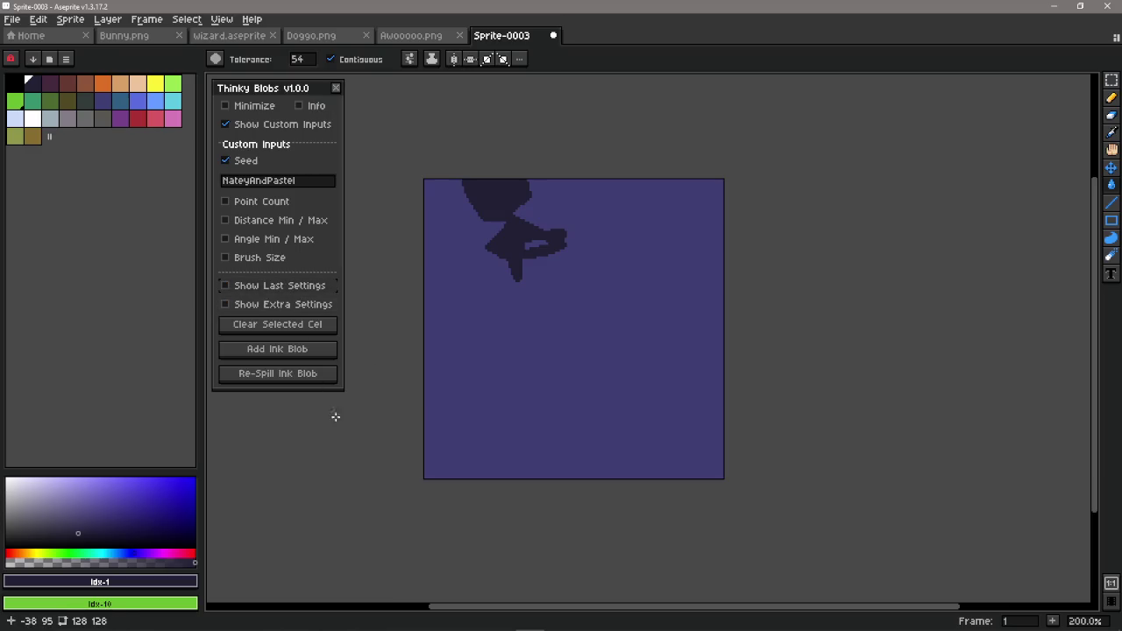
pyautogui.click(278, 326)
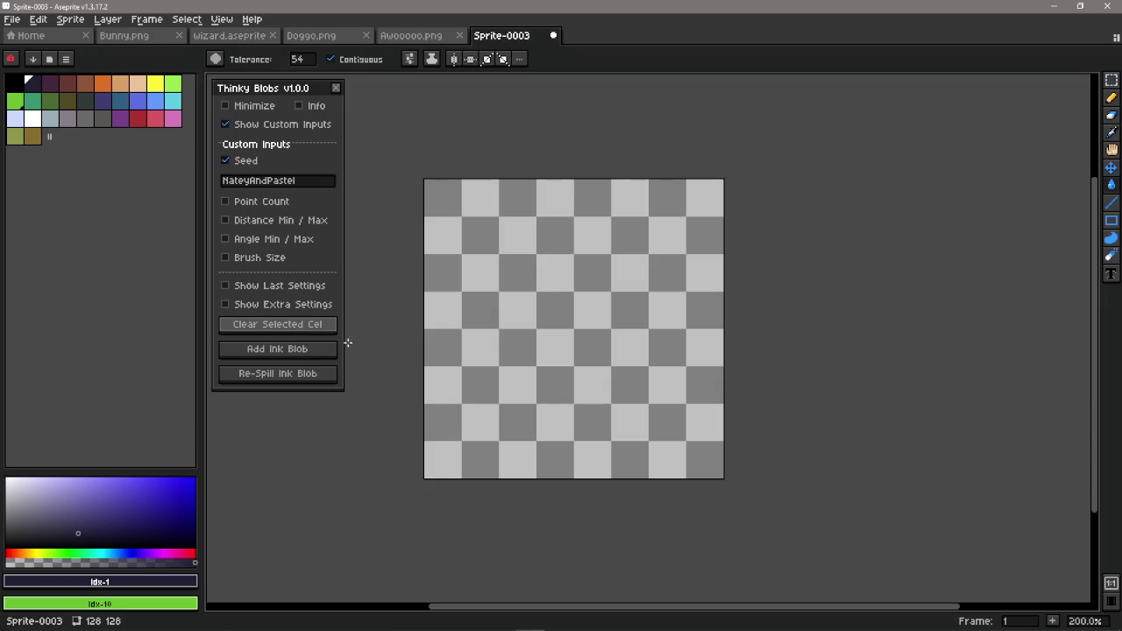
pyautogui.click(98, 105)
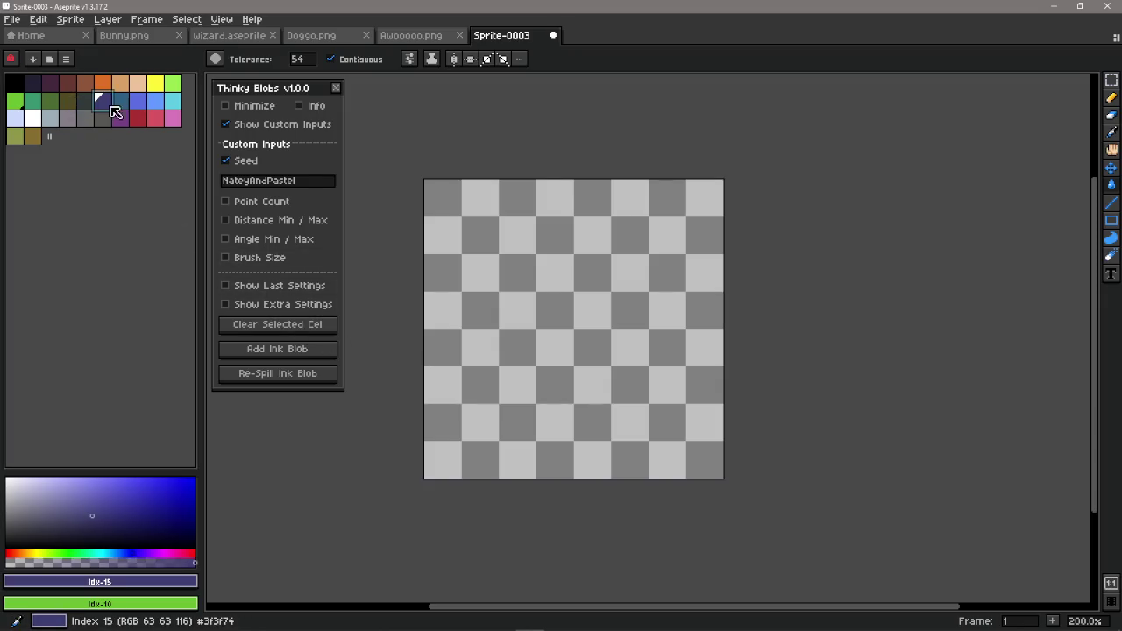
pyautogui.press('f')
pyautogui.click(32, 84)
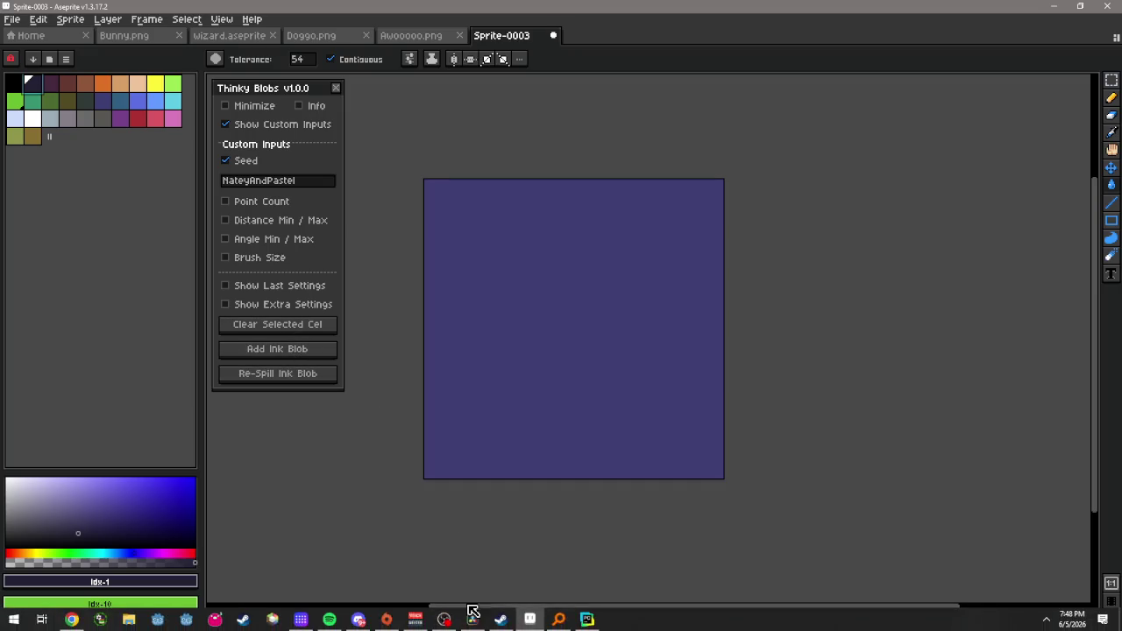
pyautogui.moveTo(466, 610)
pyautogui.mouseDown()
pyautogui.moveTo(423, 591)
pyautogui.moveTo(422, 484)
pyautogui.mouseUp()
pyautogui.rightClick(396, 539)
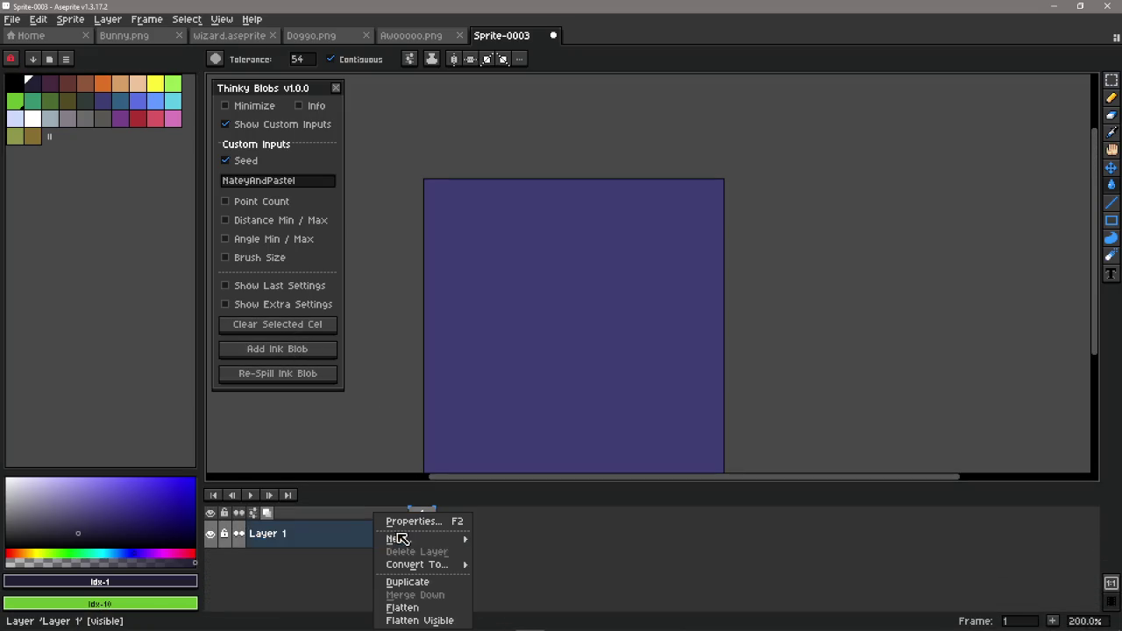
pyautogui.click(484, 537)
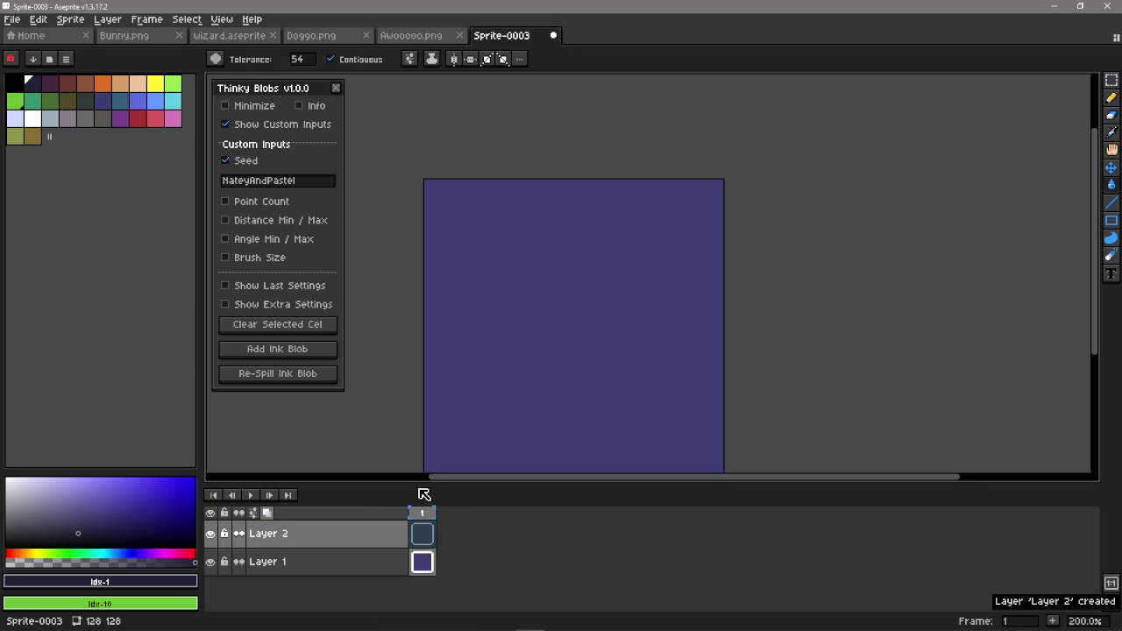
pyautogui.moveTo(420, 482); pyautogui.dragTo(420, 592)
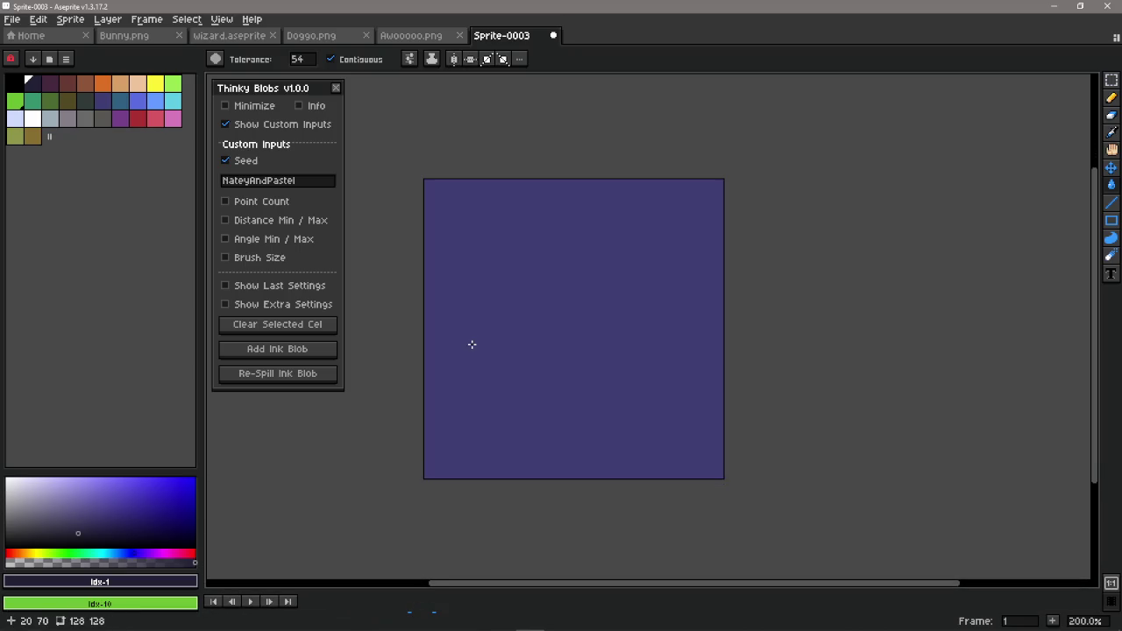
pyautogui.press('Tab')
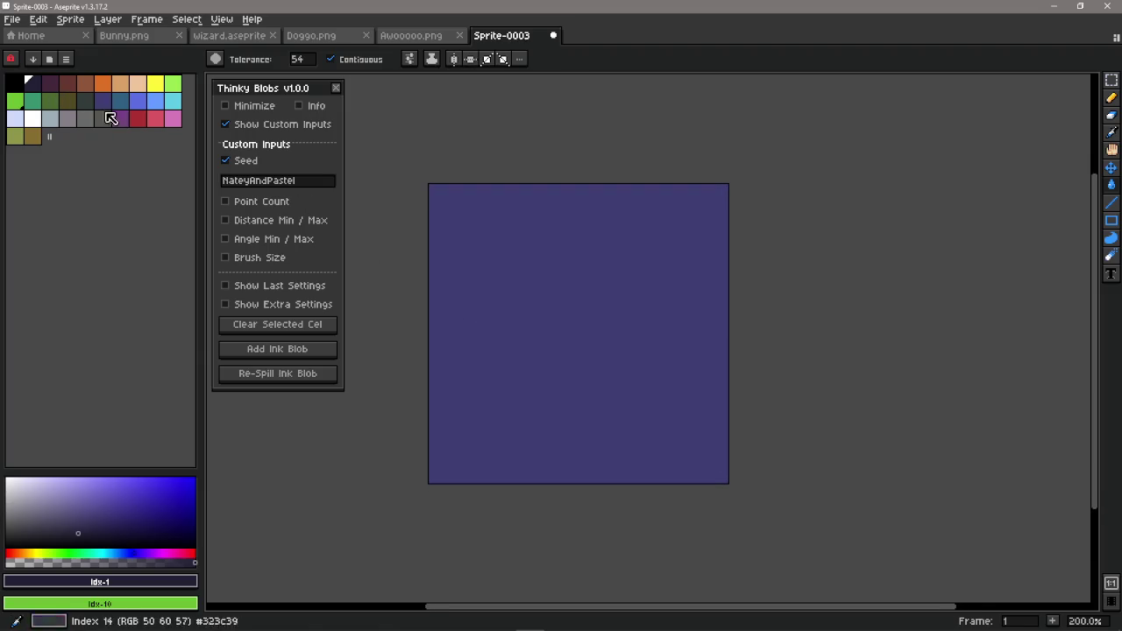
pyautogui.click(261, 125)
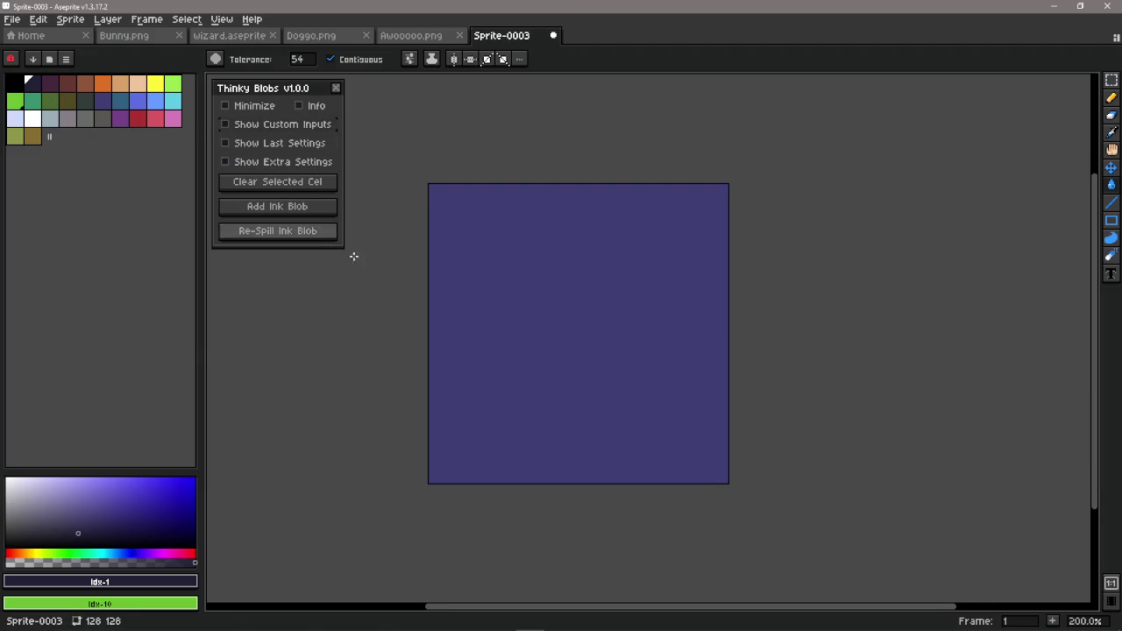
pyautogui.moveTo(521, 338); pyautogui.dragTo(524, 334)
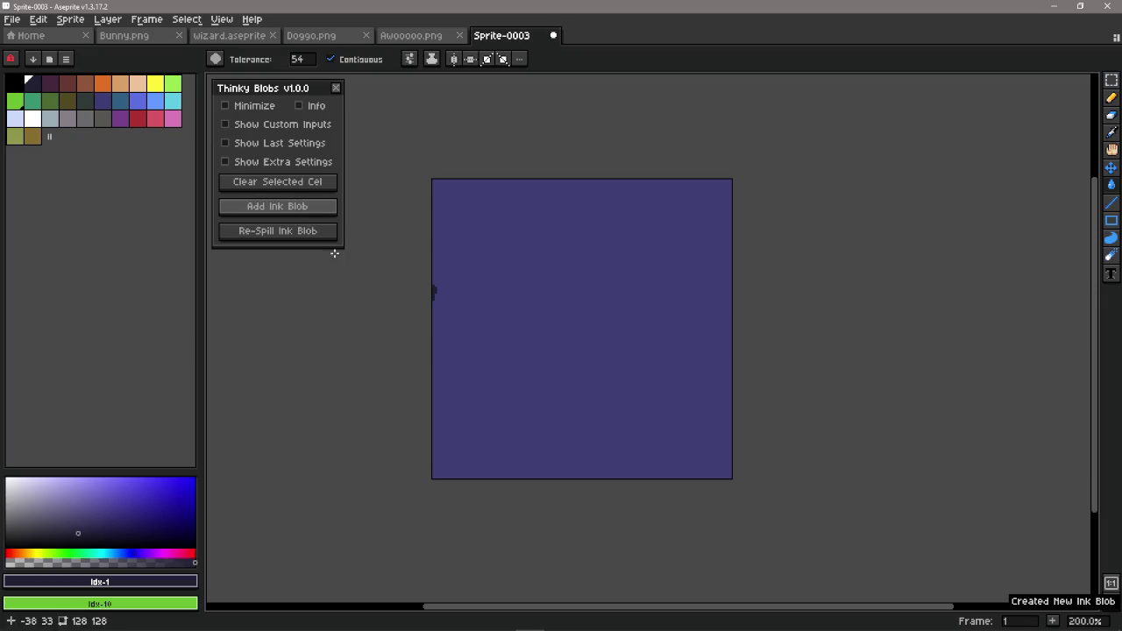
pyautogui.click(430, 300)
pyautogui.hotkey('ctrl', 'z')
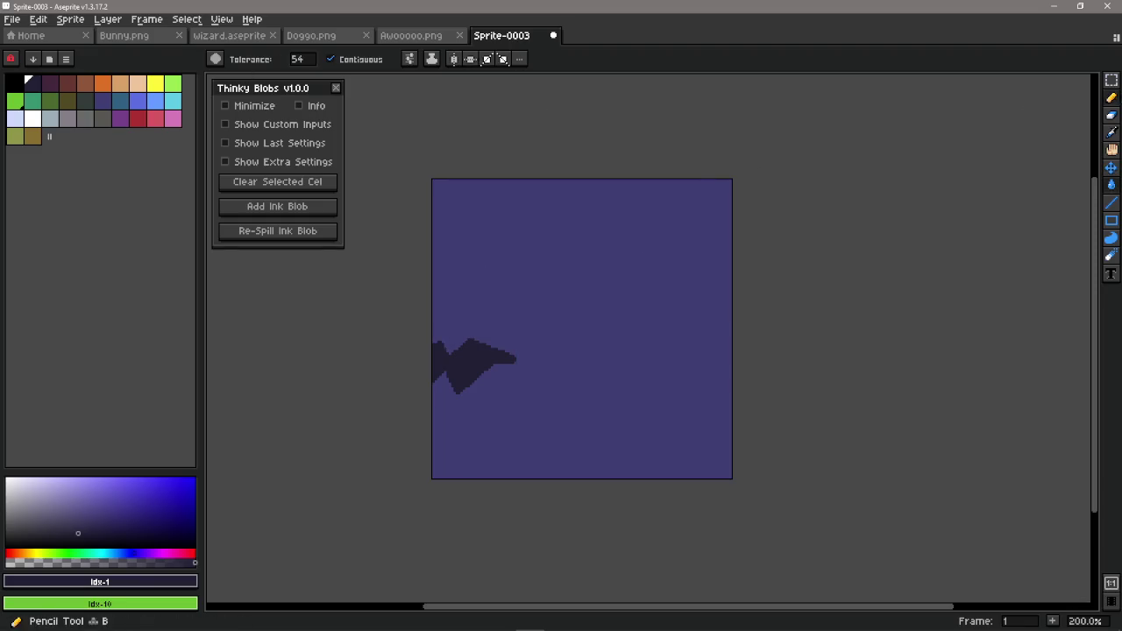
pyautogui.click(1111, 97)
pyautogui.click(468, 329)
pyautogui.moveTo(514, 318); pyautogui.dragTo(389, 240)
pyautogui.hotkey('ctrl', 'z')
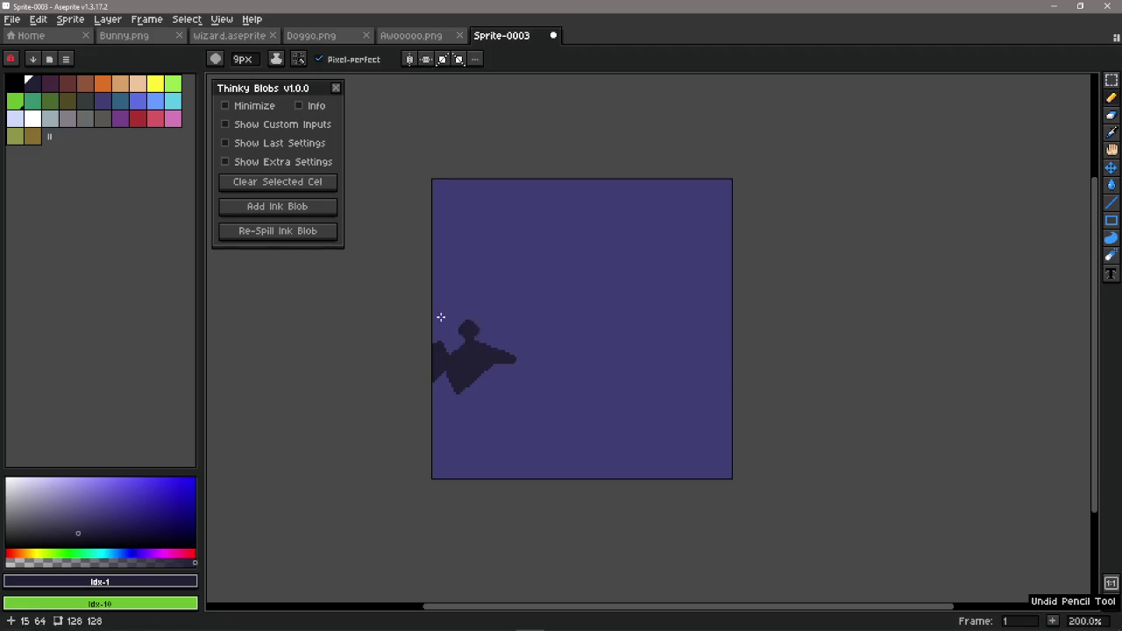
pyautogui.click(292, 233)
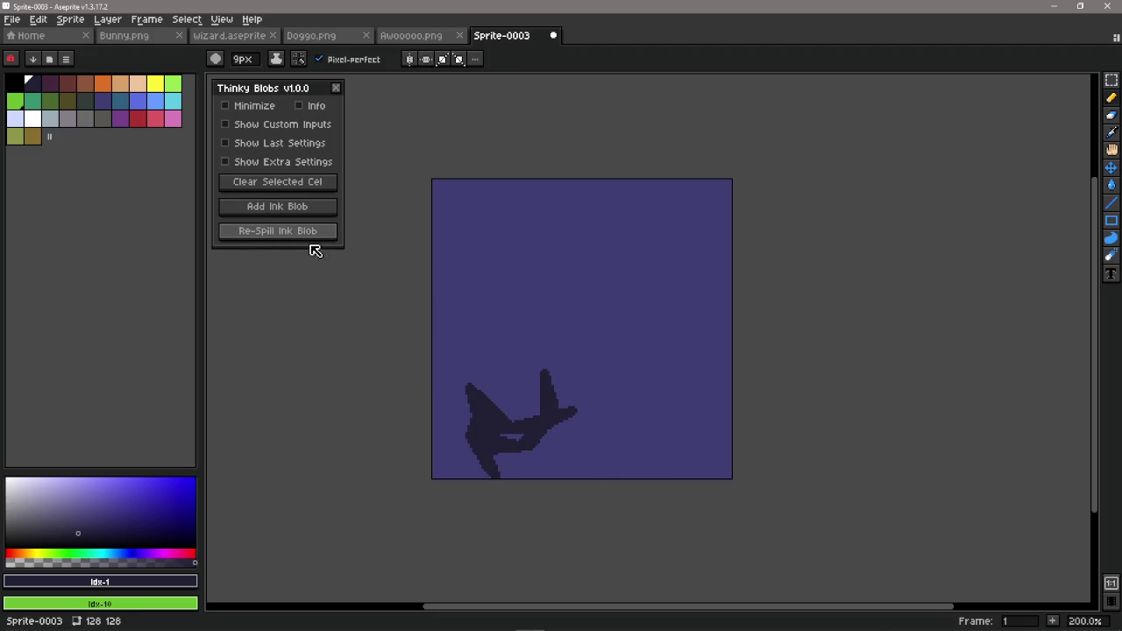
pyautogui.click(312, 235)
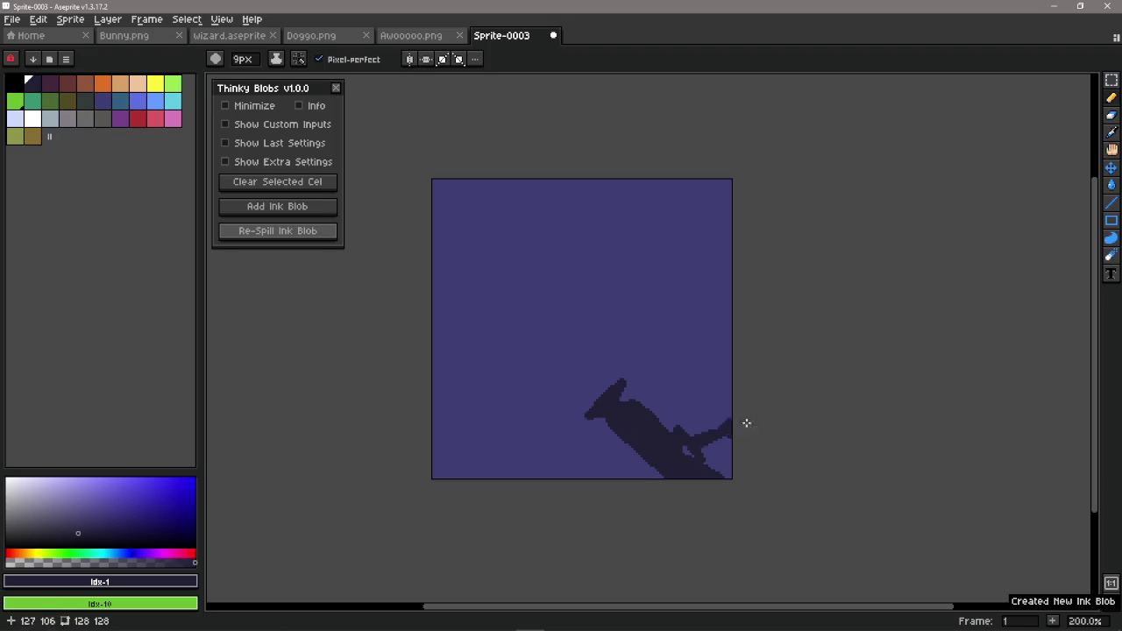
pyautogui.moveTo(691, 351); pyautogui.dragTo(531, 458)
pyautogui.hotkey('ctrl', 'z')
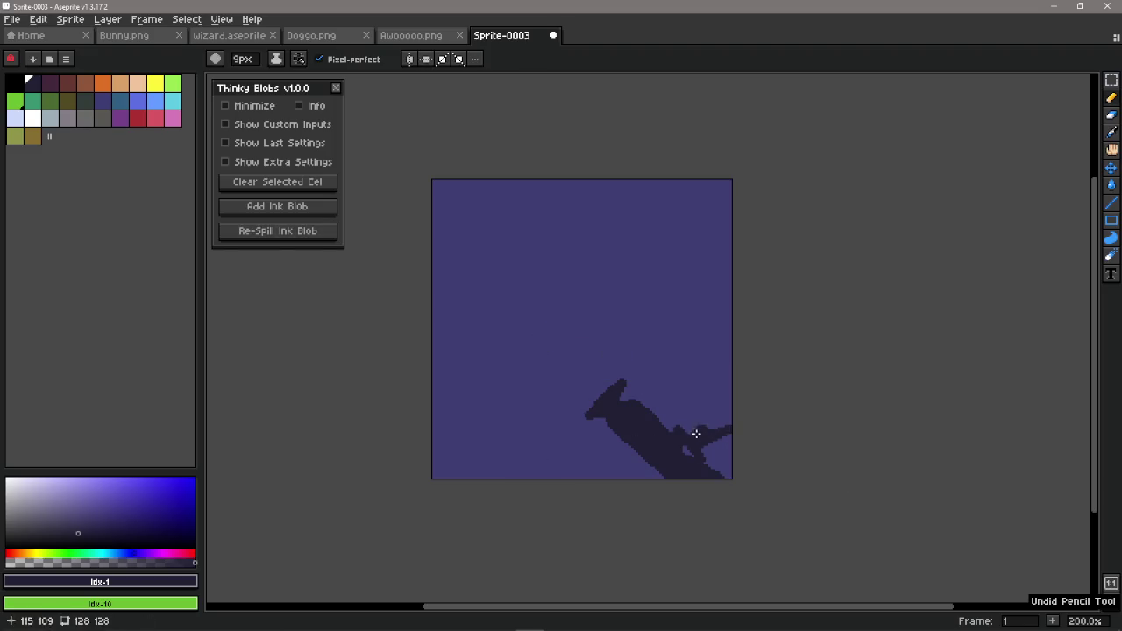
pyautogui.click(275, 233)
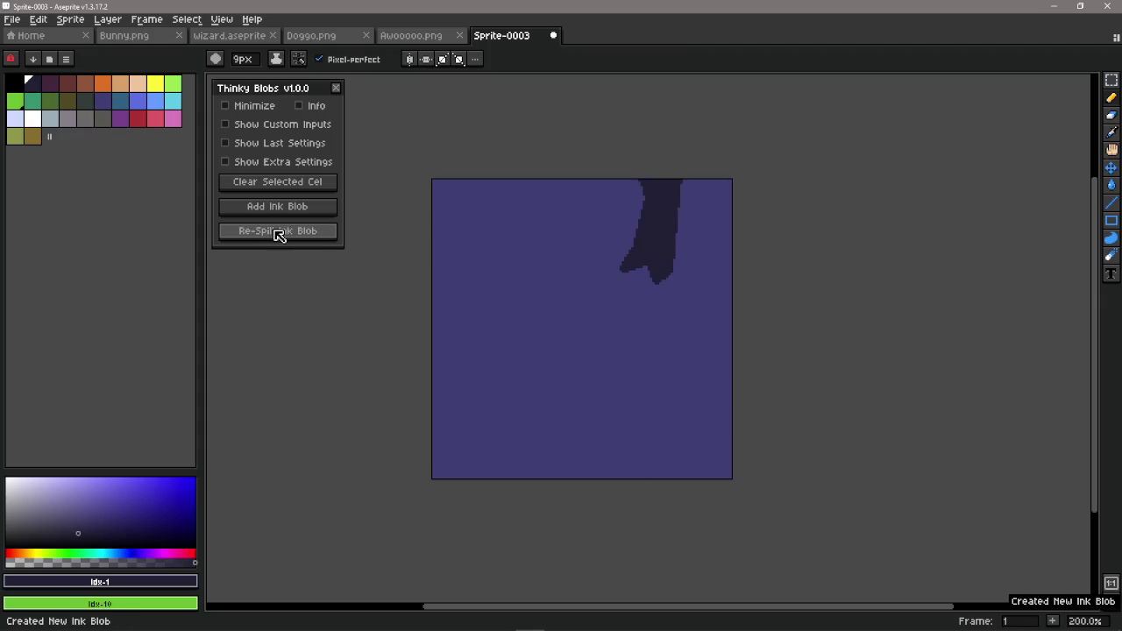
pyautogui.click(288, 240)
pyautogui.click(292, 238)
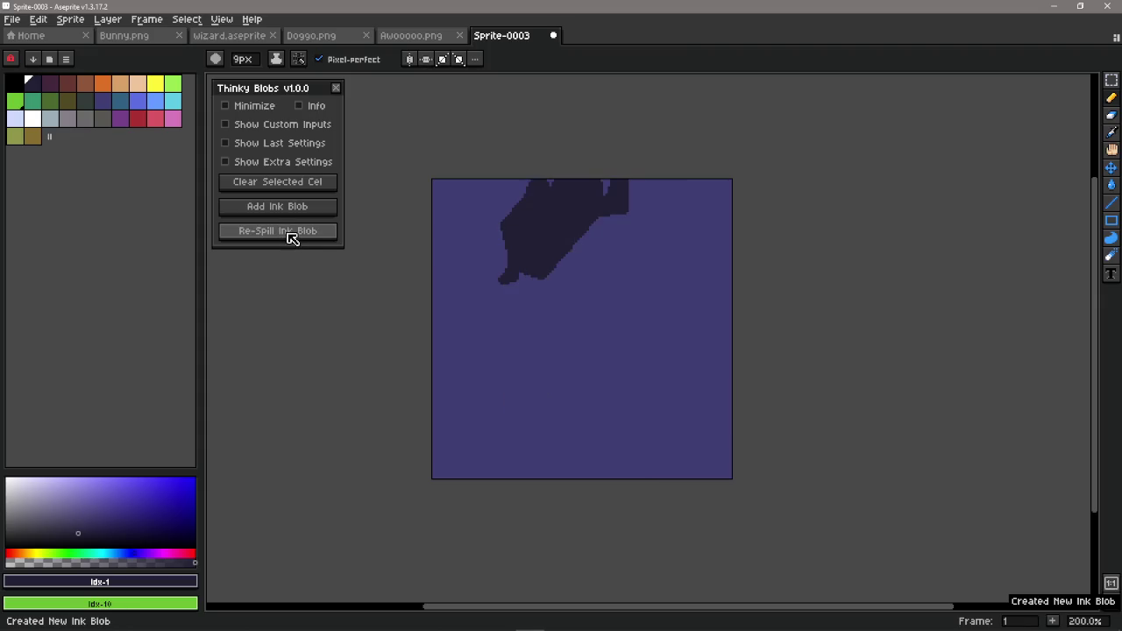
pyautogui.click(292, 238)
pyautogui.click(292, 238)
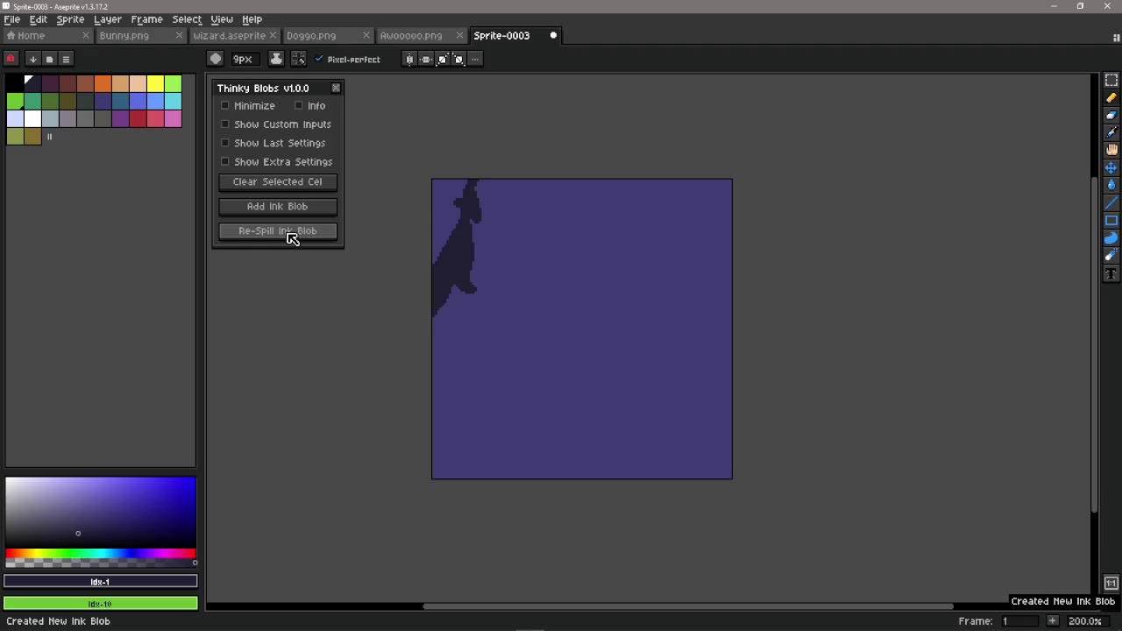
pyautogui.click(301, 239)
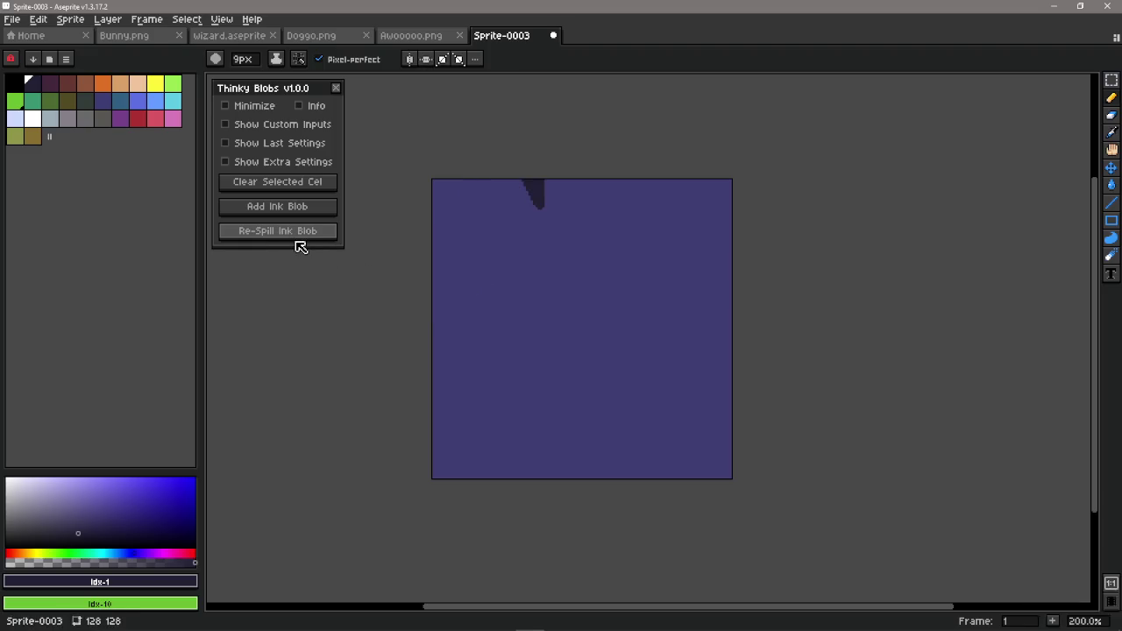
pyautogui.click(297, 238)
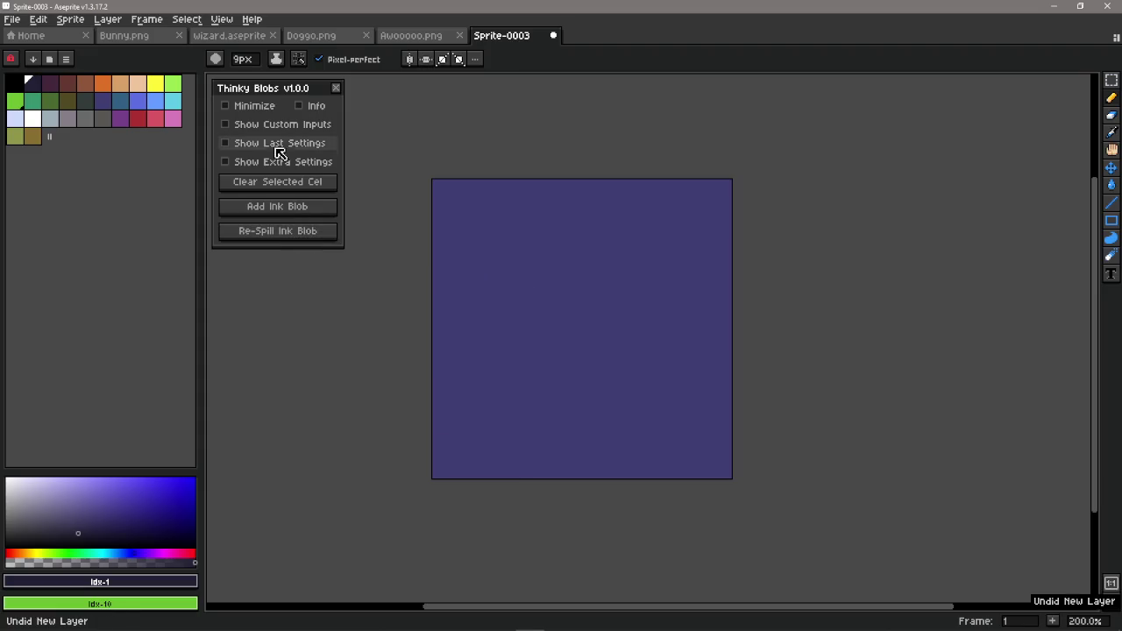
pyautogui.click(280, 125)
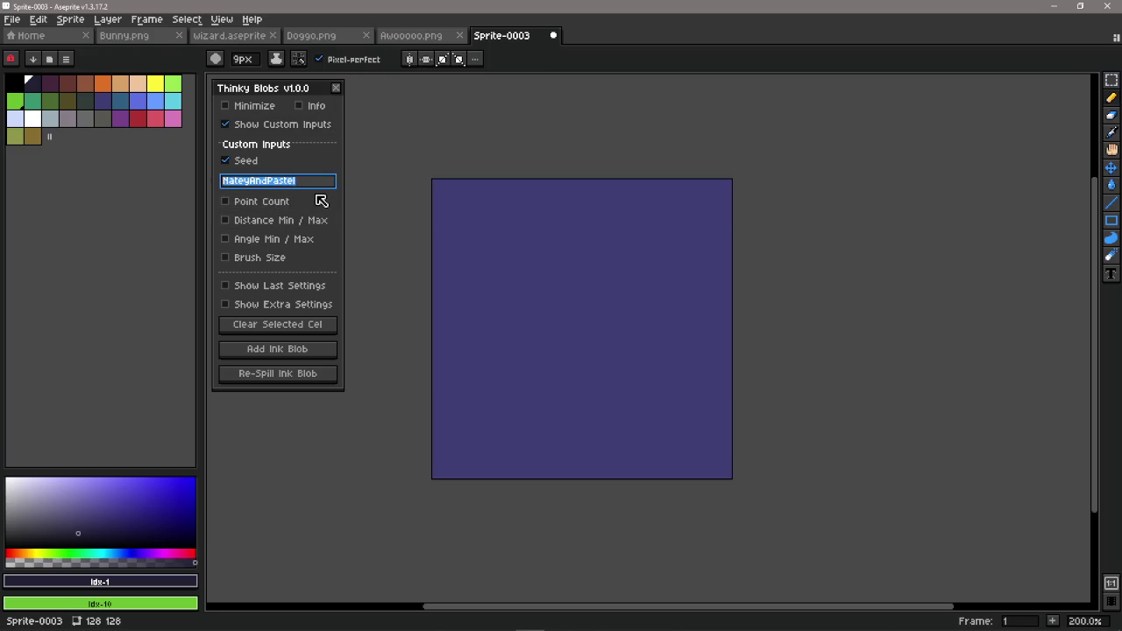
pyautogui.hotkey('alt', 'Tab')
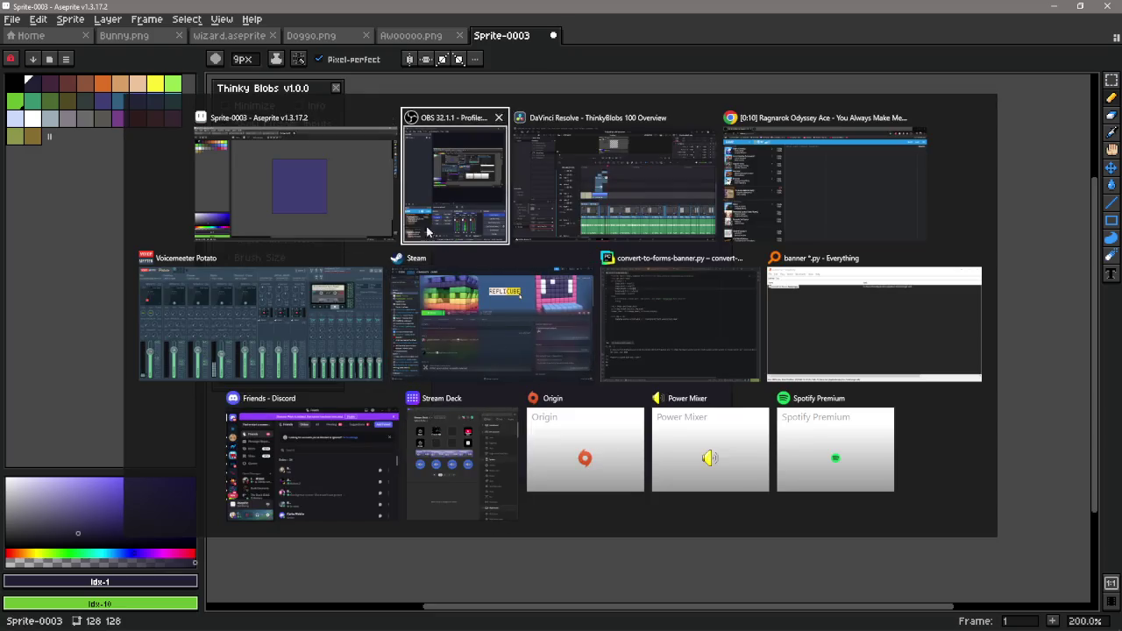
# - Close the convert-to-forms-banner.py PyCharm window, confirming Exit in the prompt
pyautogui.click(651, 358)
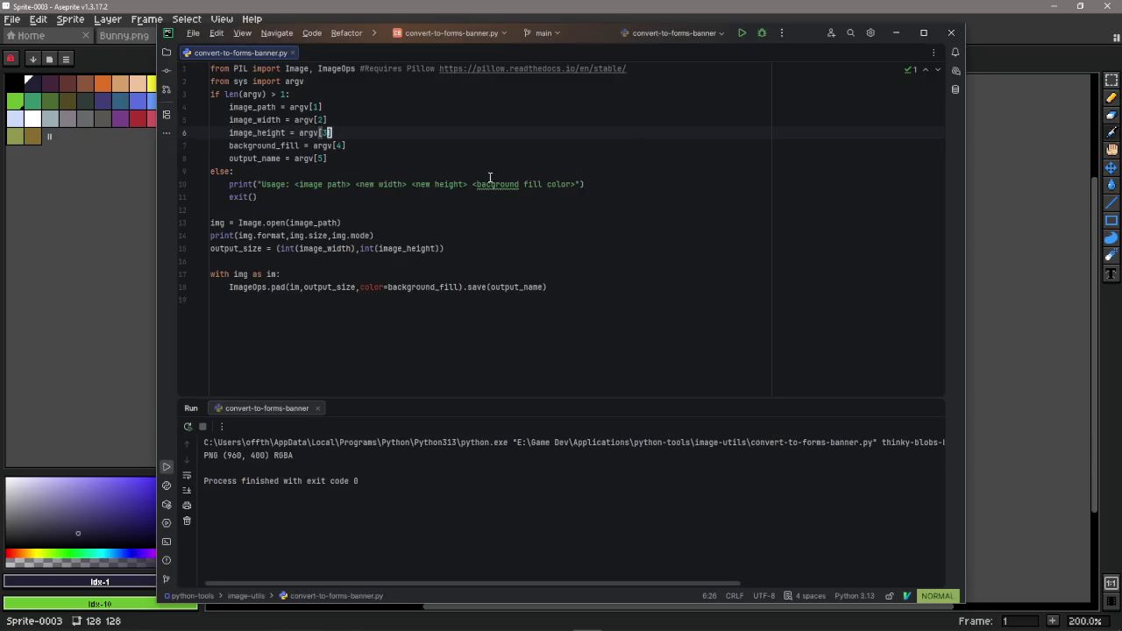
pyautogui.click(951, 32)
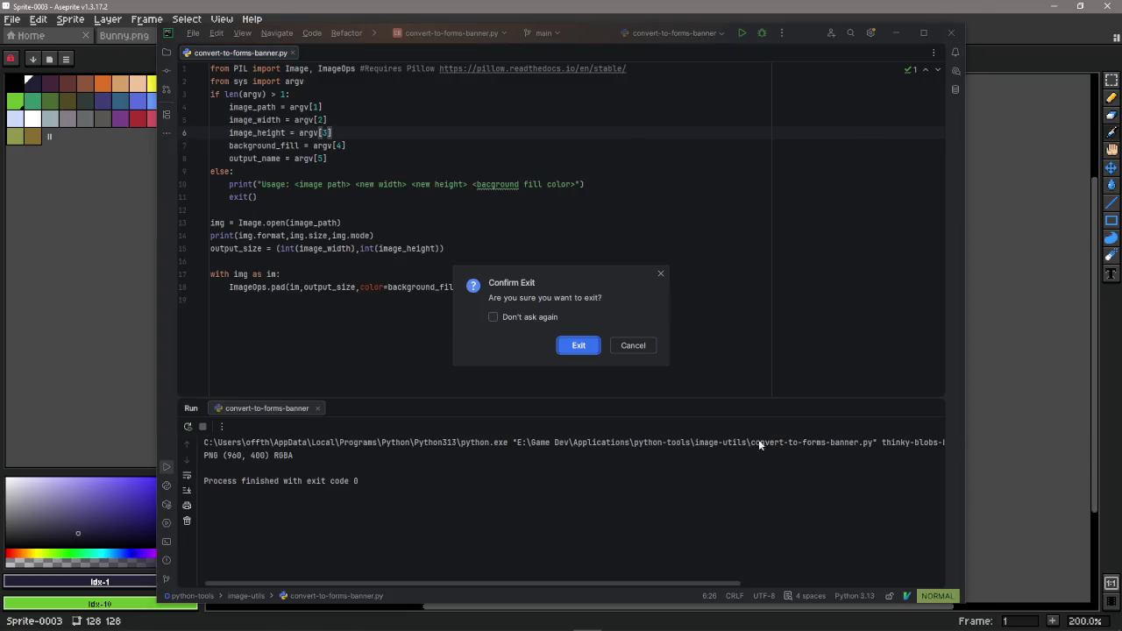
pyautogui.click(583, 348)
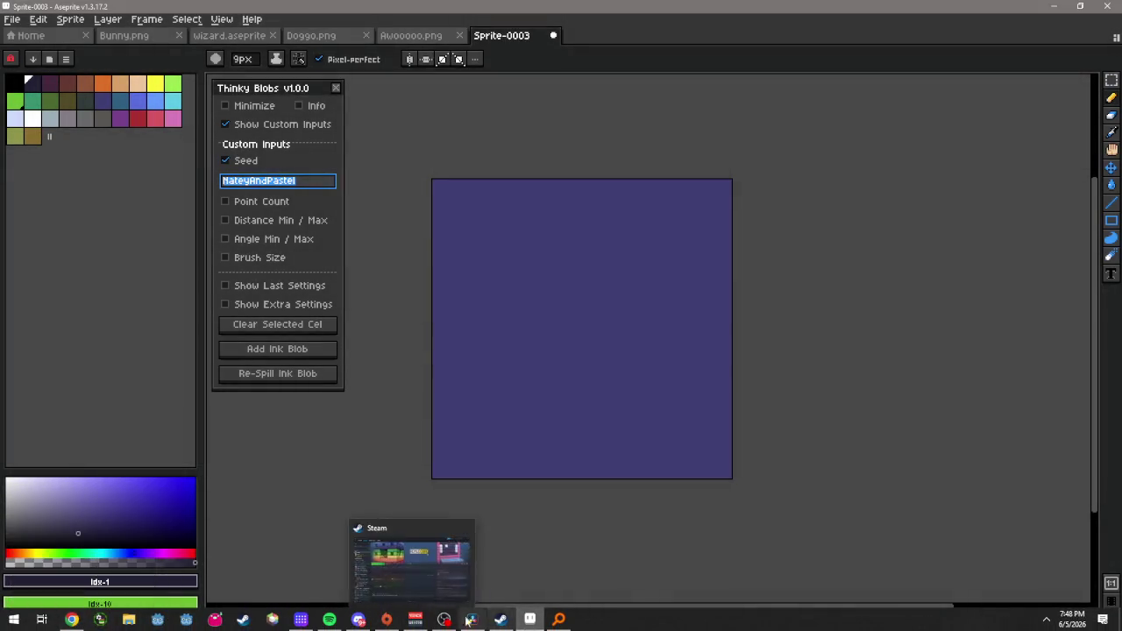
pyautogui.moveTo(472, 620)
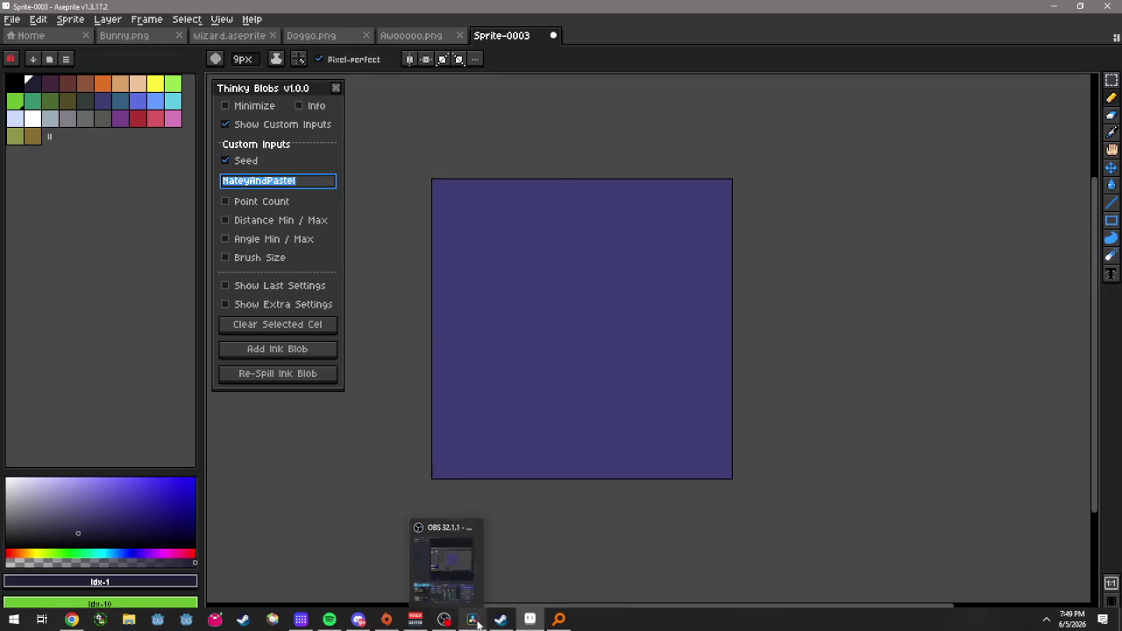
# - Launch JetBrains Rider from the app launcher while Aseprite is in front
pyautogui.click(469, 565)
pyautogui.hotkey('alt', 'Tab')
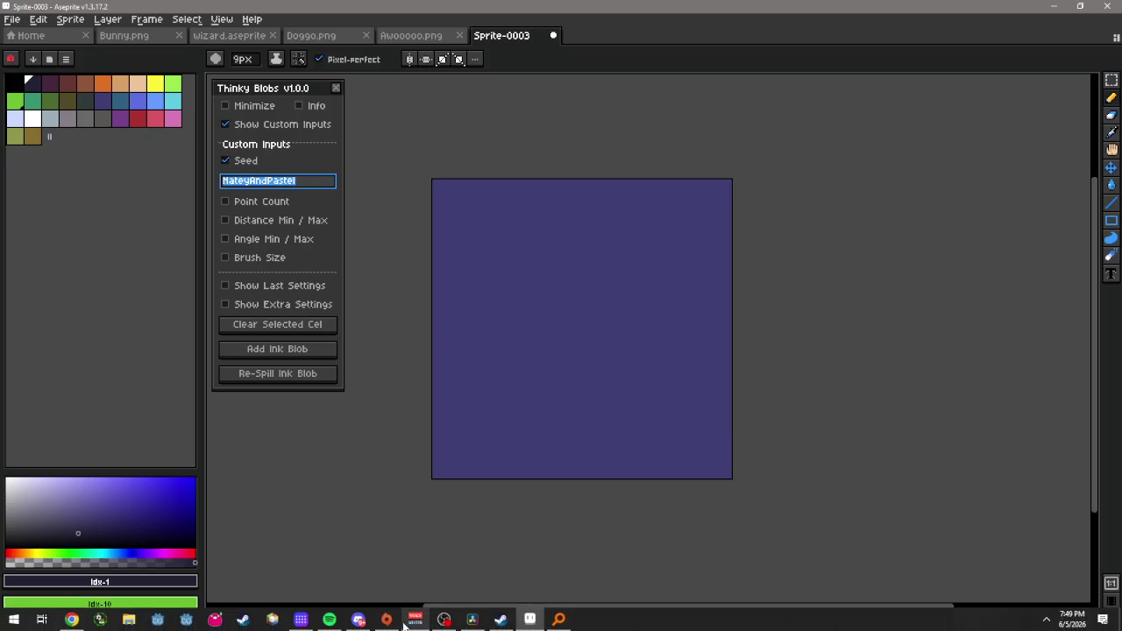
pyautogui.hotkey('alt', 'space')
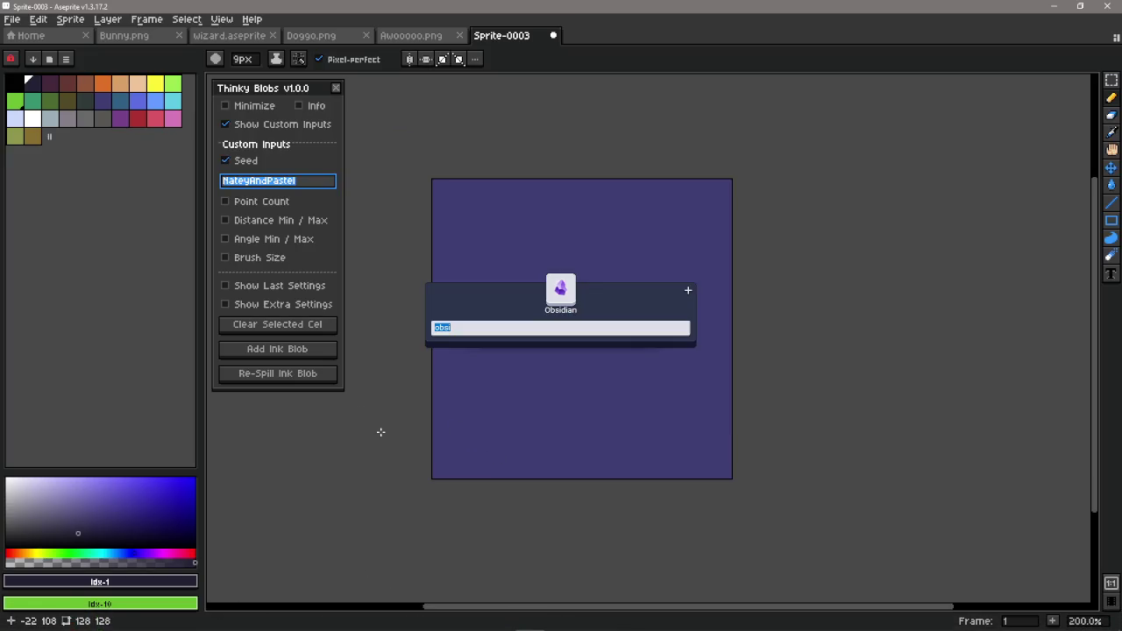
pyautogui.press('Return')
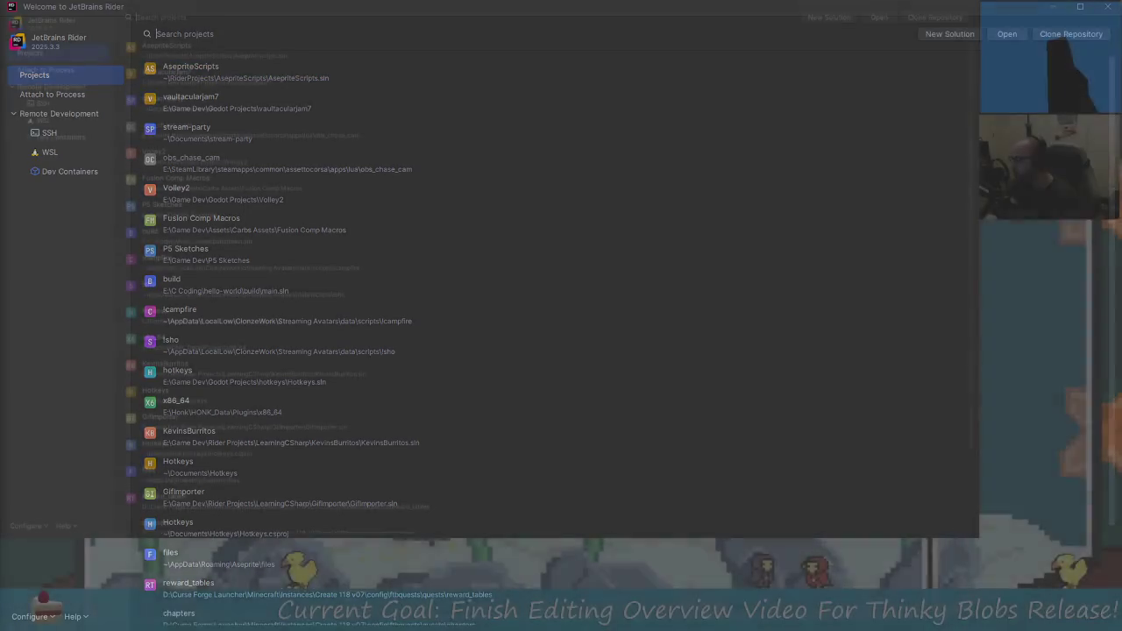
# - Open the AsepriteScripts project and show its CoolBlobs.txt tab
pyautogui.click(199, 56)
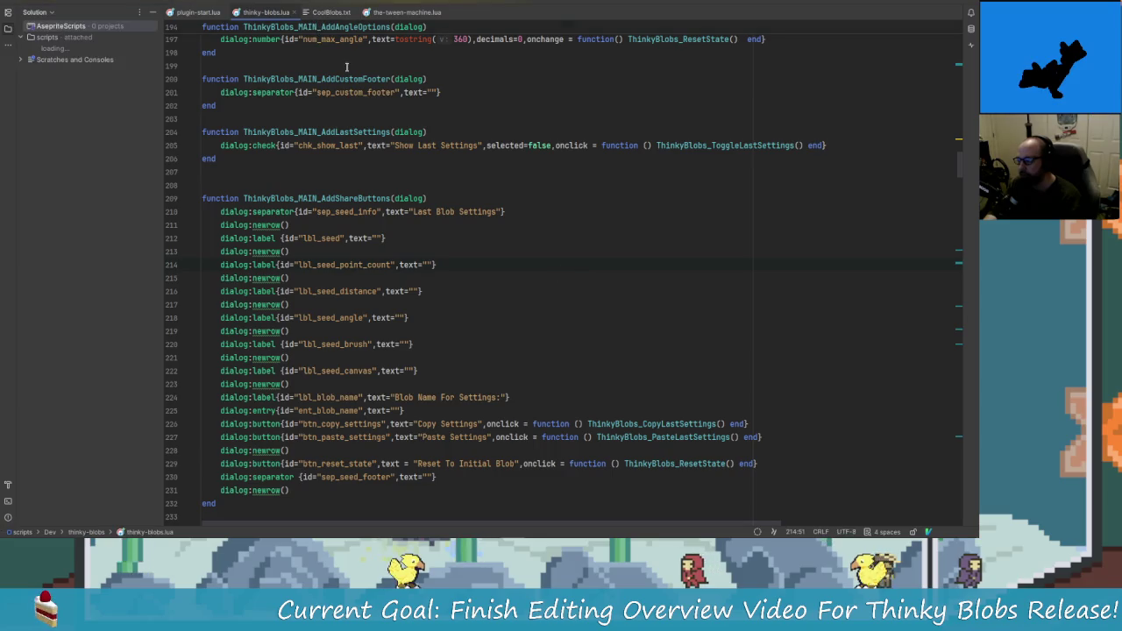
pyautogui.click(331, 12)
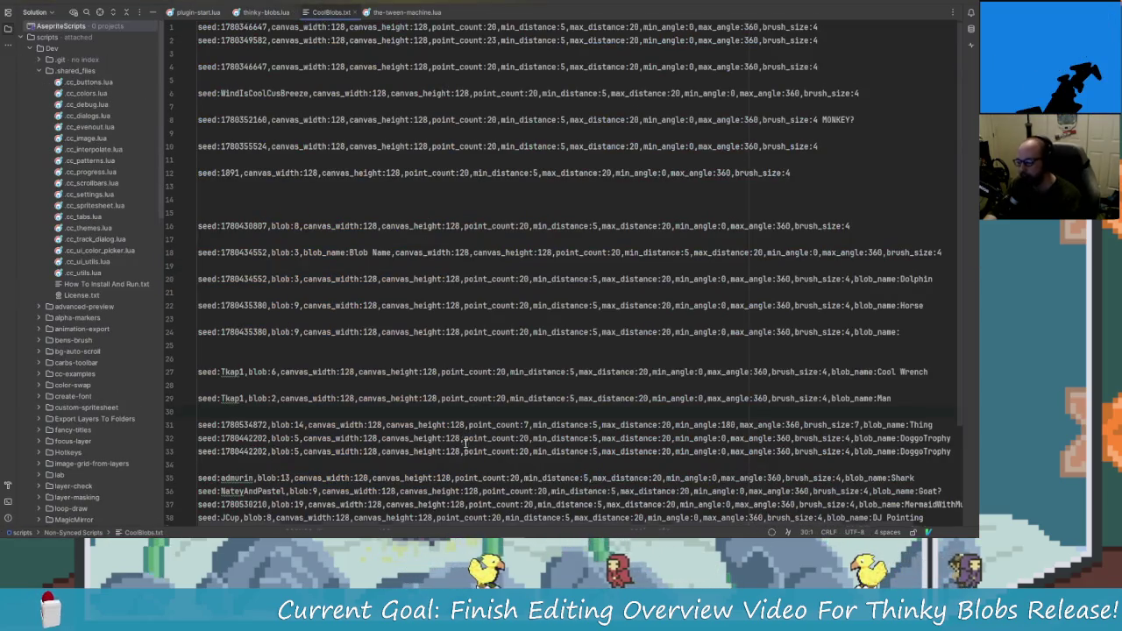
pyautogui.scroll(-5, 465, 445)
# - Try selecting the NateyAndPastel seed lines, undoing an accidental text move
pyautogui.click(282, 366)
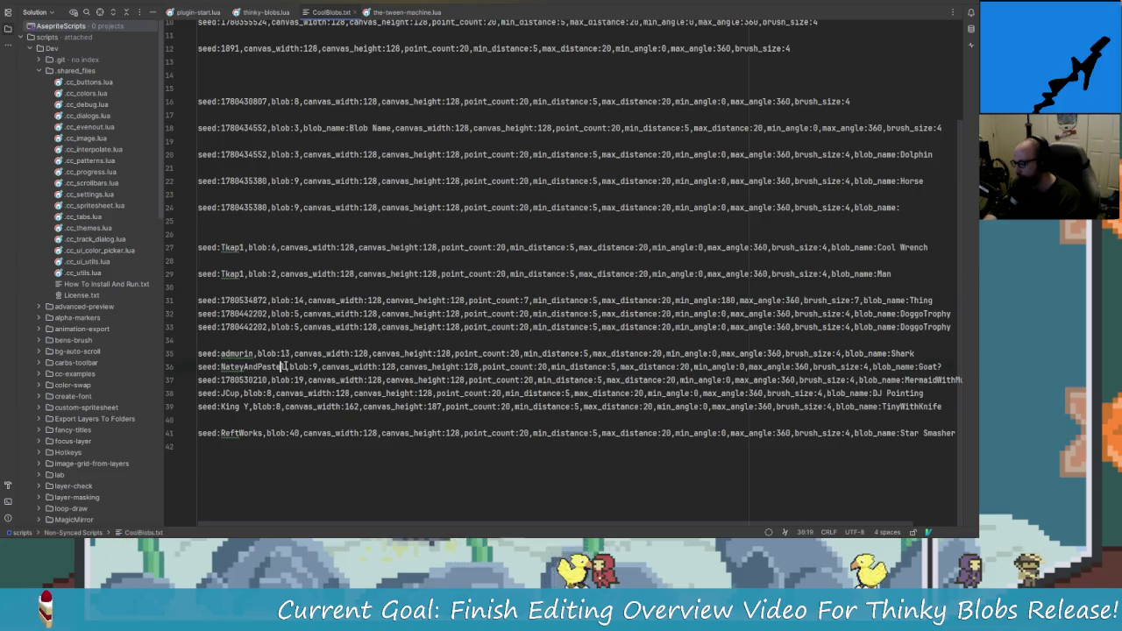
pyautogui.doubleClick(283, 367)
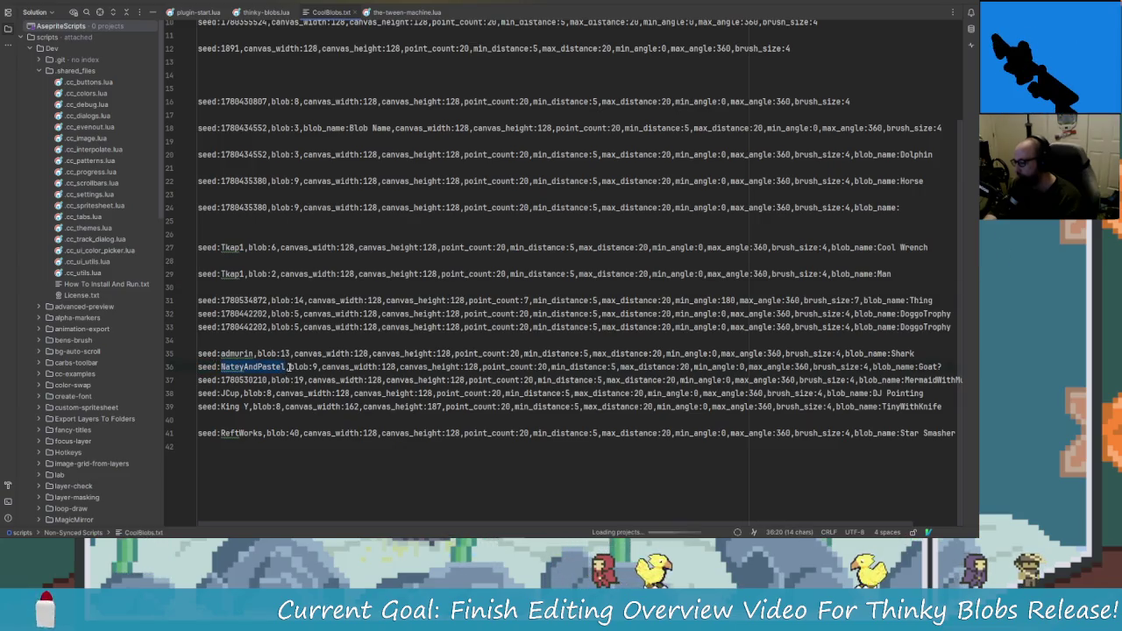
pyautogui.moveTo(943, 366); pyautogui.dragTo(199, 342)
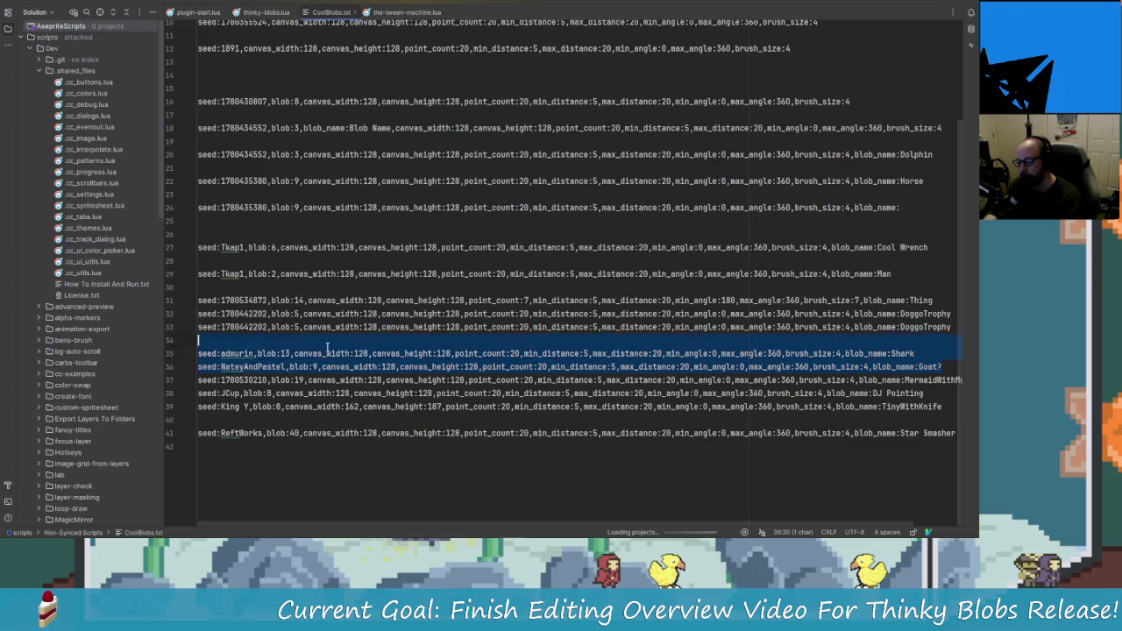
pyautogui.moveTo(327, 349); pyautogui.dragTo(211, 367)
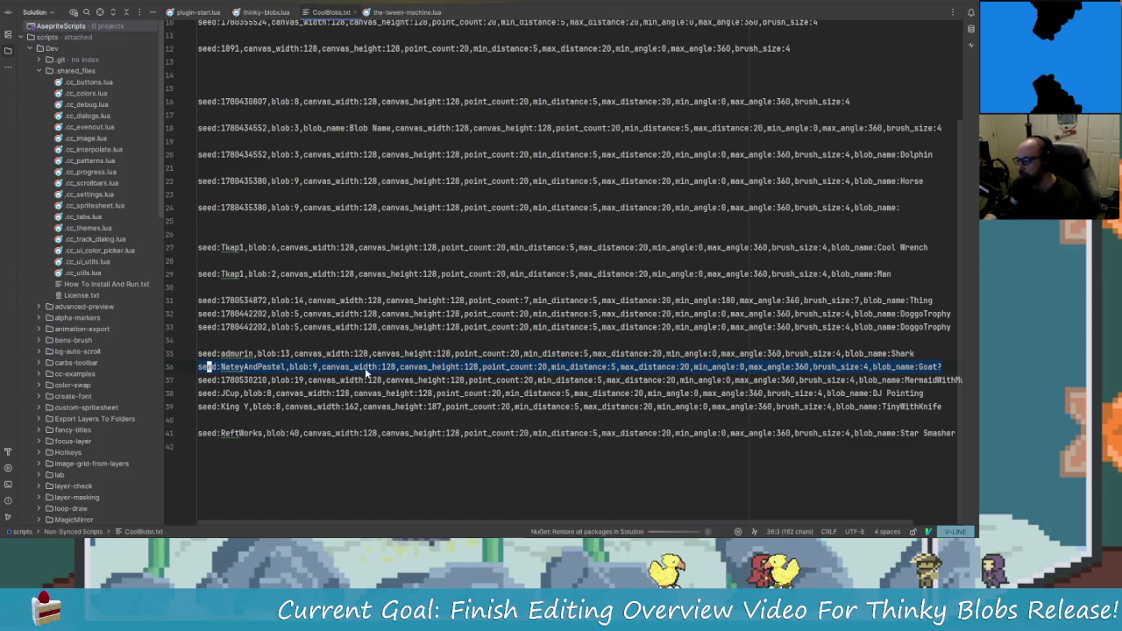
pyautogui.moveTo(366, 374); pyautogui.dragTo(858, 379)
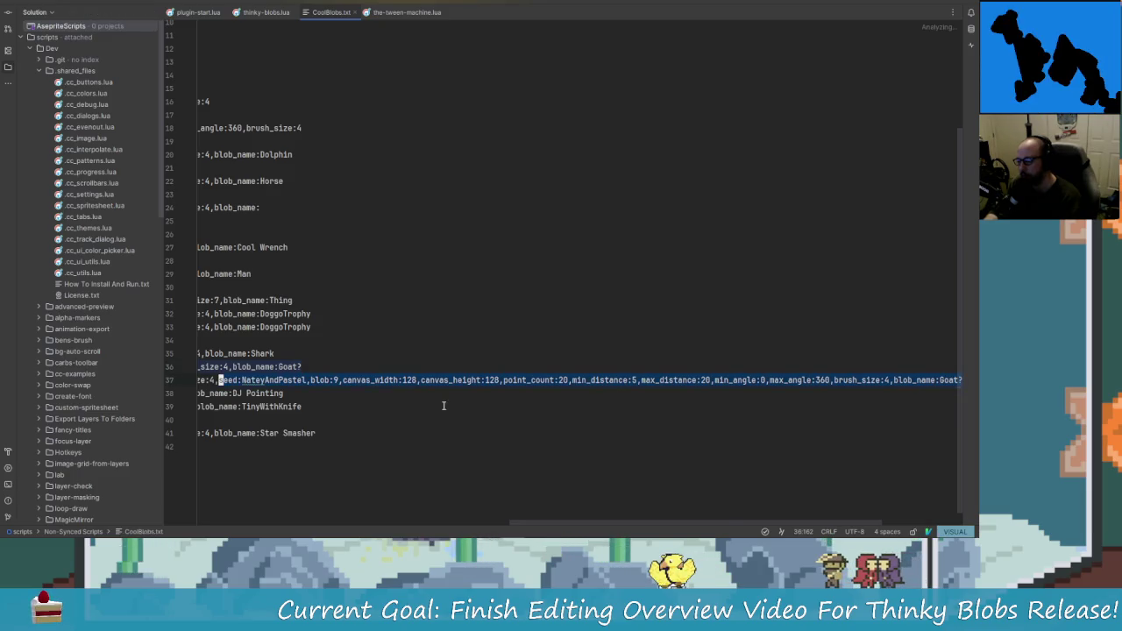
pyautogui.hotkey('ctrl', 'z')
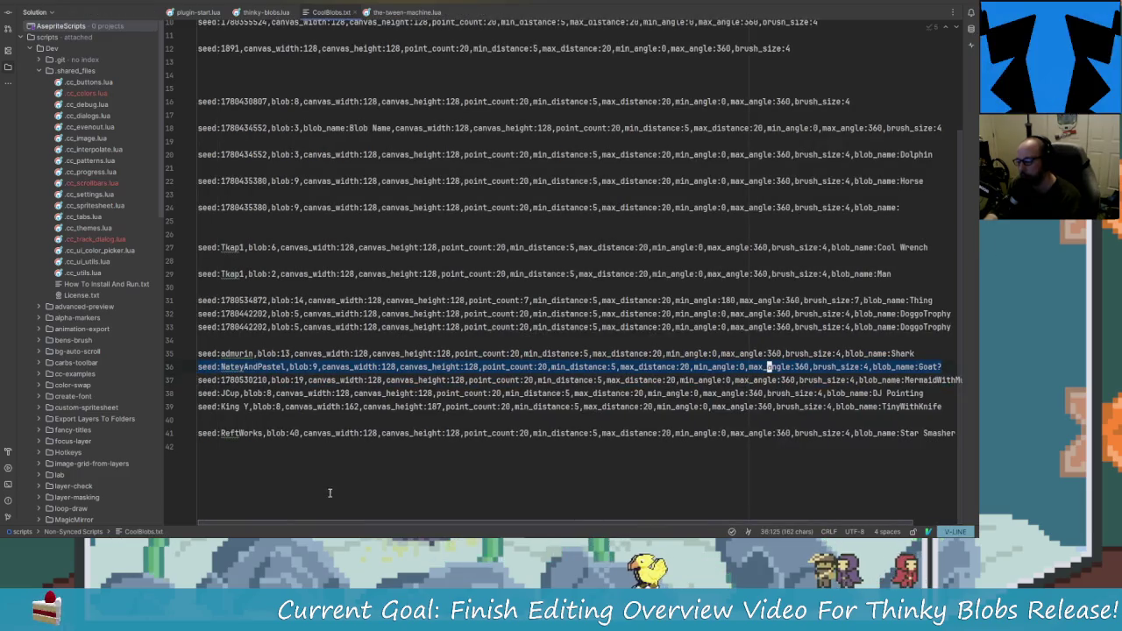
# - Select the two DoggoTrophy seed lines 32–33 and copy them
pyautogui.click(213, 368)
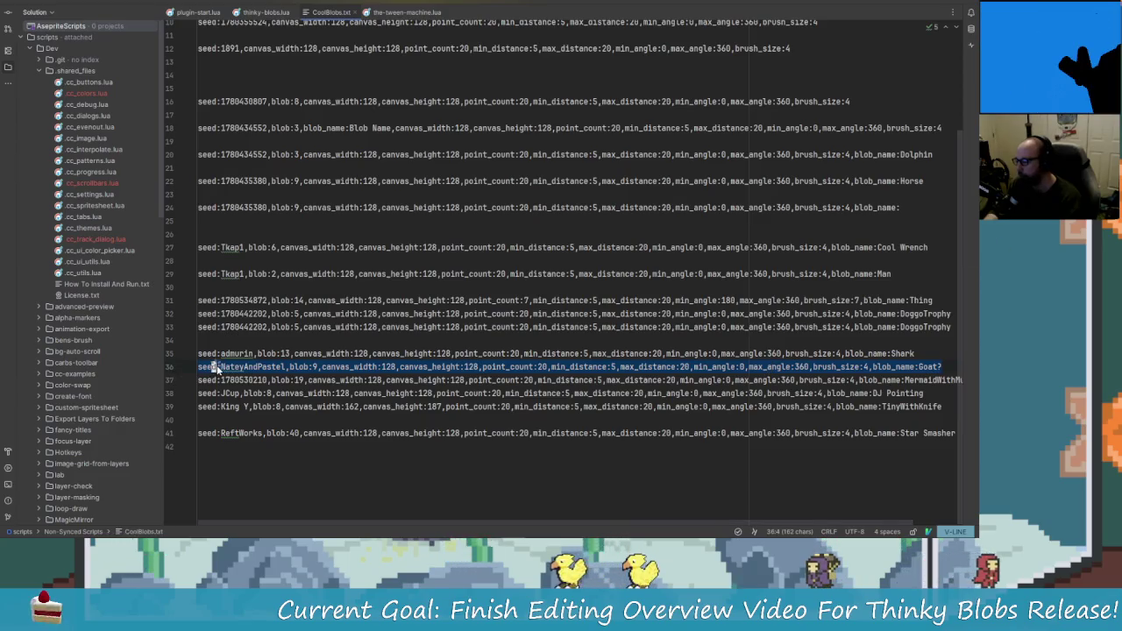
pyautogui.rightClick(213, 368)
pyautogui.click(258, 250)
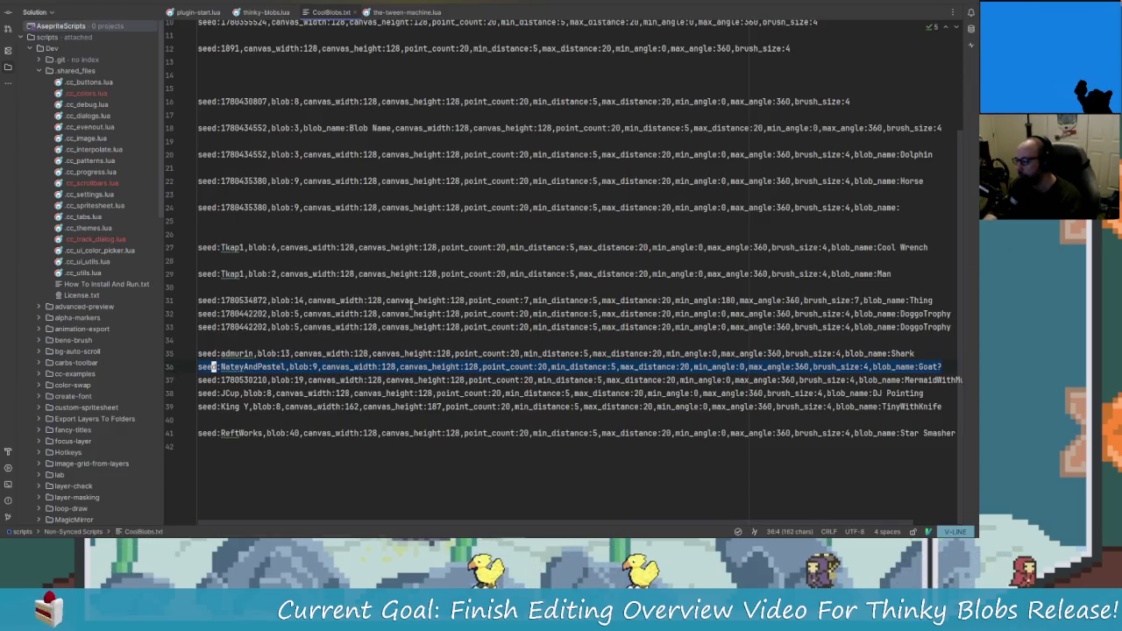
pyautogui.click(953, 326)
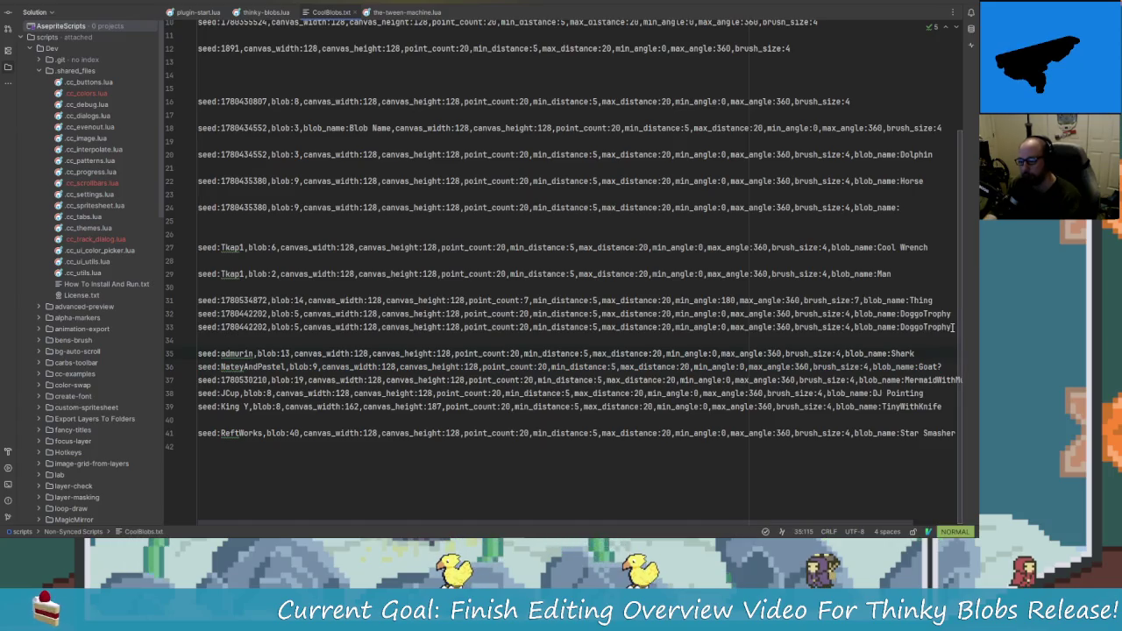
pyautogui.moveTo(953, 326); pyautogui.dragTo(202, 314)
pyautogui.rightClick(204, 328)
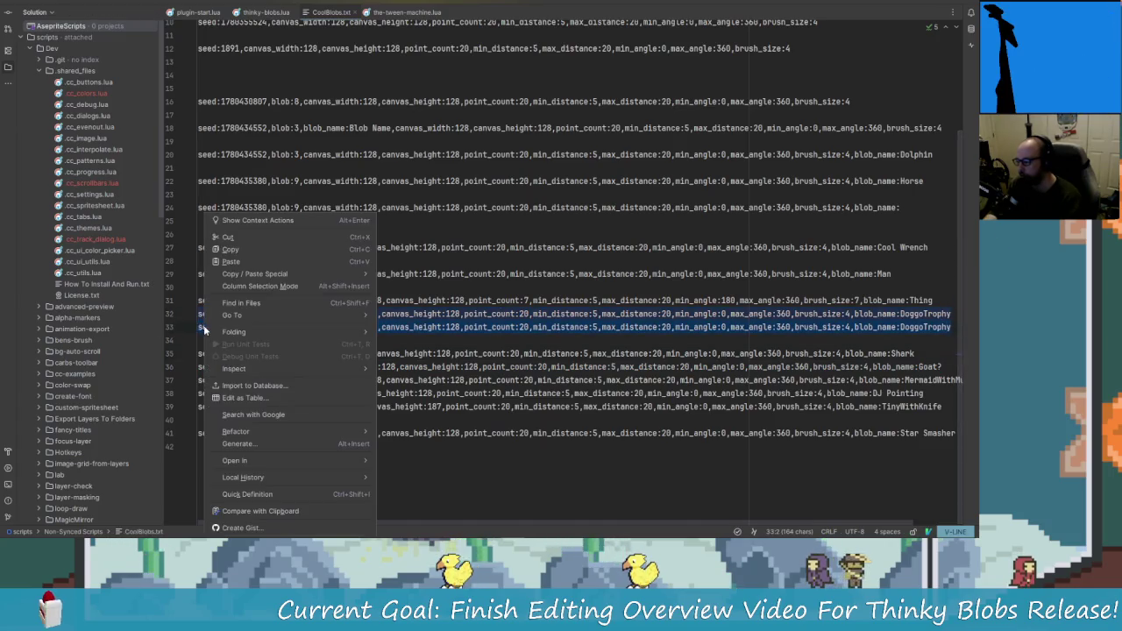
pyautogui.click(230, 250)
pyautogui.press('super+Tab')
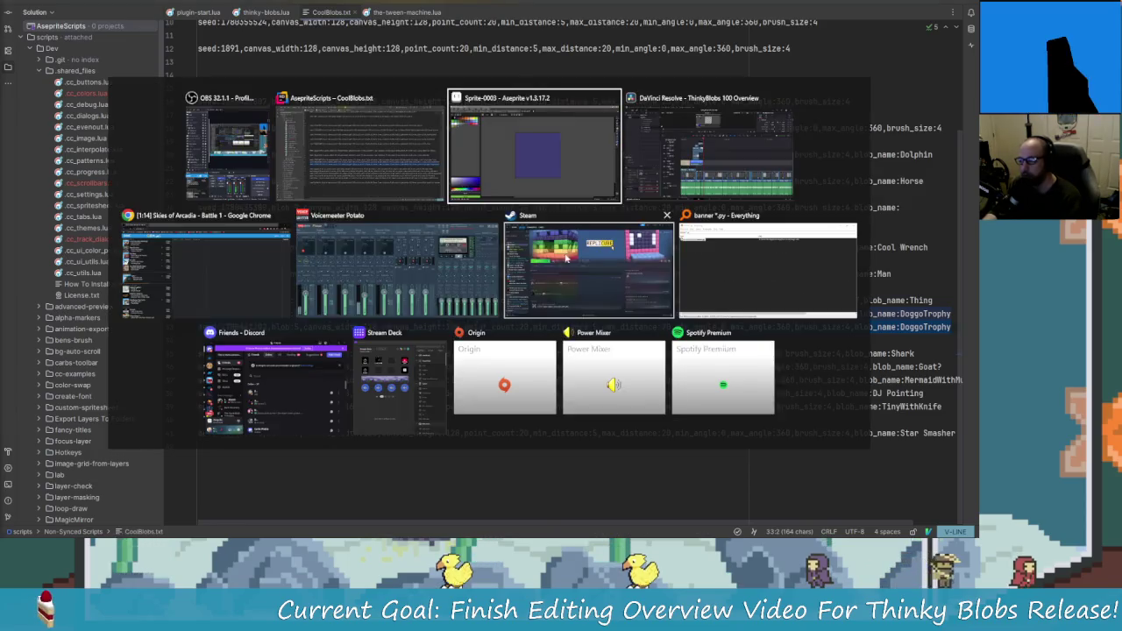
pyautogui.press('Return')
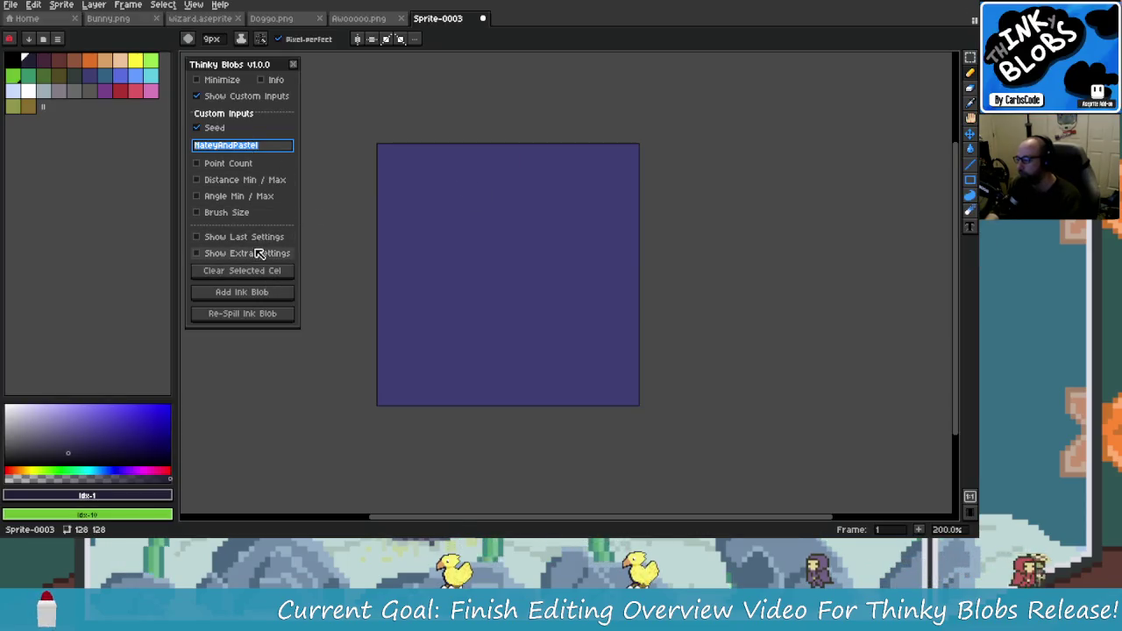
pyautogui.click(250, 236)
pyautogui.click(309, 382)
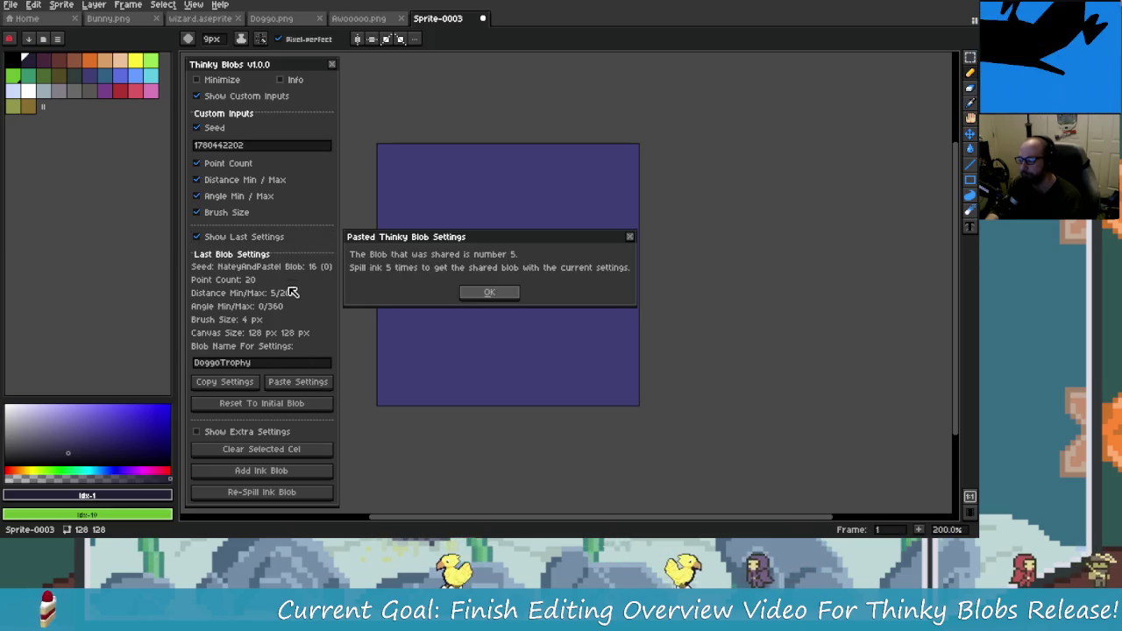
pyautogui.click(512, 296)
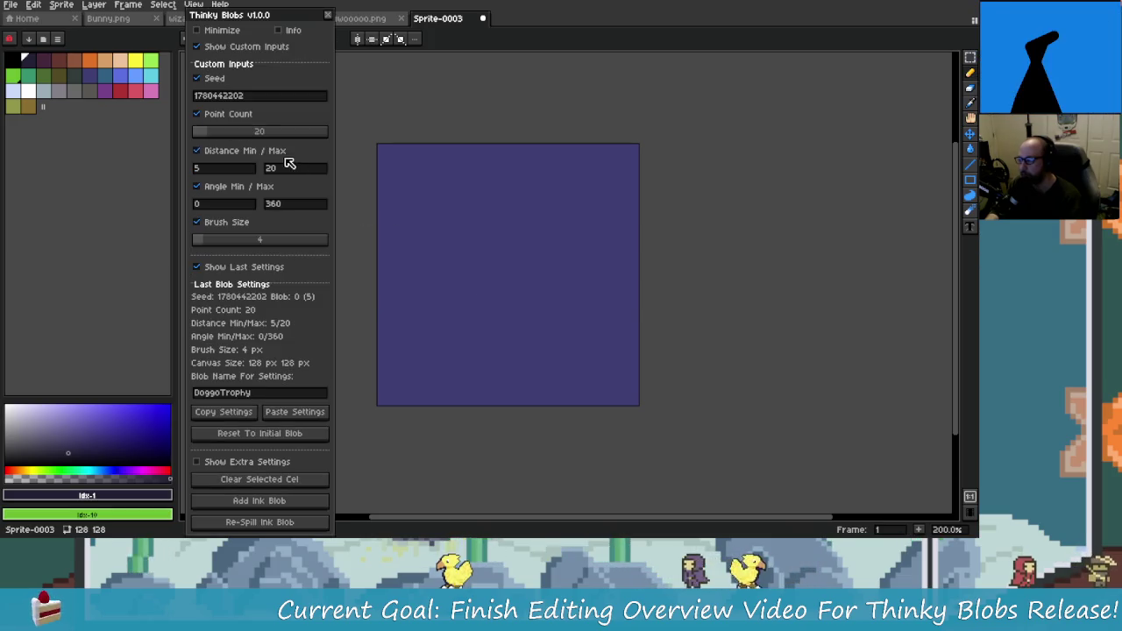
pyautogui.click(247, 47)
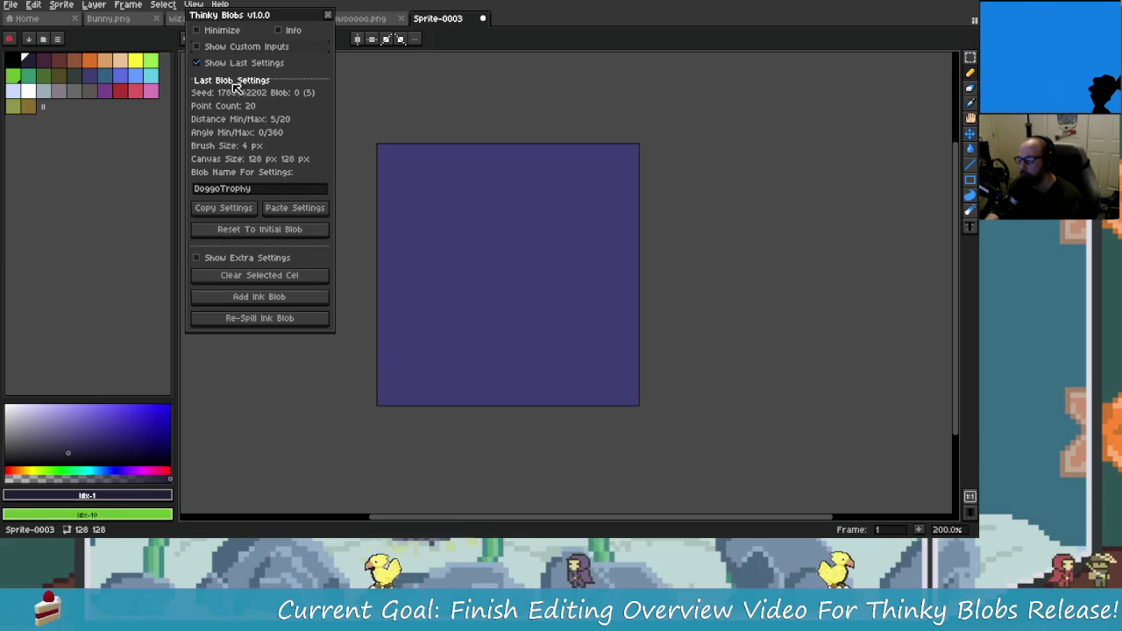
pyautogui.click(238, 63)
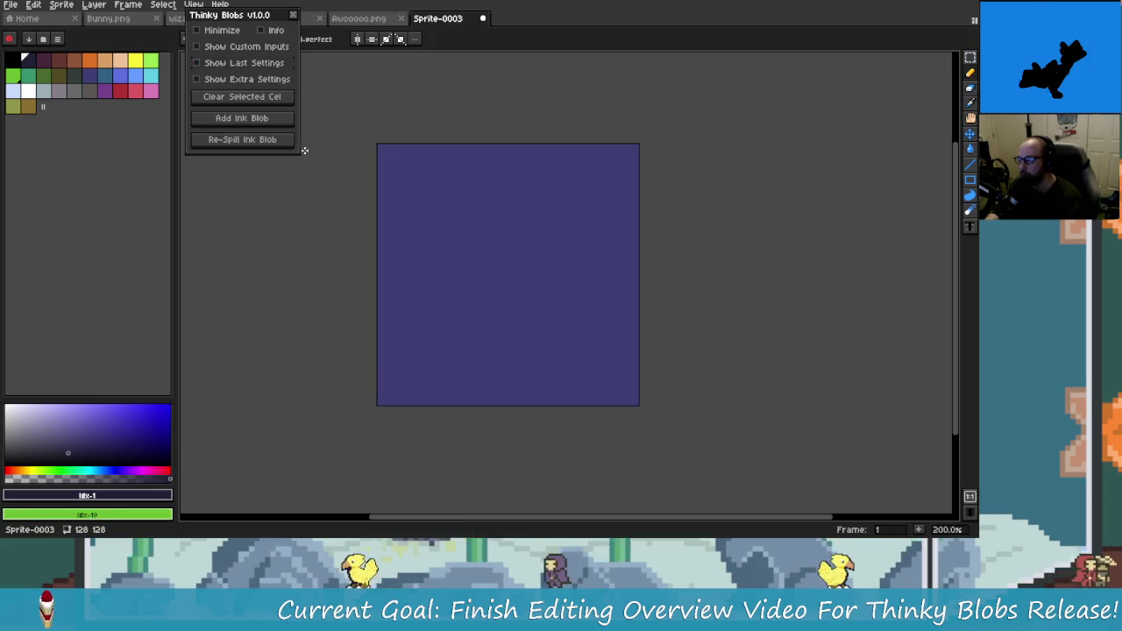
# - Spill an ink blob and re-spill it three times, ending on a rabbit-like shape
pyautogui.click(261, 130)
pyautogui.click(265, 143)
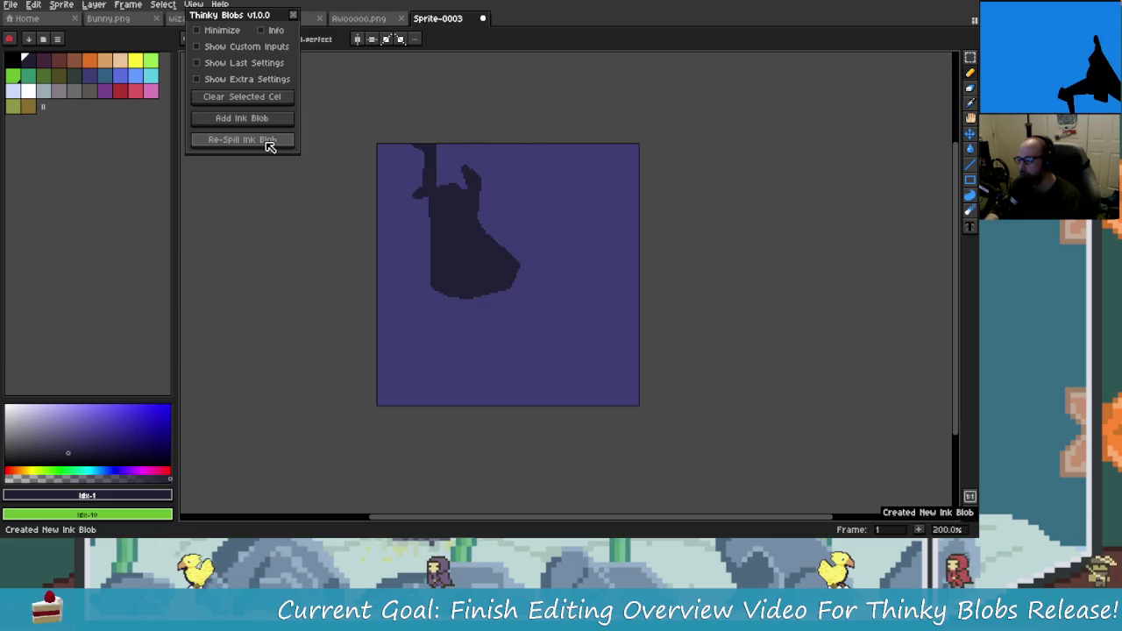
pyautogui.click(268, 143)
pyautogui.click(270, 142)
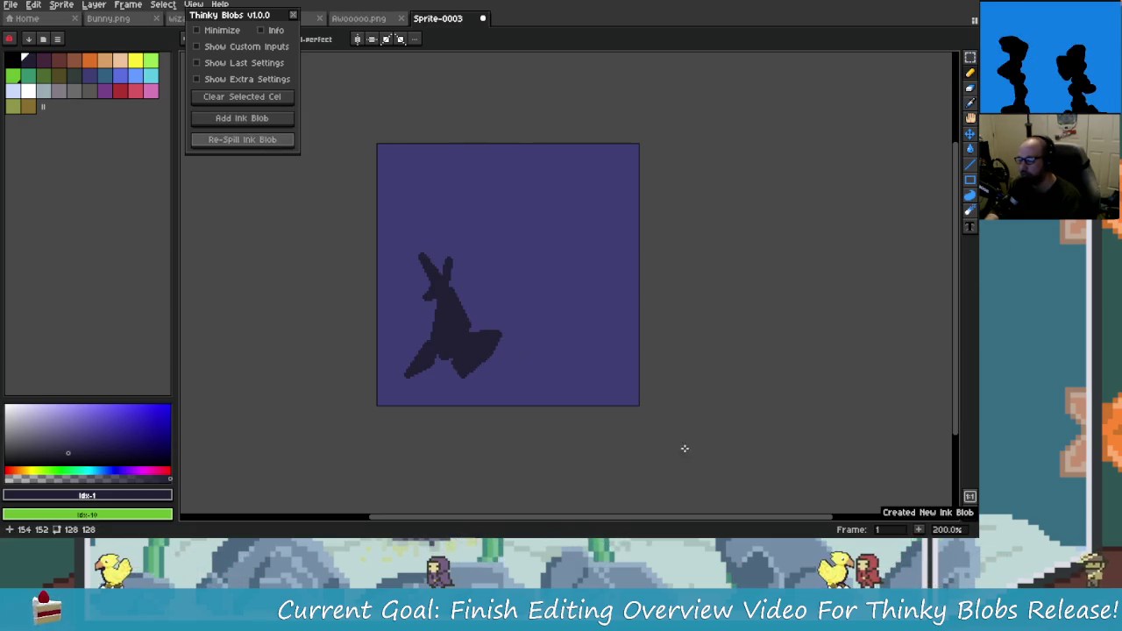
pyautogui.scroll(-1, 596, 375)
pyautogui.scroll(1, 511, 312)
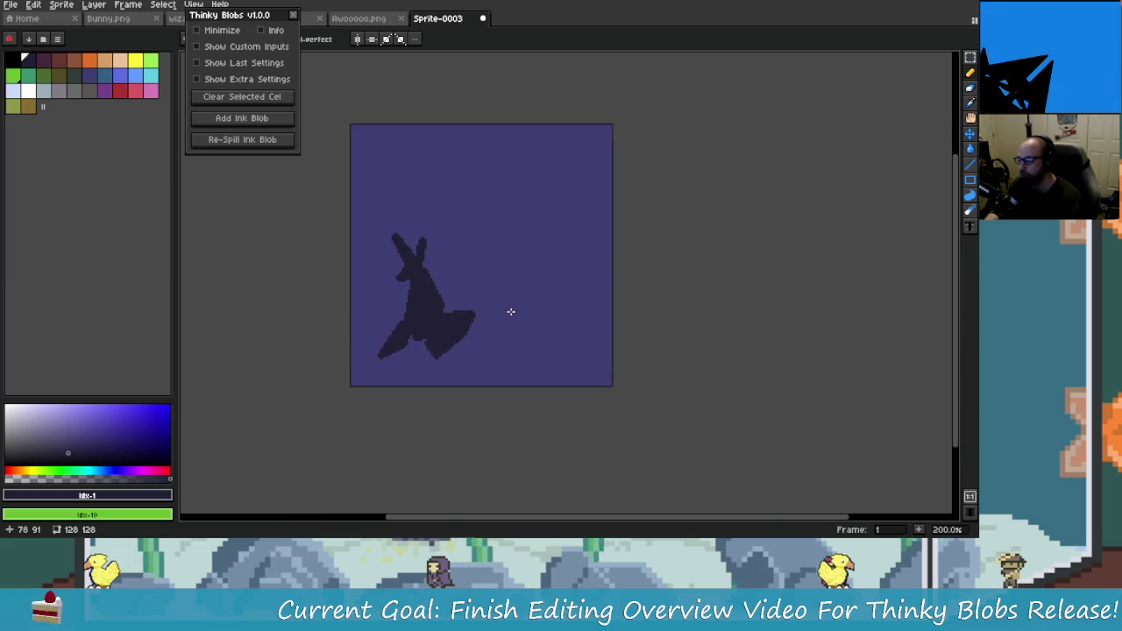
# - Undo the blob to leave the canvas plain purple and show the last blob settings details
pyautogui.hotkey('ctrl', 'z')
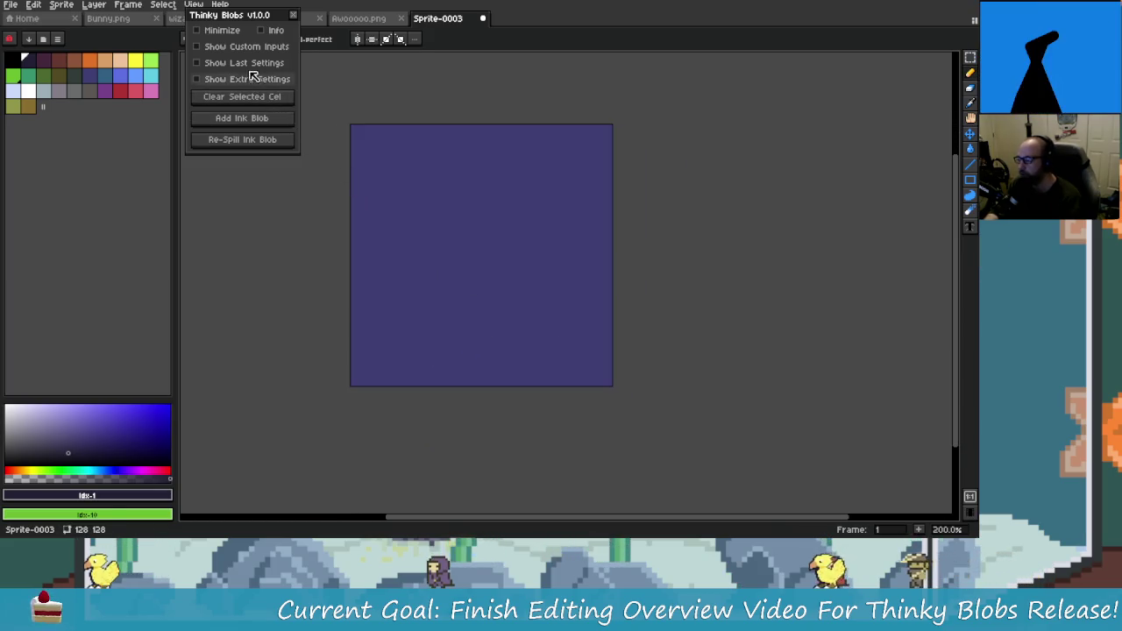
pyautogui.click(265, 79)
pyautogui.click(263, 79)
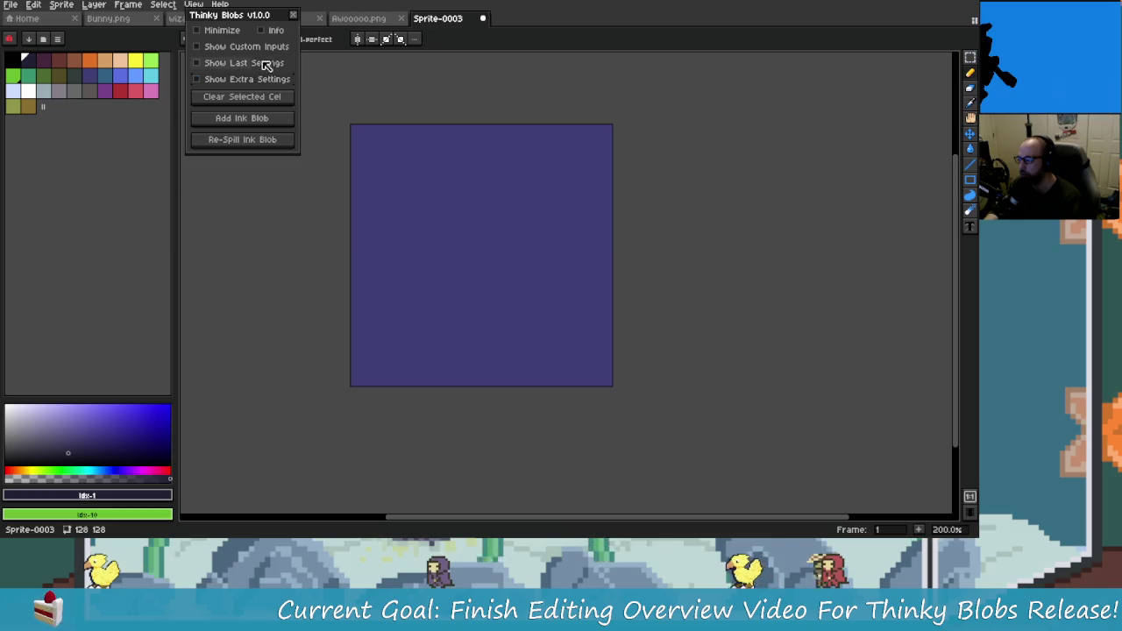
pyautogui.click(266, 65)
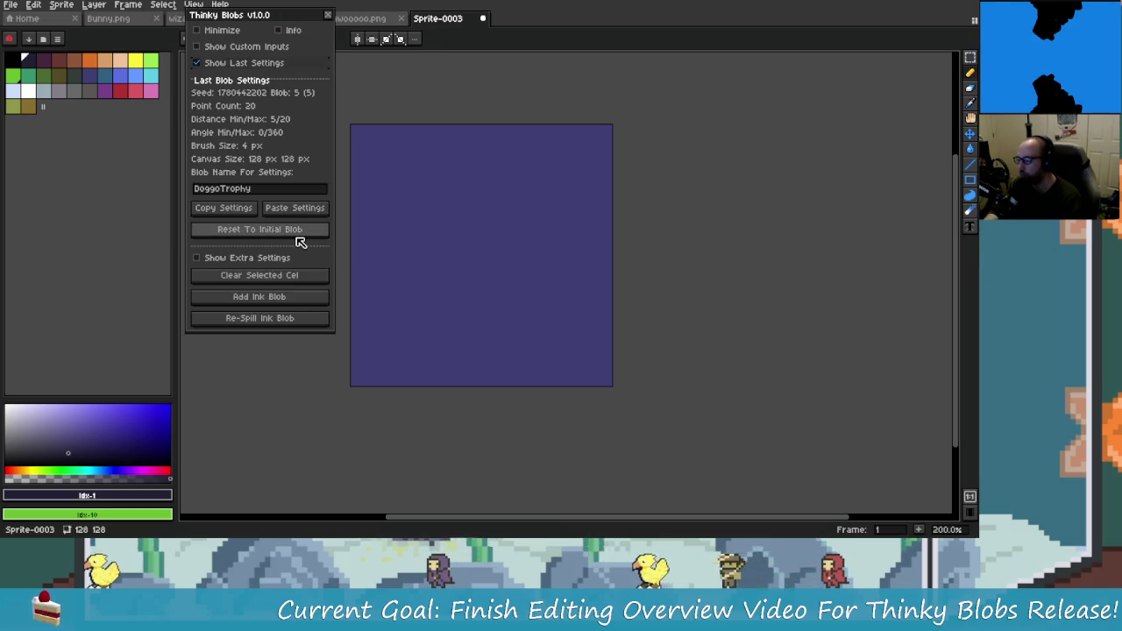
pyautogui.click(251, 63)
pyautogui.moveTo(265, 21)
pyautogui.mouseDown()
pyautogui.moveTo(289, 88)
pyautogui.moveTo(271, 71)
pyautogui.mouseUp()
pyautogui.moveTo(454, 210); pyautogui.dragTo(491, 240)
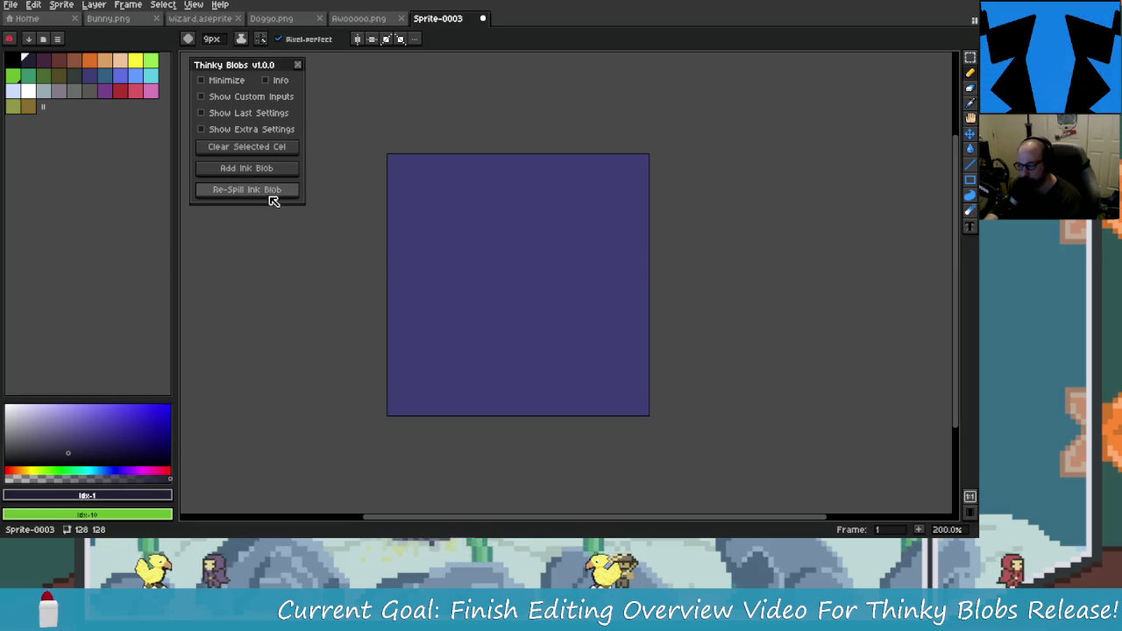
pyautogui.click(280, 166)
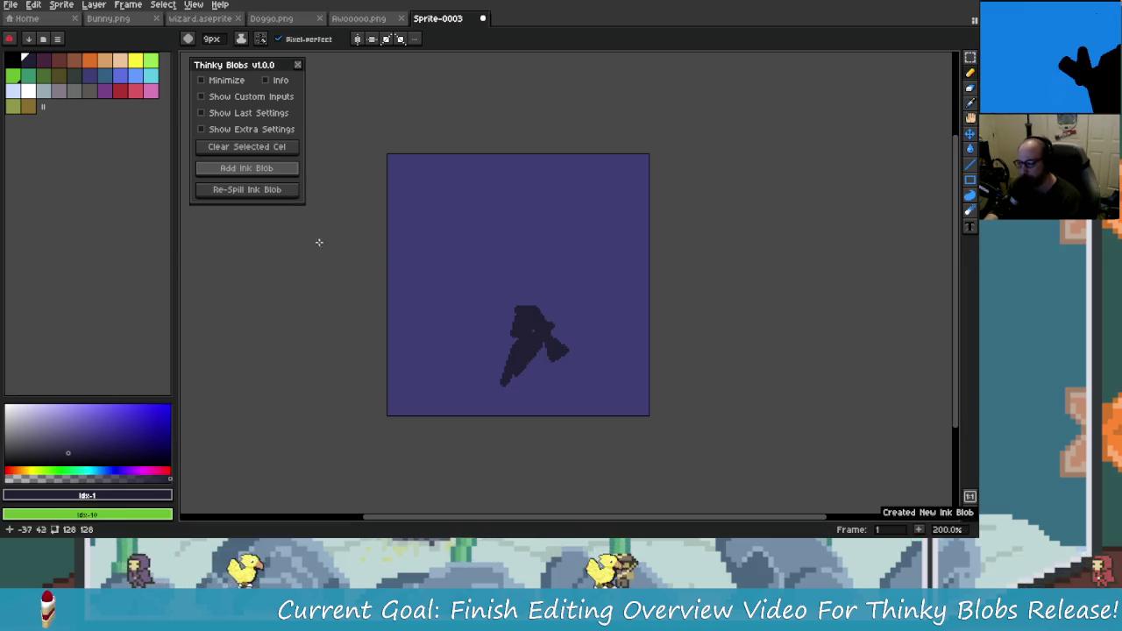
pyautogui.click(252, 190)
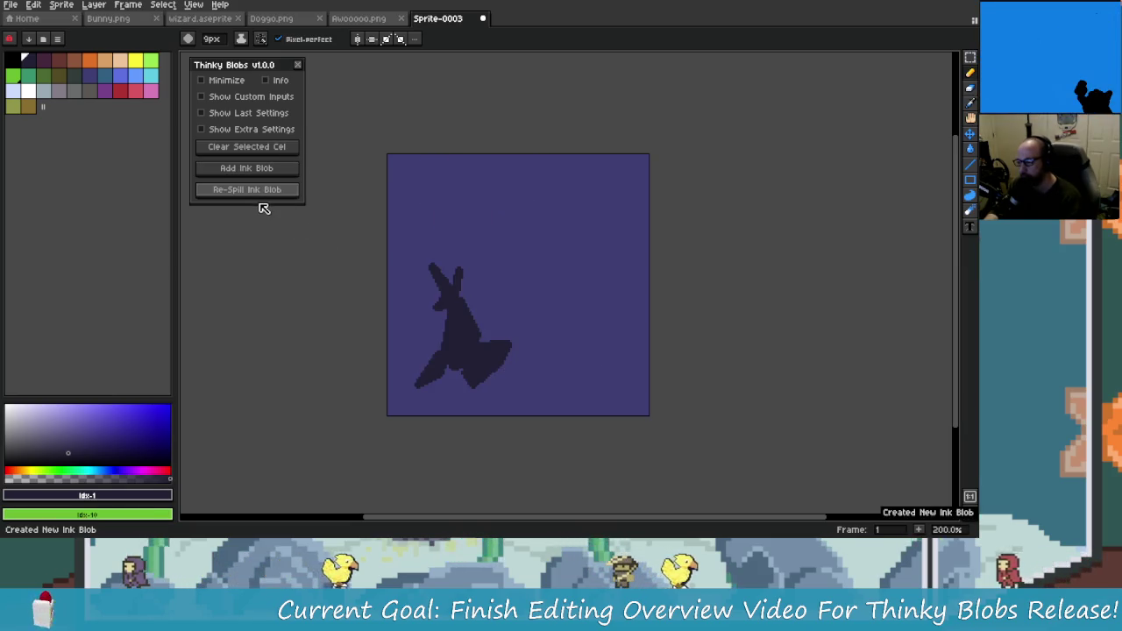
pyautogui.click(270, 191)
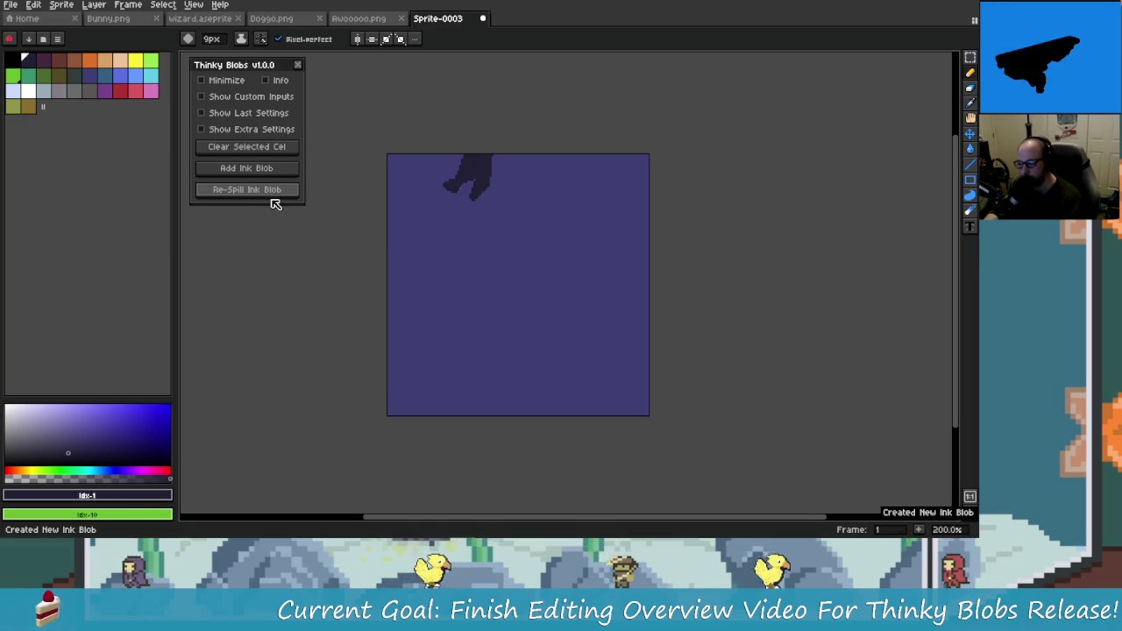
pyautogui.hotkey('ctrl', 'z')
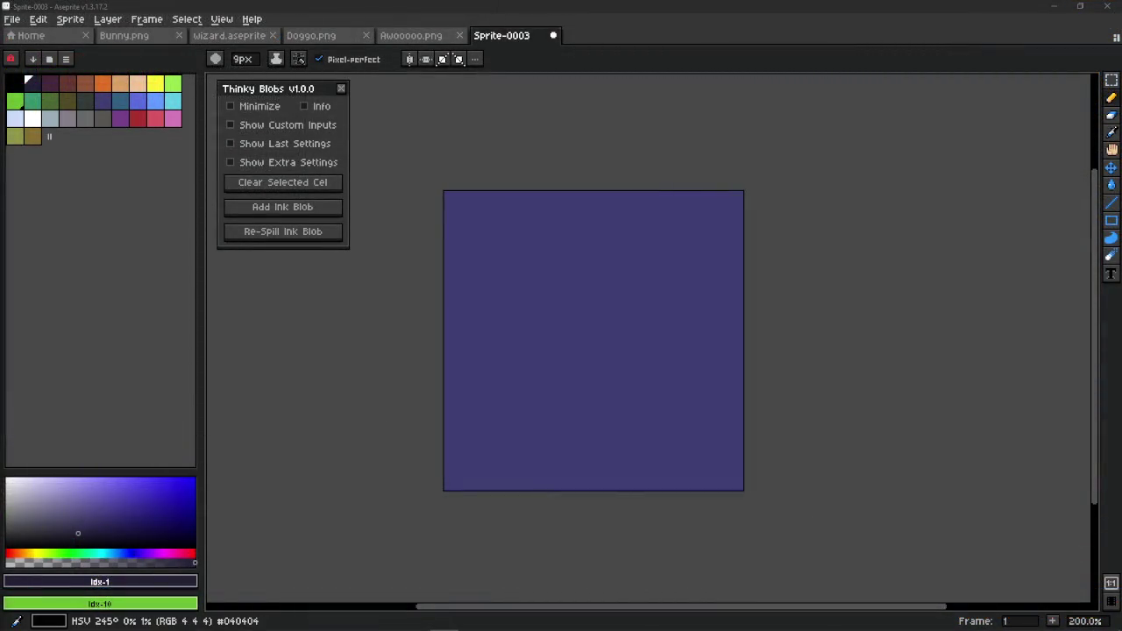
# - Undo a test blob and add an empty Layer 2 above Layer 1
pyautogui.click(309, 234)
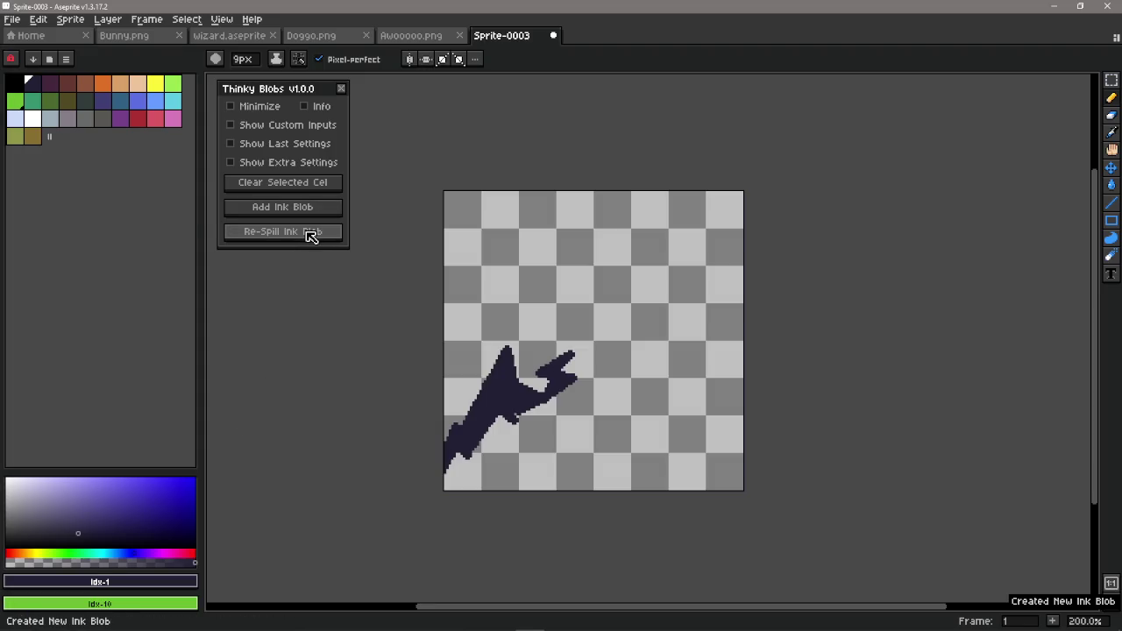
pyautogui.hotkey('ctrl', 'z')
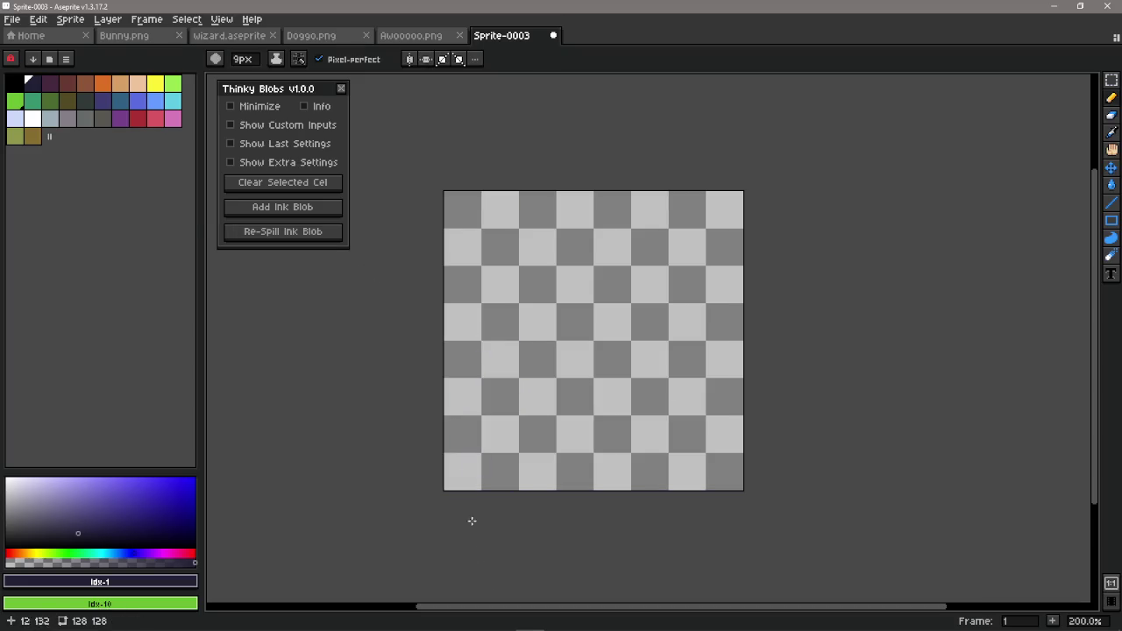
pyautogui.press('Tab')
pyautogui.moveTo(458, 593); pyautogui.dragTo(478, 436)
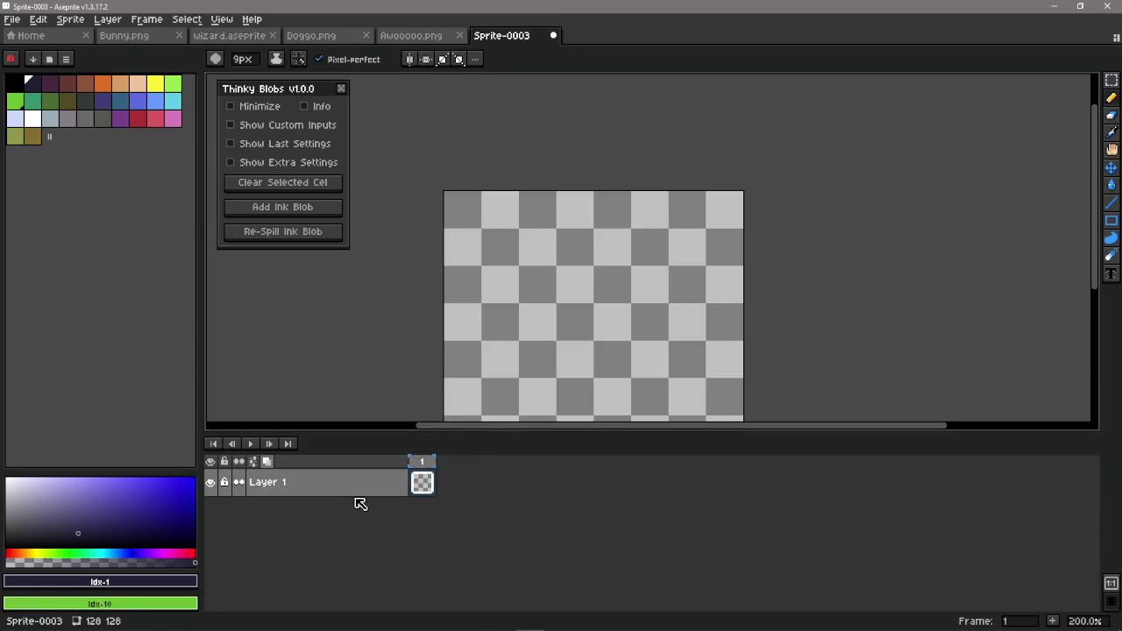
pyautogui.rightClick(377, 488)
pyautogui.moveTo(390, 520)
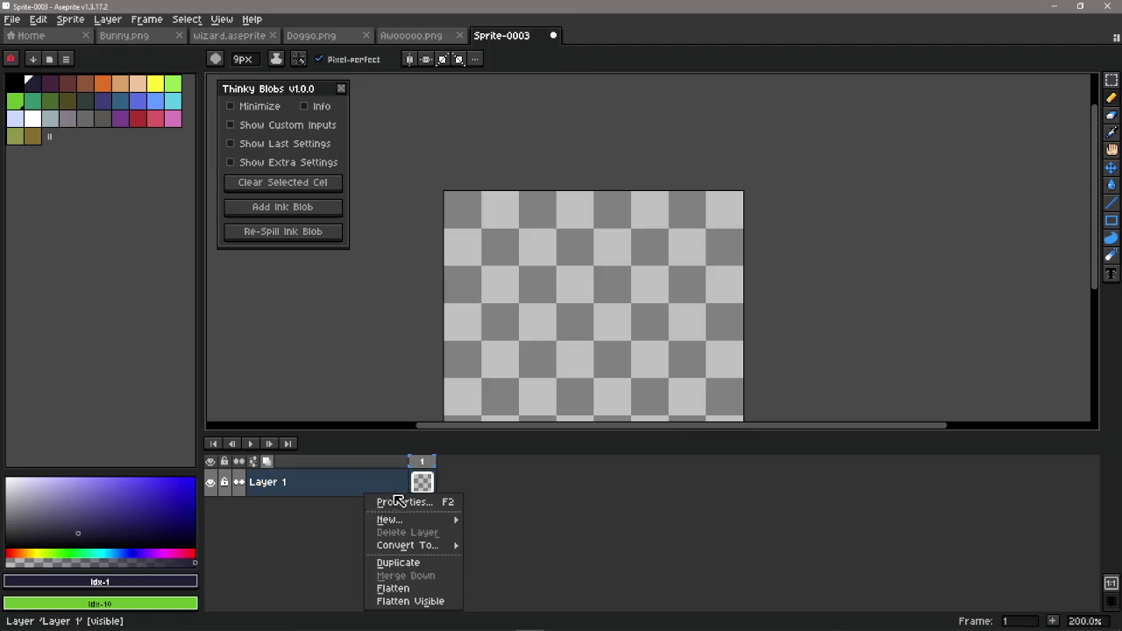
pyautogui.click(519, 521)
# - Fill Layer 1 with purple using the paint bucket, then select Layer 2
pyautogui.click(375, 515)
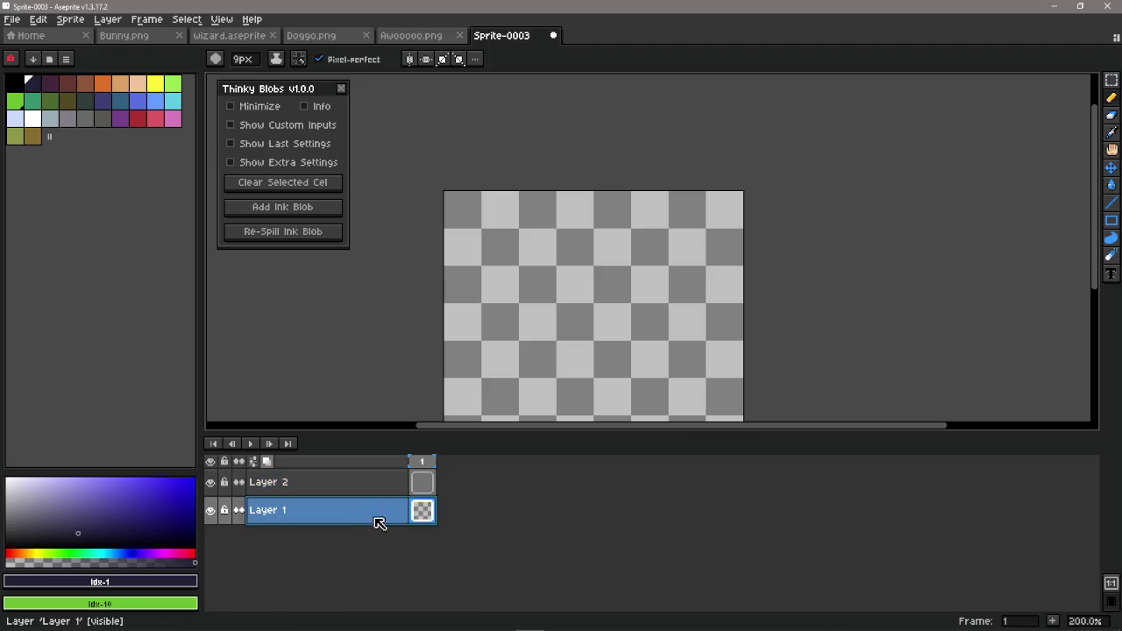
pyautogui.click(107, 104)
pyautogui.press('g')
pyautogui.click(596, 293)
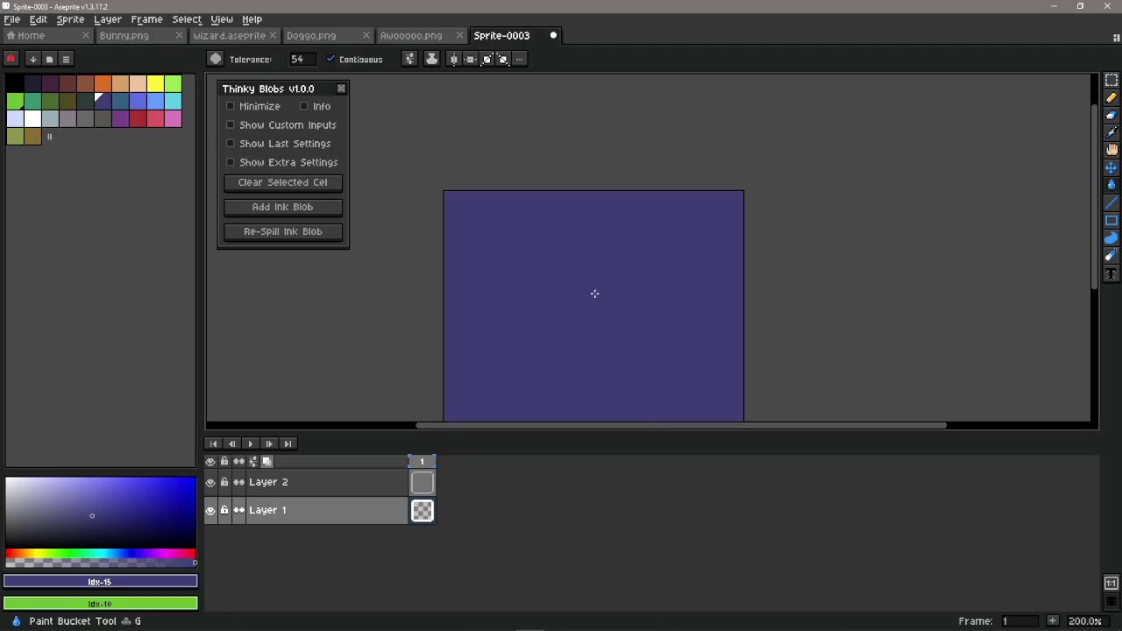
pyautogui.scroll(-1, 474, 257)
pyautogui.click(401, 511)
pyautogui.click(421, 482)
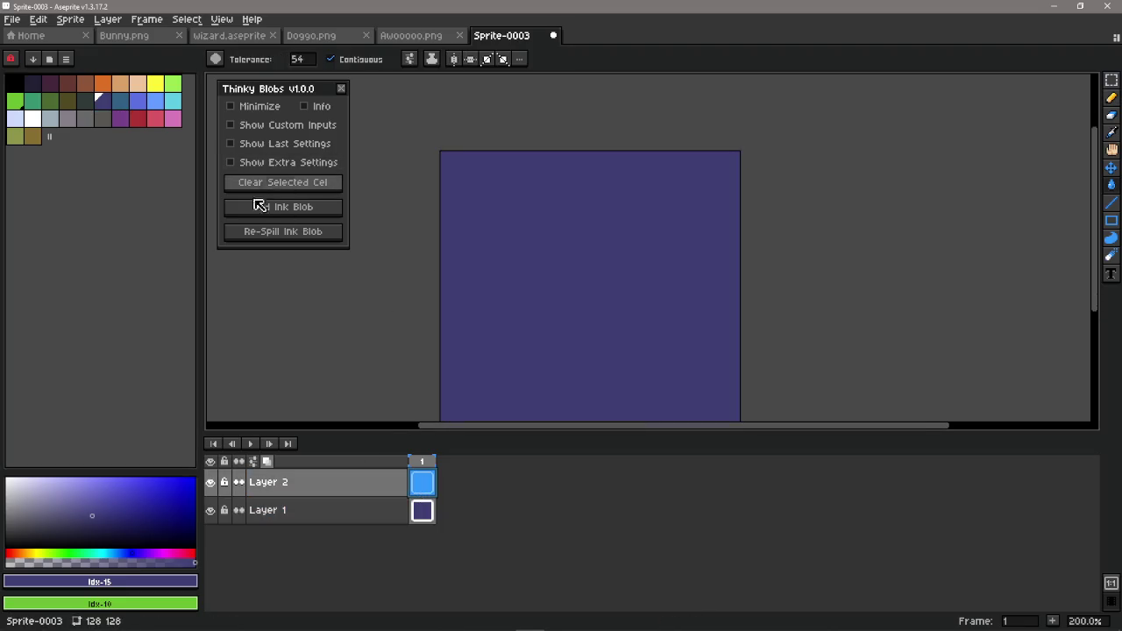
pyautogui.press('Tab')
# - Zoom in on the sprite, pick the dark first palette colour, and spill then undo a test blob
pyautogui.scroll(2, 483, 448)
pyautogui.scroll(1, 483, 448)
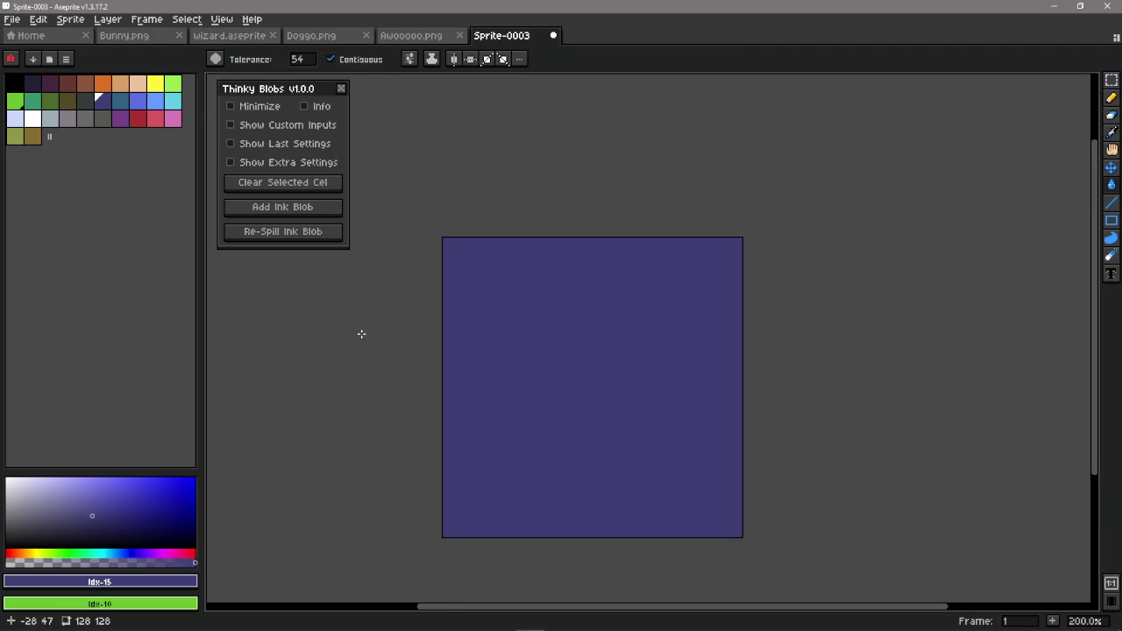
pyautogui.click(29, 83)
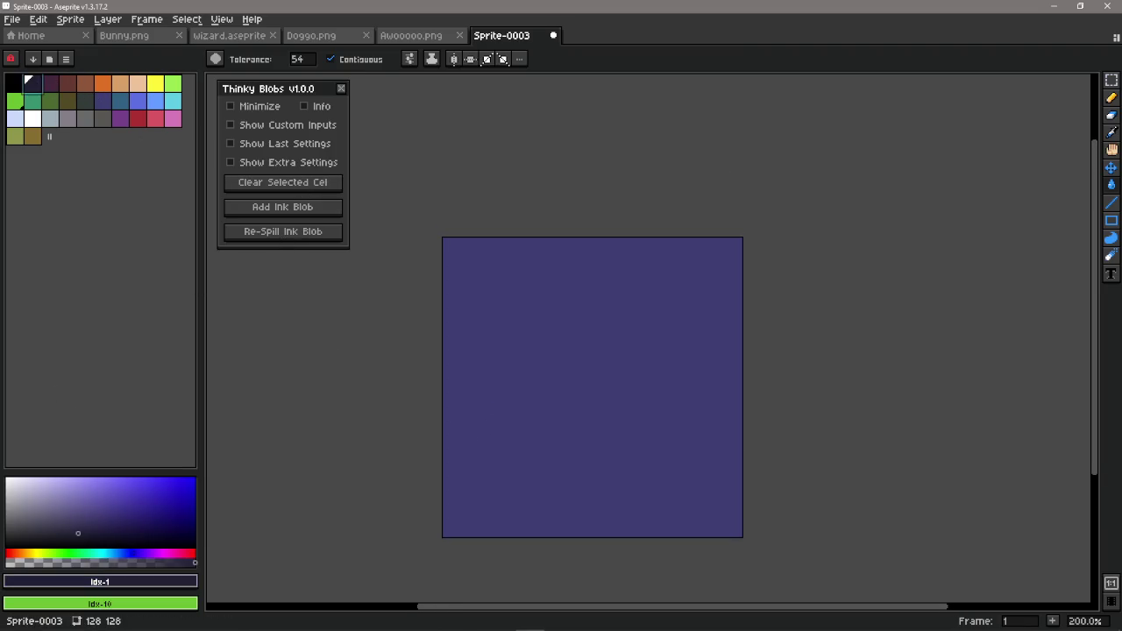
pyautogui.scroll(1, 411, 425)
pyautogui.moveTo(411, 426); pyautogui.dragTo(350, 369)
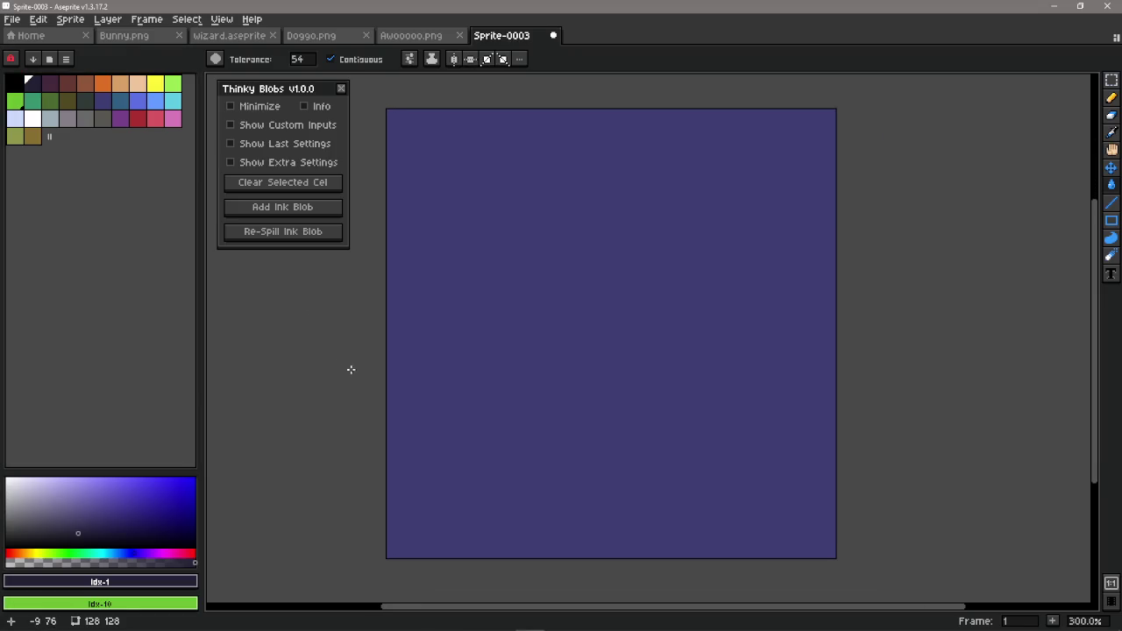
pyautogui.click(324, 241)
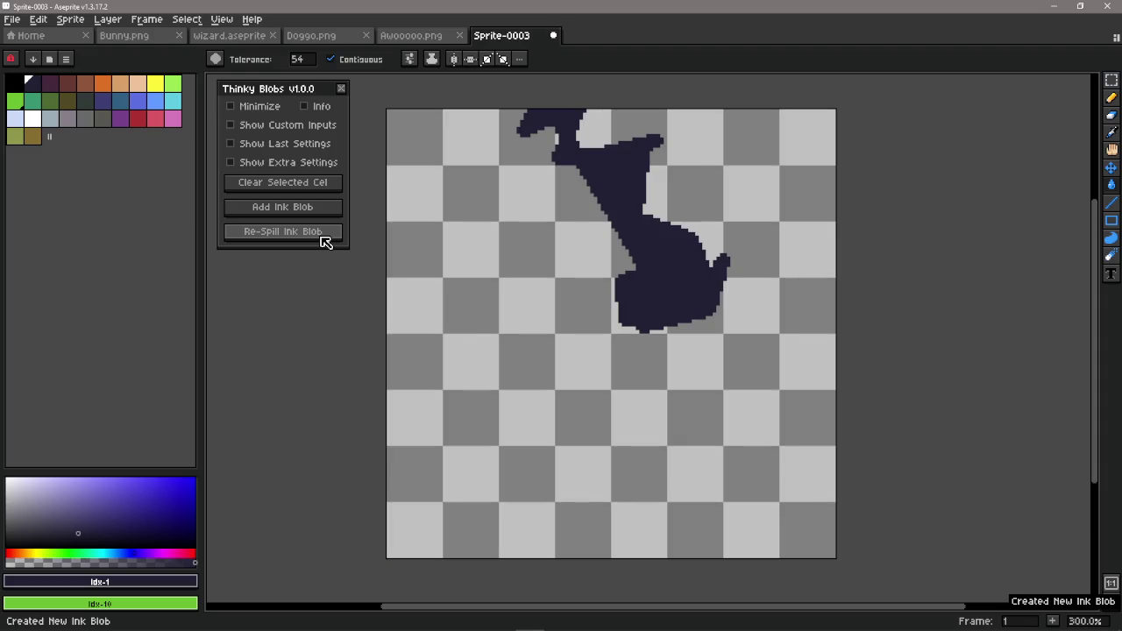
pyautogui.hotkey('ctrl', 'z')
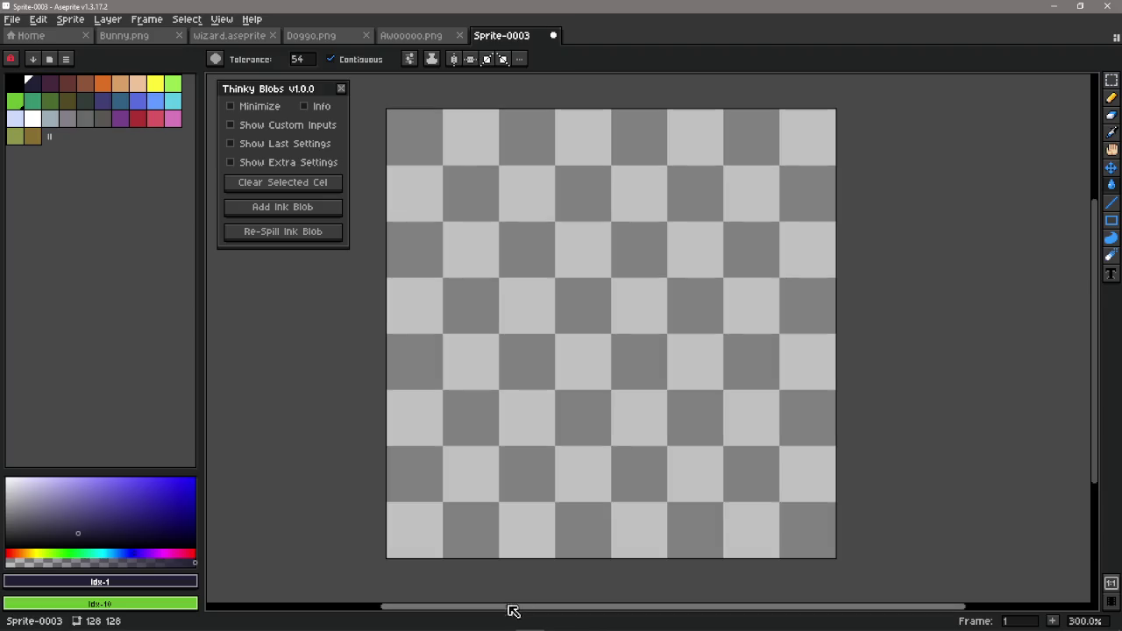
# - Refill Layer 1 with purple, reselect Layer 2, and collapse the layers panel to show the whole sprite
pyautogui.press('Tab')
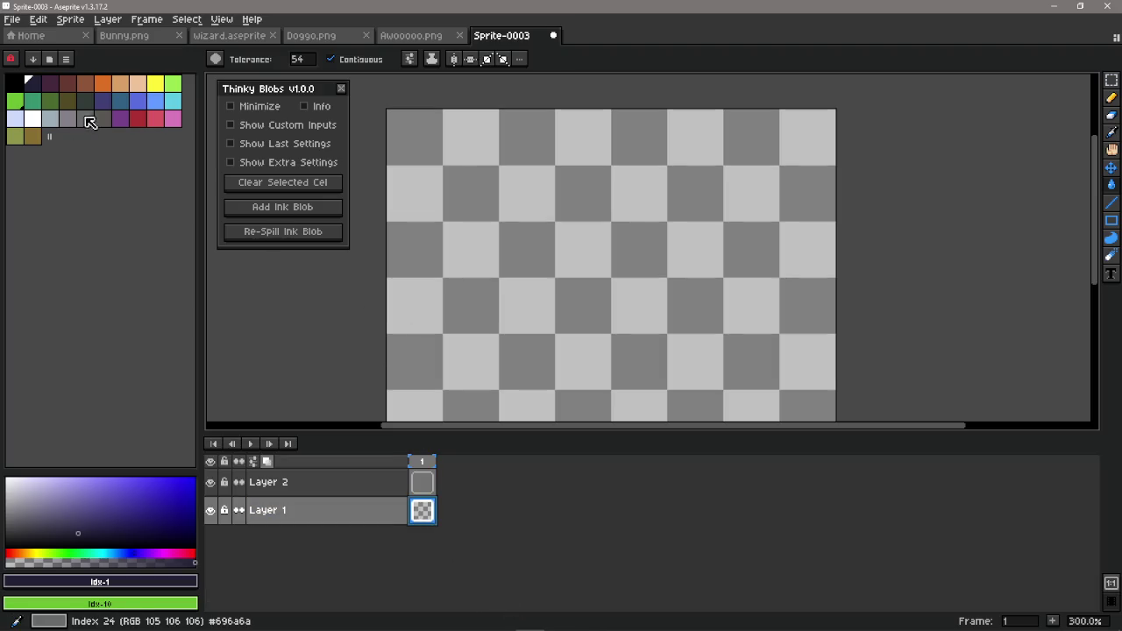
pyautogui.click(102, 100)
pyautogui.click(504, 245)
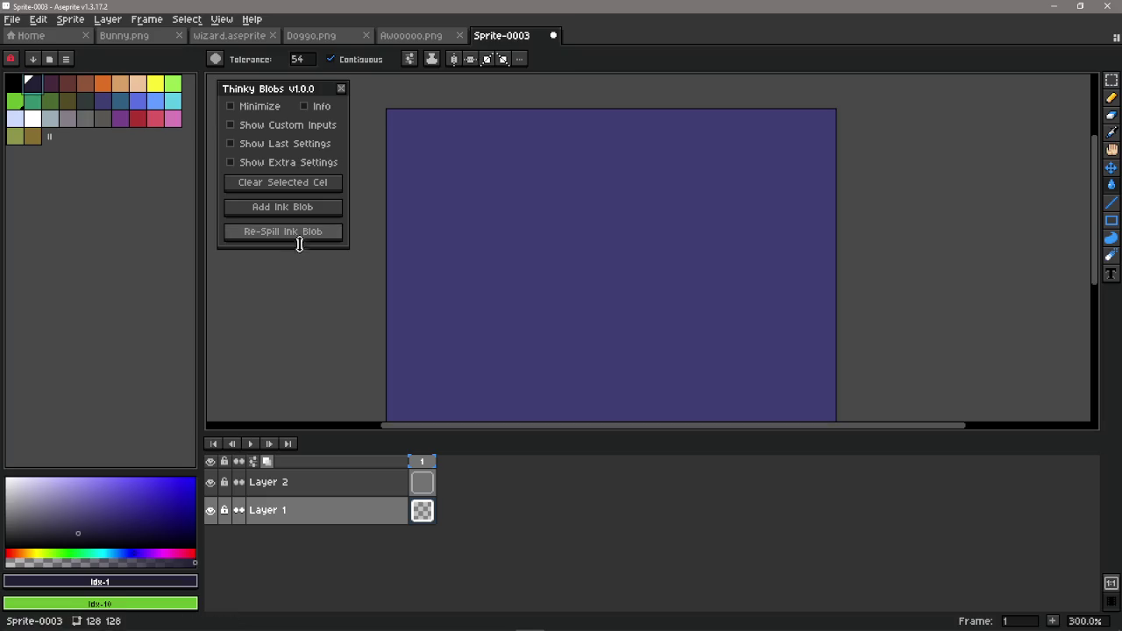
pyautogui.click(421, 482)
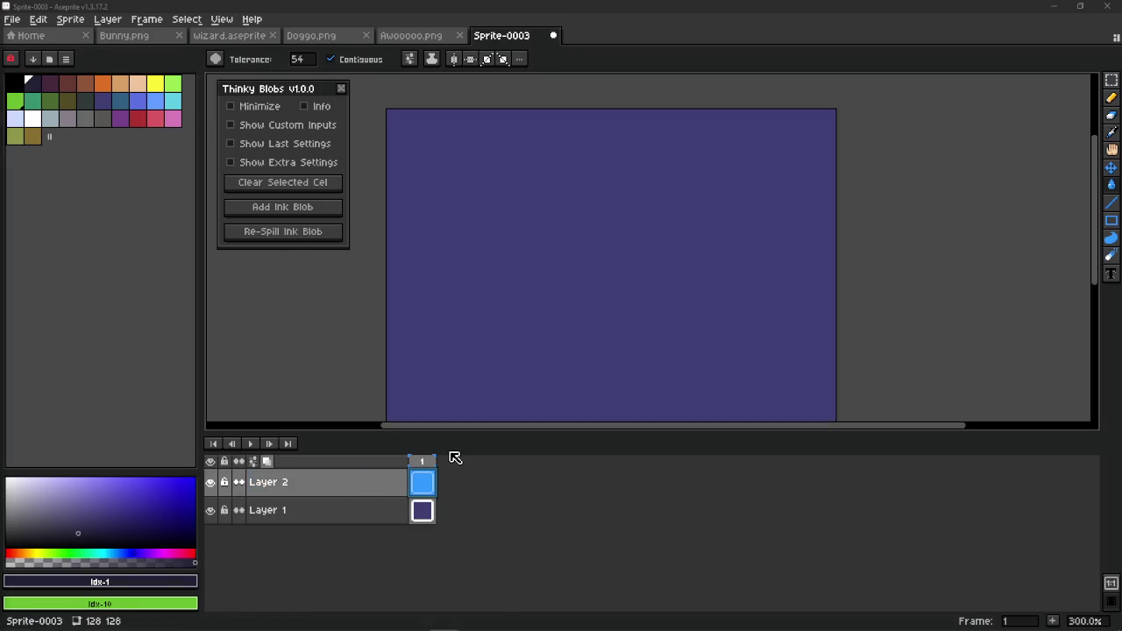
pyautogui.moveTo(368, 431); pyautogui.dragTo(366, 599)
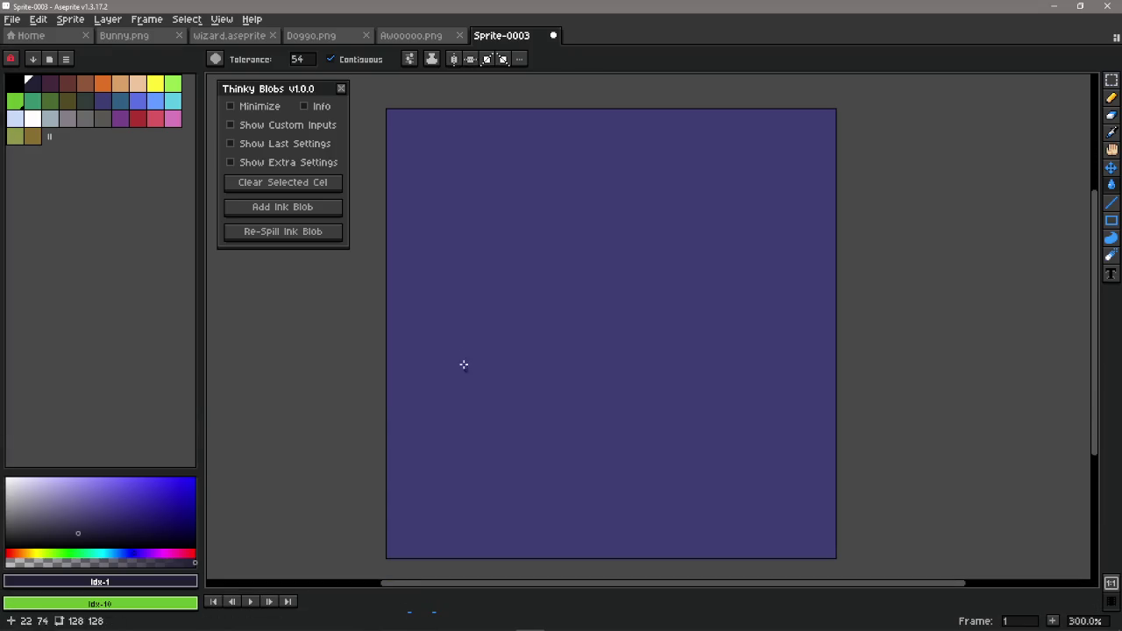
pyautogui.moveTo(463, 359); pyautogui.dragTo(481, 350)
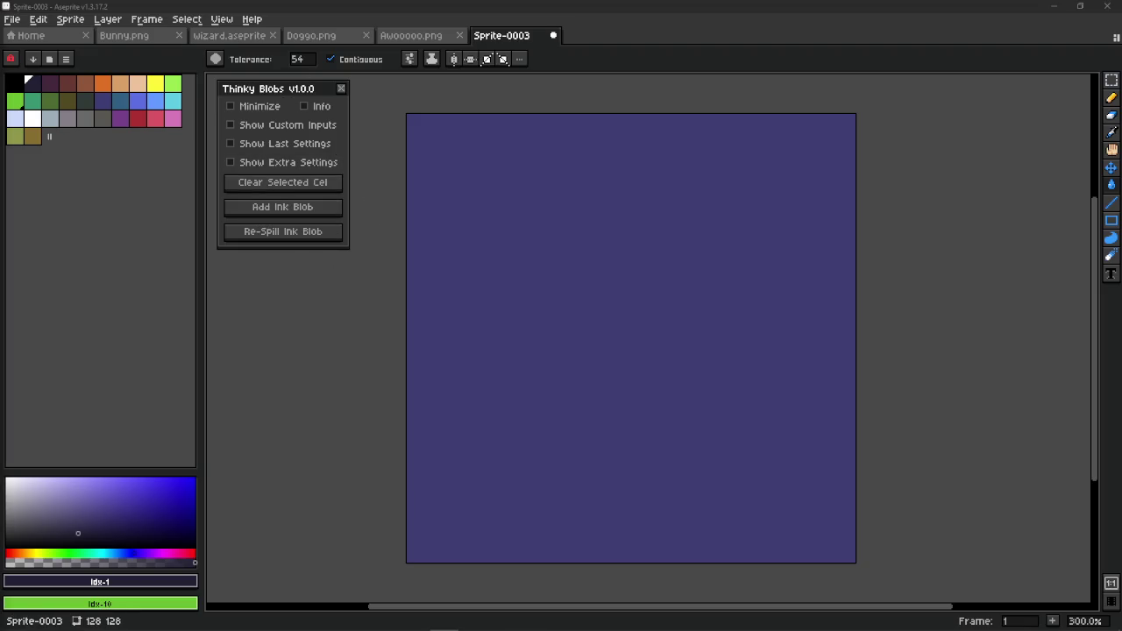
# - Spill a dark ink blob on Layer 2 and re-spill it 23 times until it rises from the bottom middle
pyautogui.click(321, 213)
pyautogui.click(320, 237)
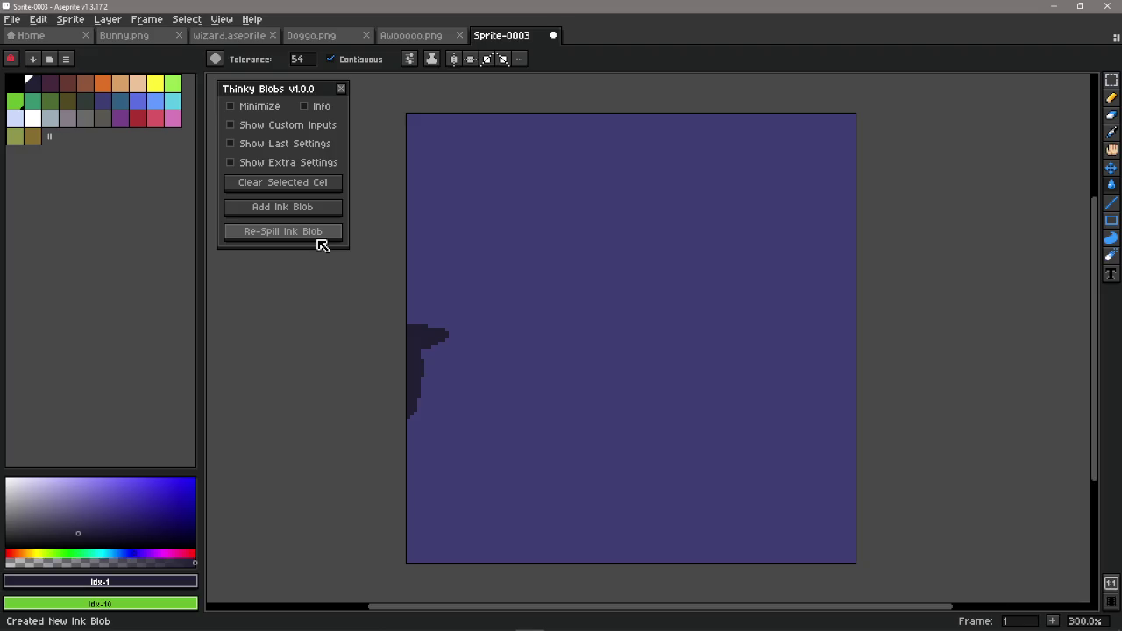
pyautogui.click(321, 236)
pyautogui.click(320, 237)
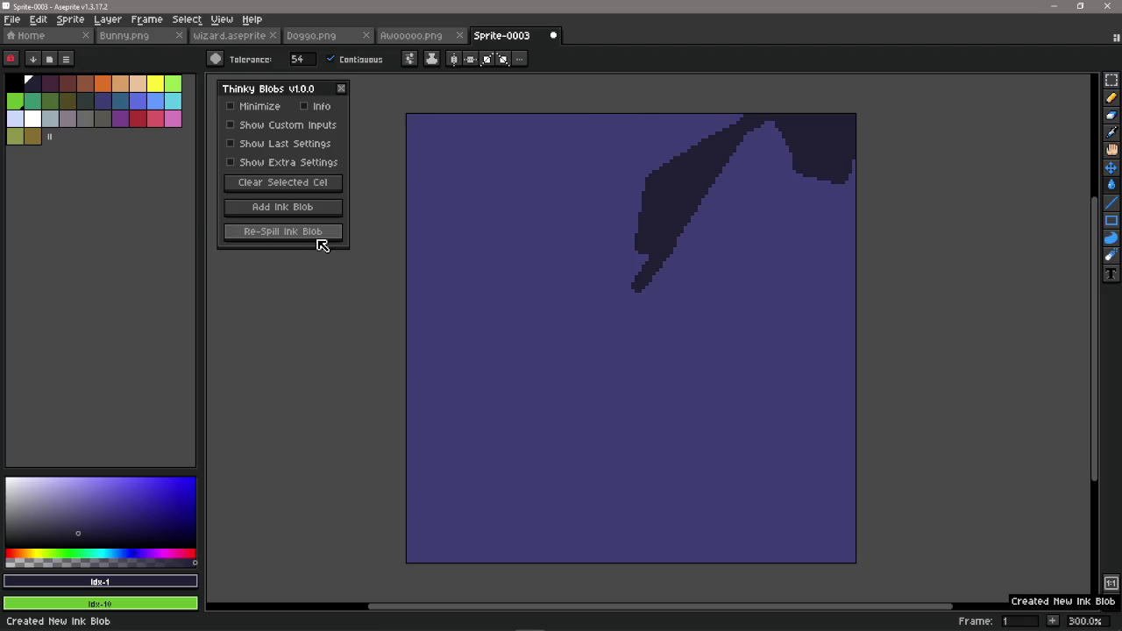
pyautogui.click(320, 236)
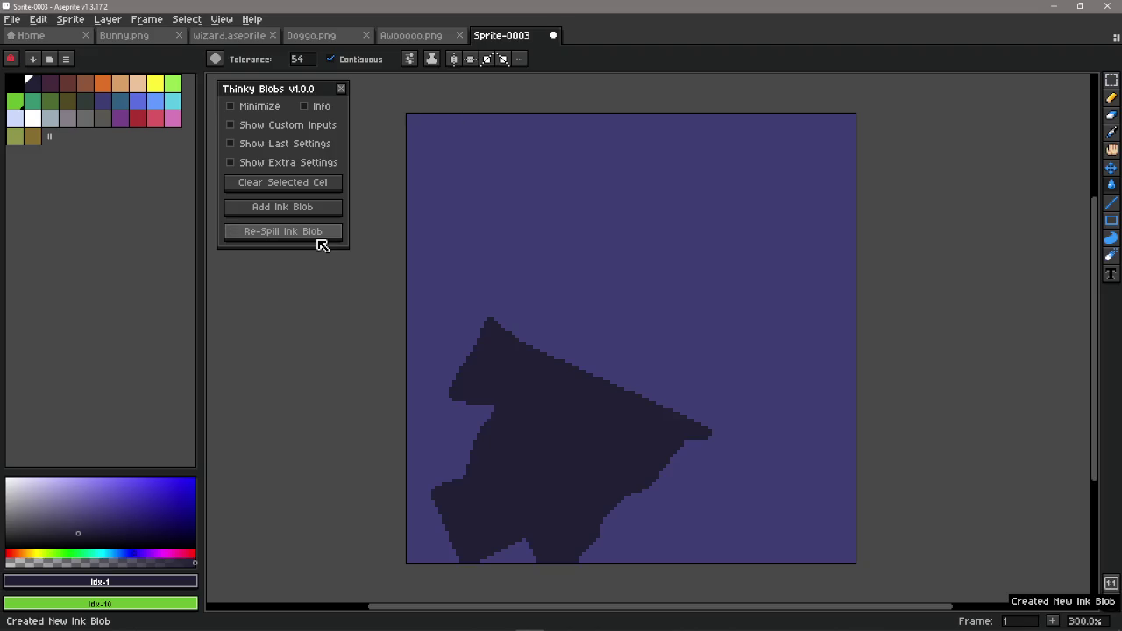
pyautogui.click(320, 236)
pyautogui.click(320, 236)
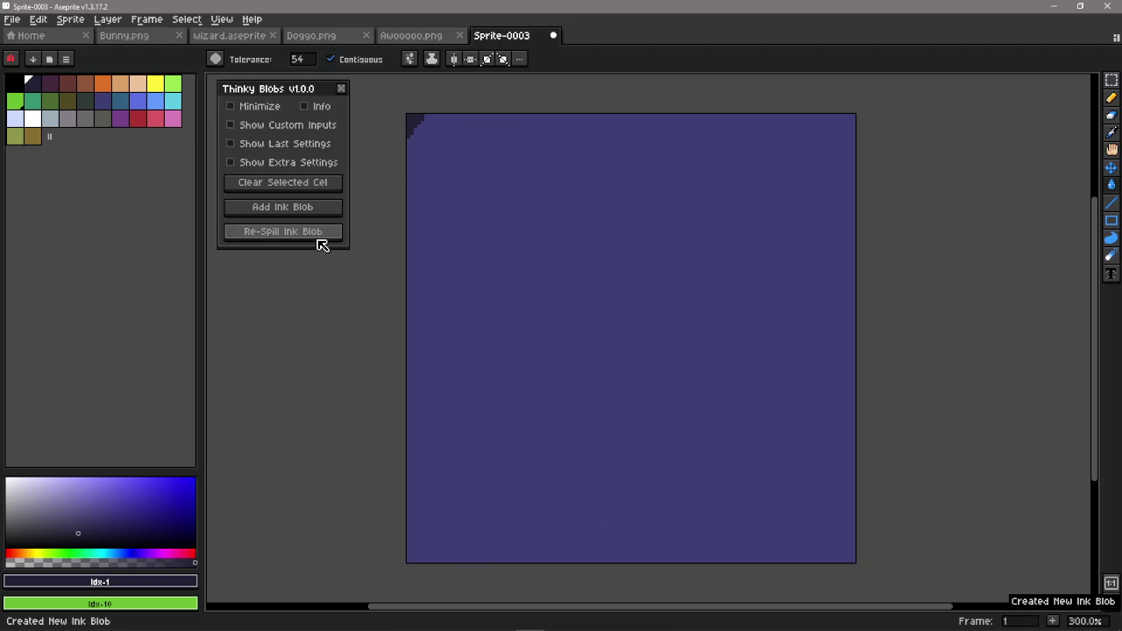
pyautogui.click(320, 237)
pyautogui.click(320, 236)
pyautogui.click(320, 237)
pyautogui.click(320, 237)
pyautogui.click(320, 237)
pyautogui.click(320, 237)
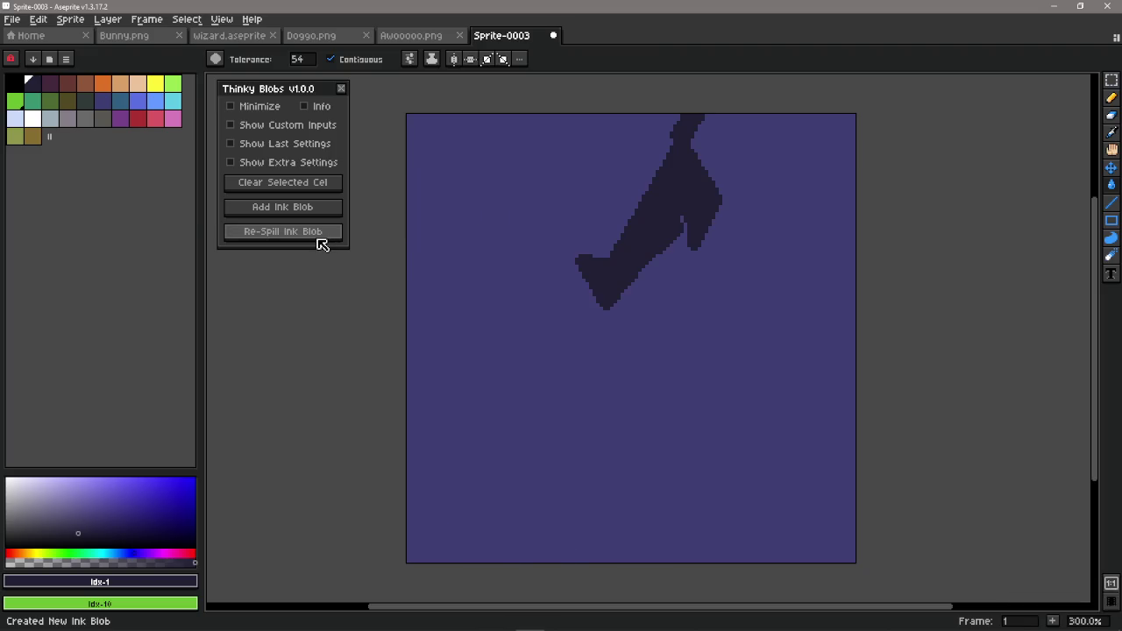
pyautogui.click(320, 237)
pyautogui.click(320, 237)
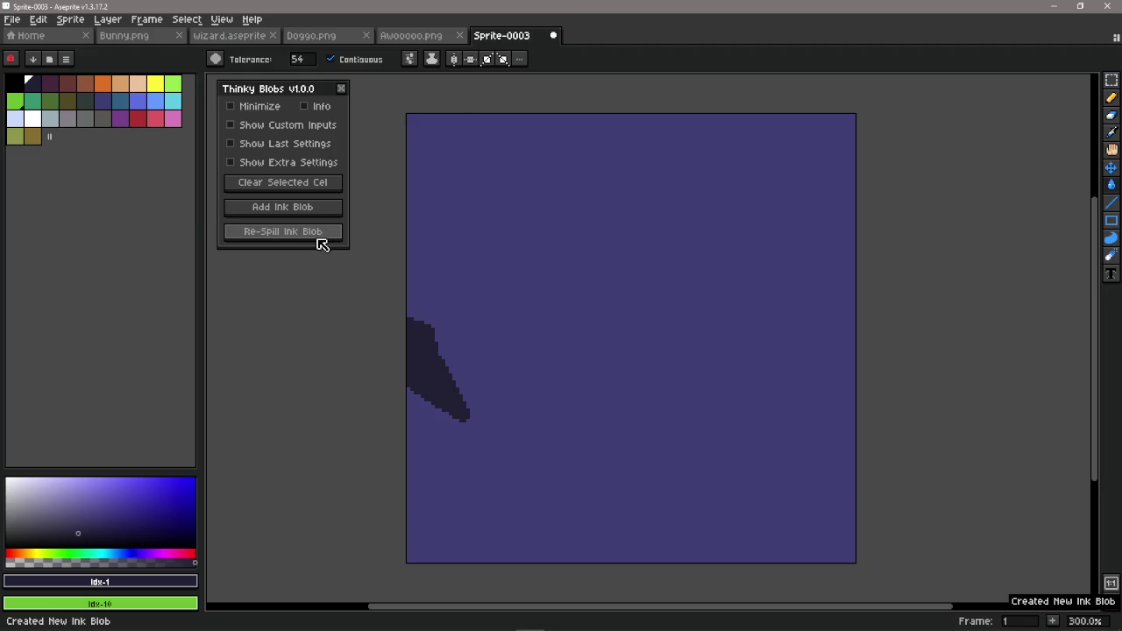
pyautogui.click(319, 237)
pyautogui.click(320, 236)
pyautogui.click(320, 236)
pyautogui.click(318, 240)
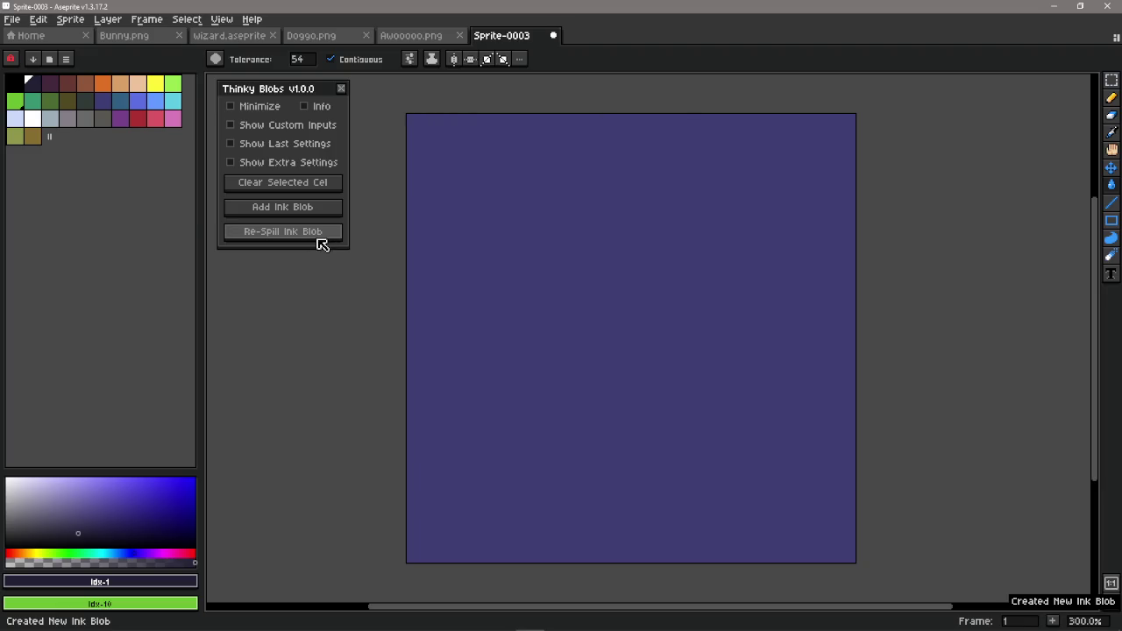
pyautogui.click(318, 237)
pyautogui.click(318, 237)
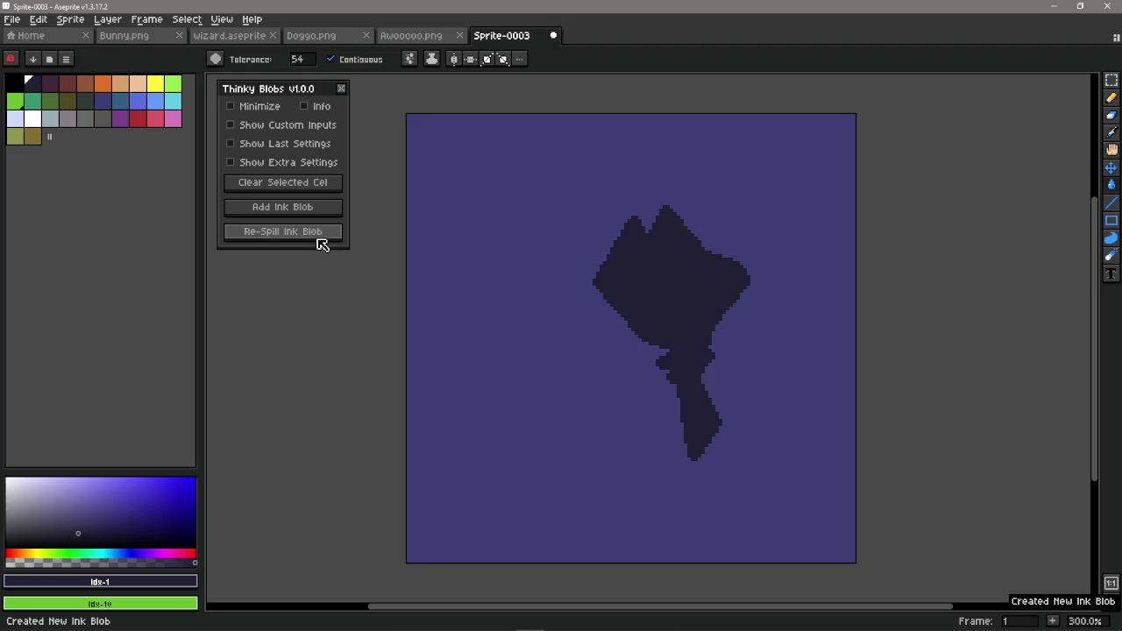
pyautogui.click(317, 236)
pyautogui.click(316, 237)
pyautogui.click(318, 238)
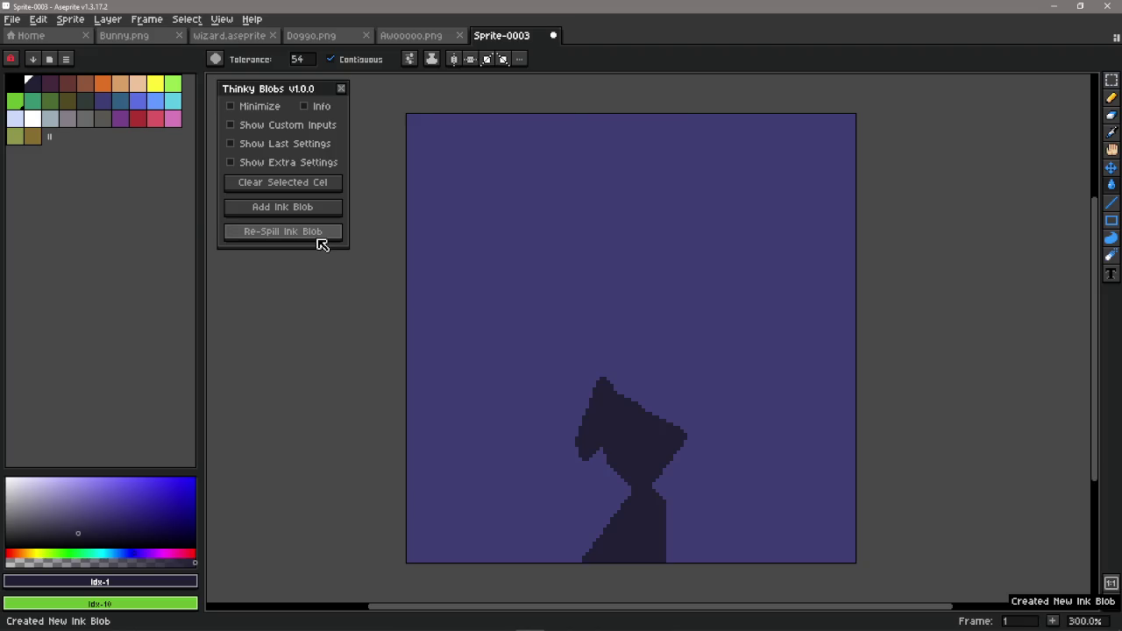
# - Browse the Bunny.png, wizard.aseprite and Doggo images, then show Awooooo.png panned to reveal its title
pyautogui.click(158, 44)
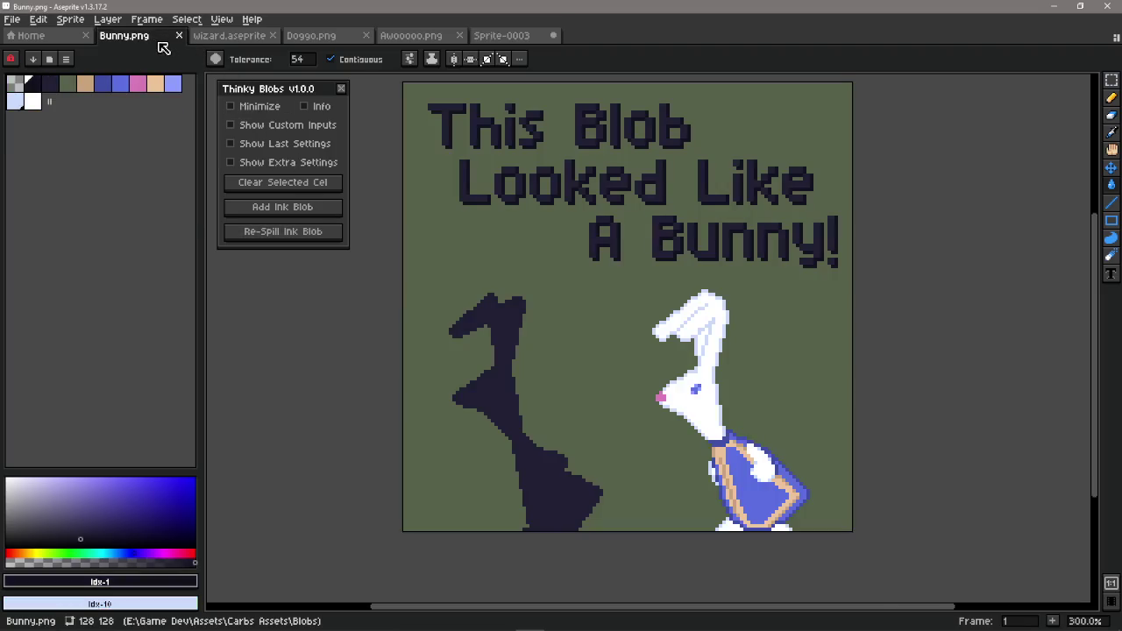
pyautogui.click(226, 41)
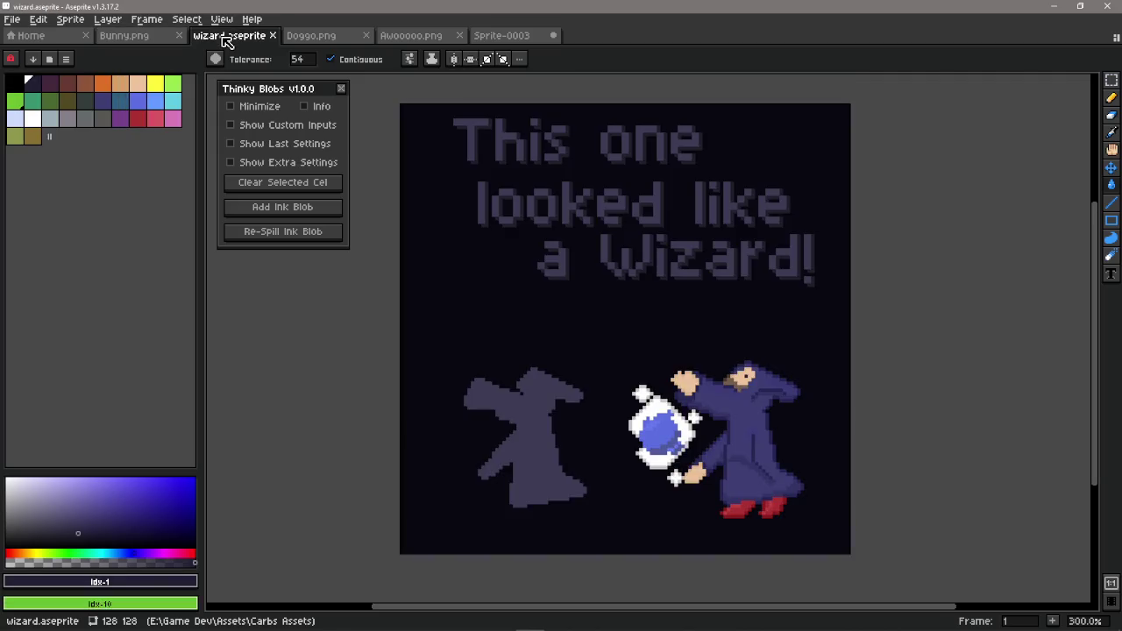
pyautogui.click(339, 44)
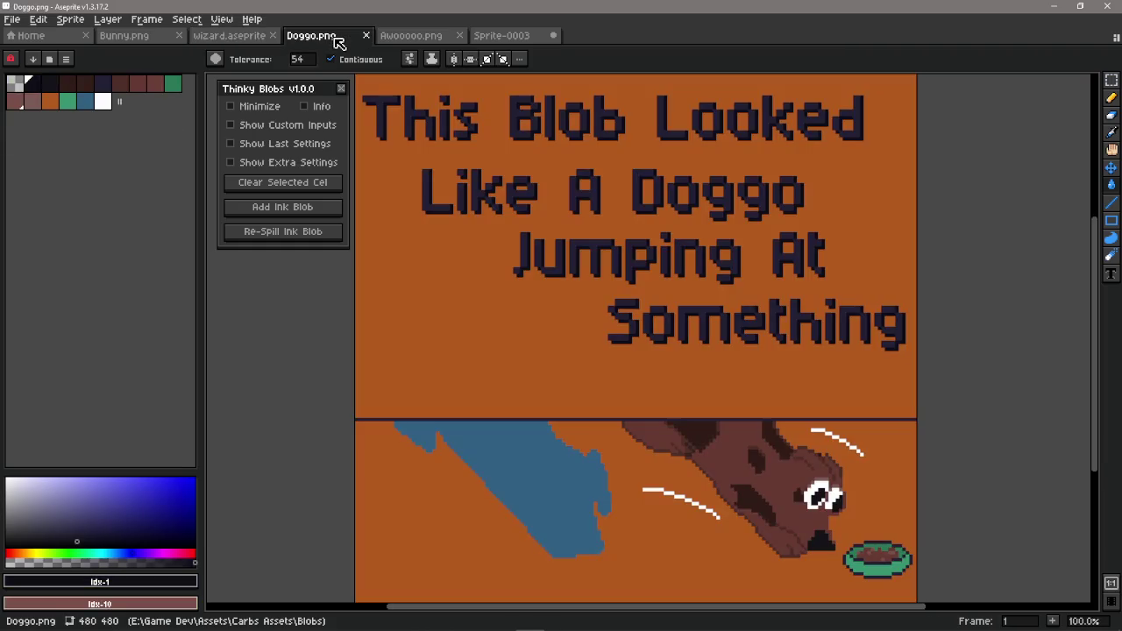
pyautogui.click(431, 45)
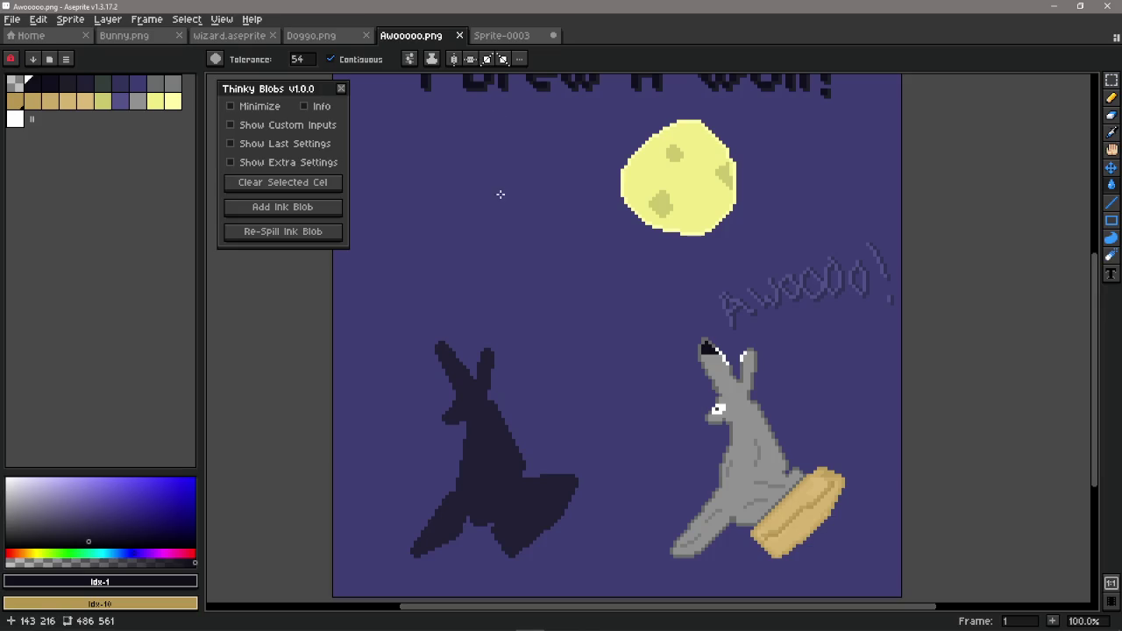
pyautogui.moveTo(499, 193)
pyautogui.mouseDown()
pyautogui.moveTo(507, 325)
pyautogui.moveTo(513, 290)
pyautogui.moveTo(497, 215)
pyautogui.mouseUp()
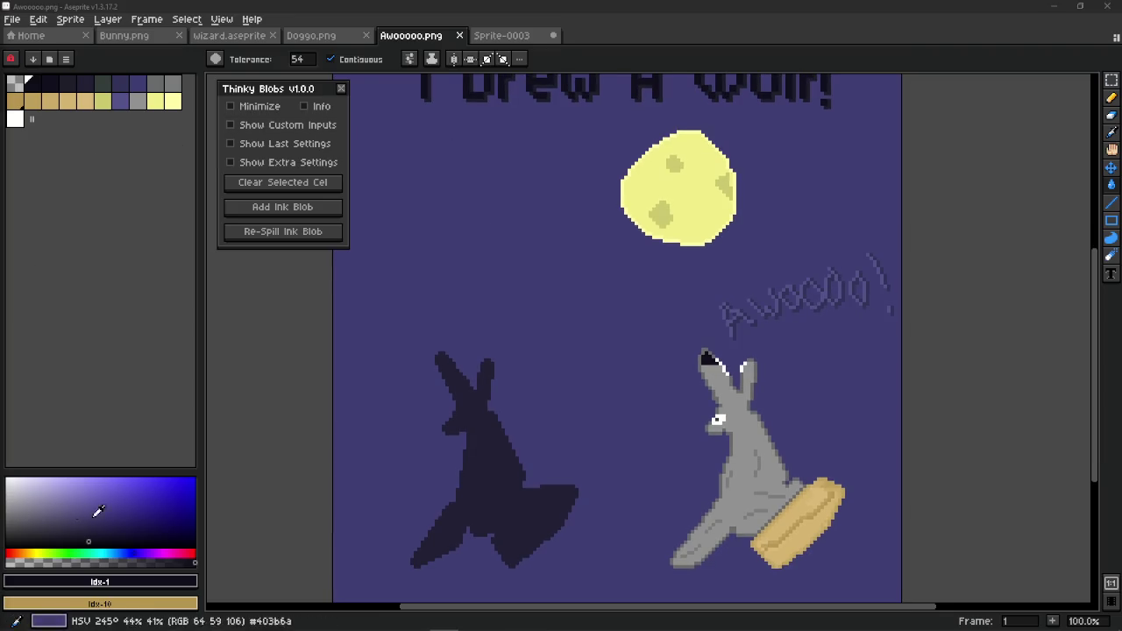
pyautogui.hotkey('alt', 'Tab')
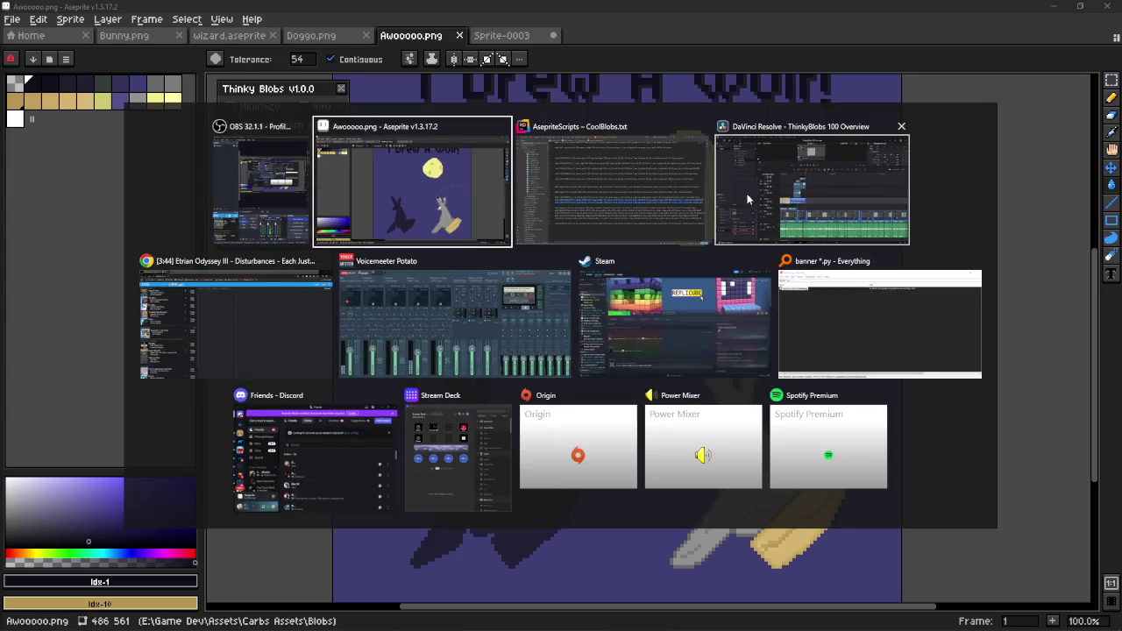
pyautogui.press('Tab')
pyautogui.press('Tab')
pyautogui.click(169, 281)
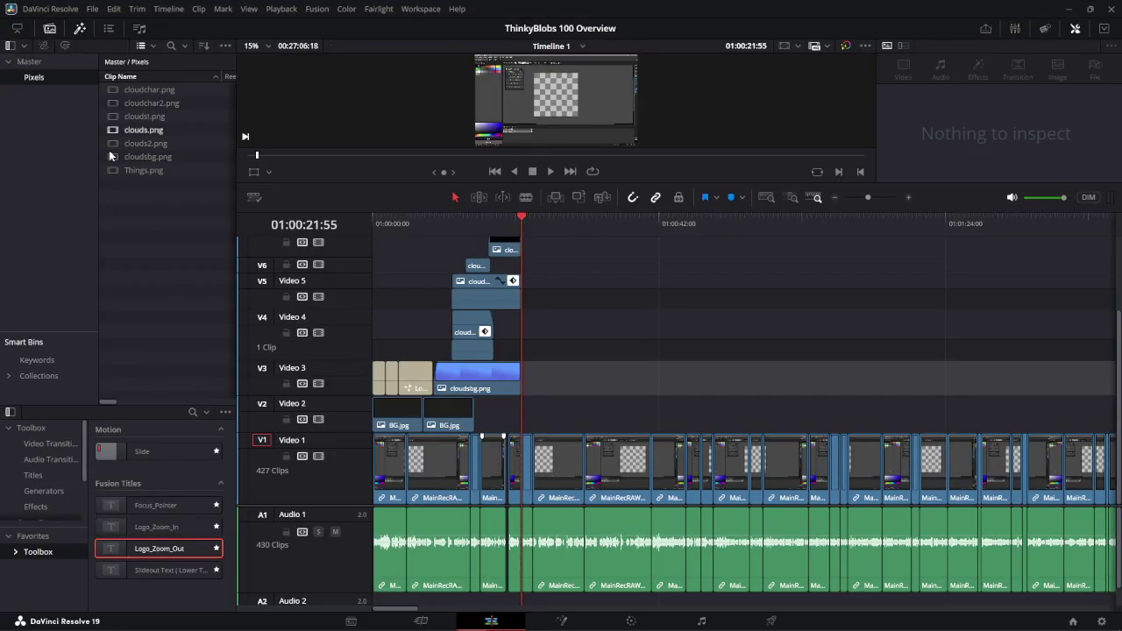
pyautogui.click(26, 63)
pyautogui.rightClick(141, 273)
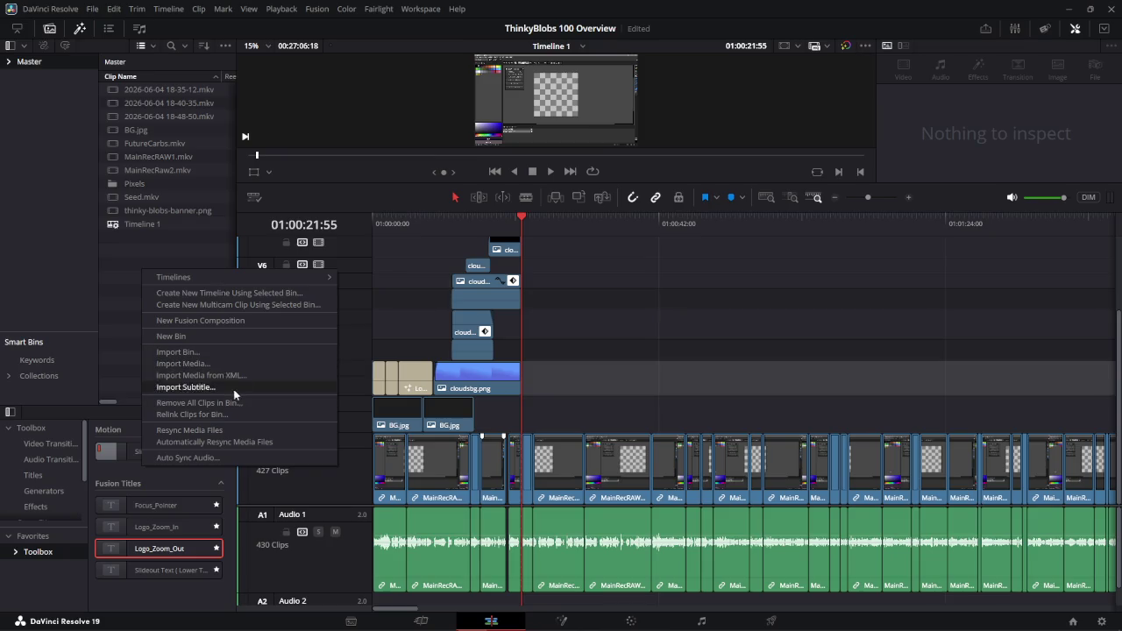
pyautogui.click(238, 364)
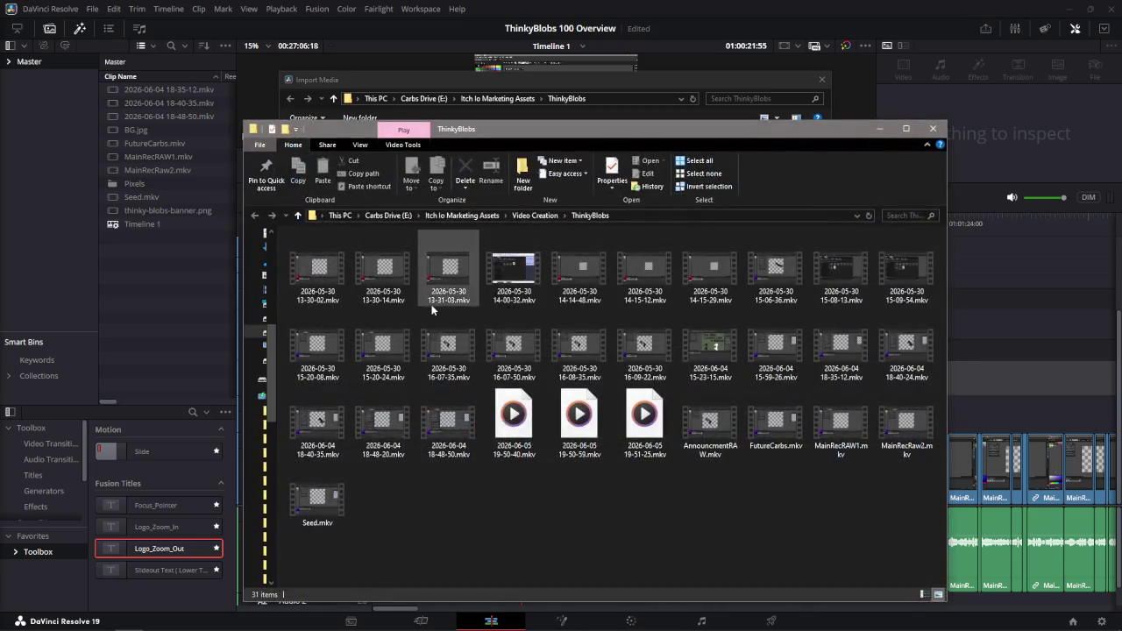
pyautogui.click(633, 217)
pyautogui.click(599, 95)
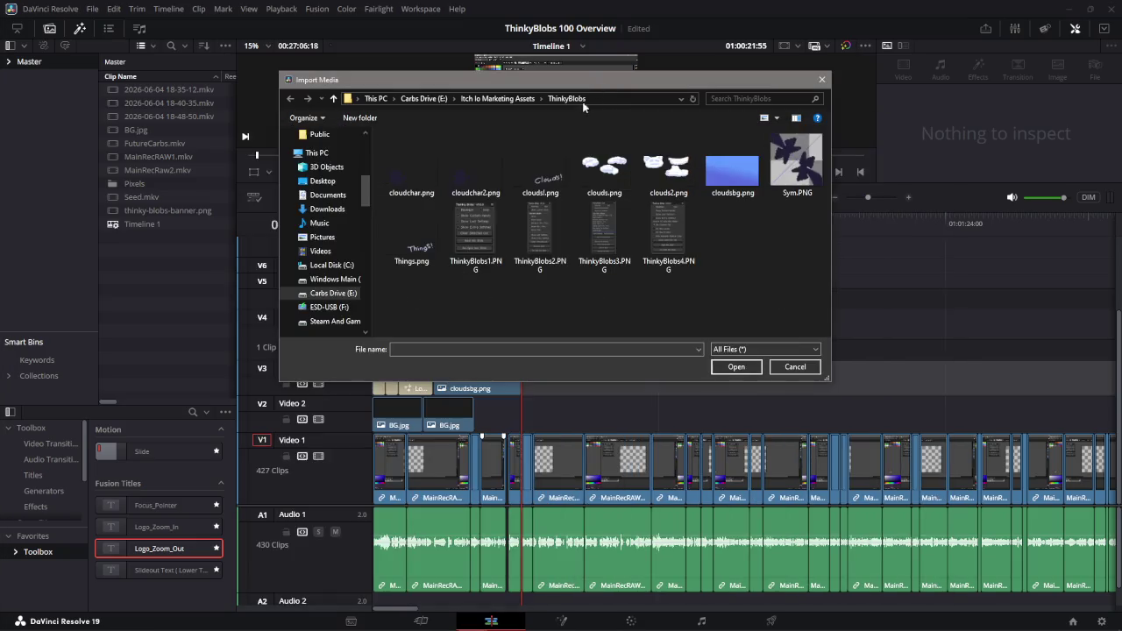
pyautogui.click(582, 102)
pyautogui.write('E:\\Itch Io Marketing Assets\\Video Creation\\ThinkyBlobs')
pyautogui.press('Return')
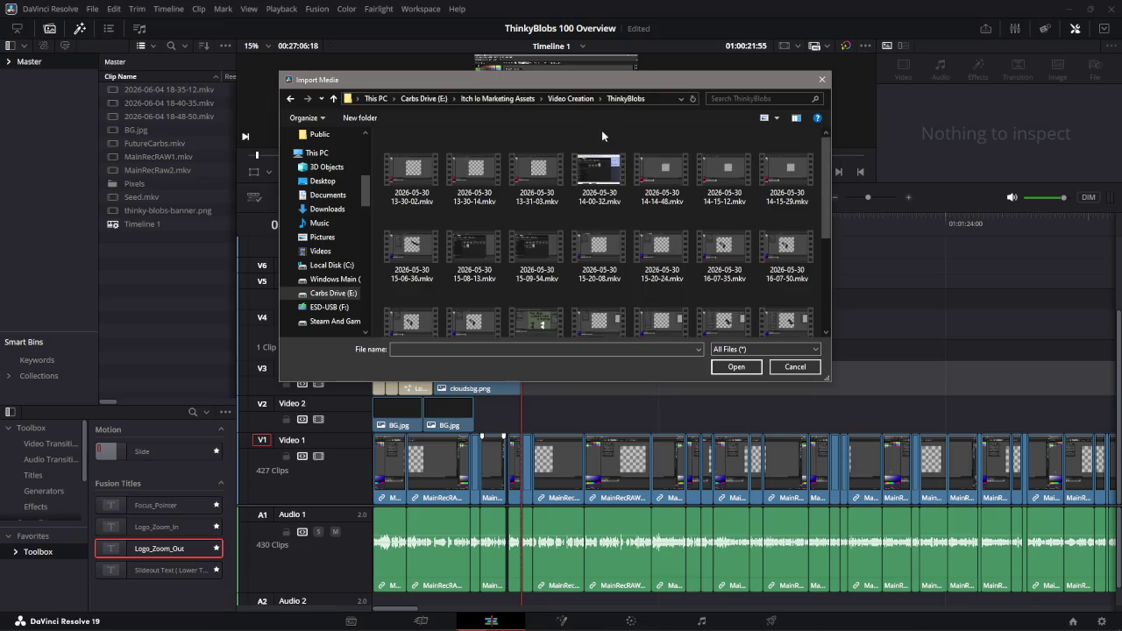
pyautogui.scroll(-3, 663, 283)
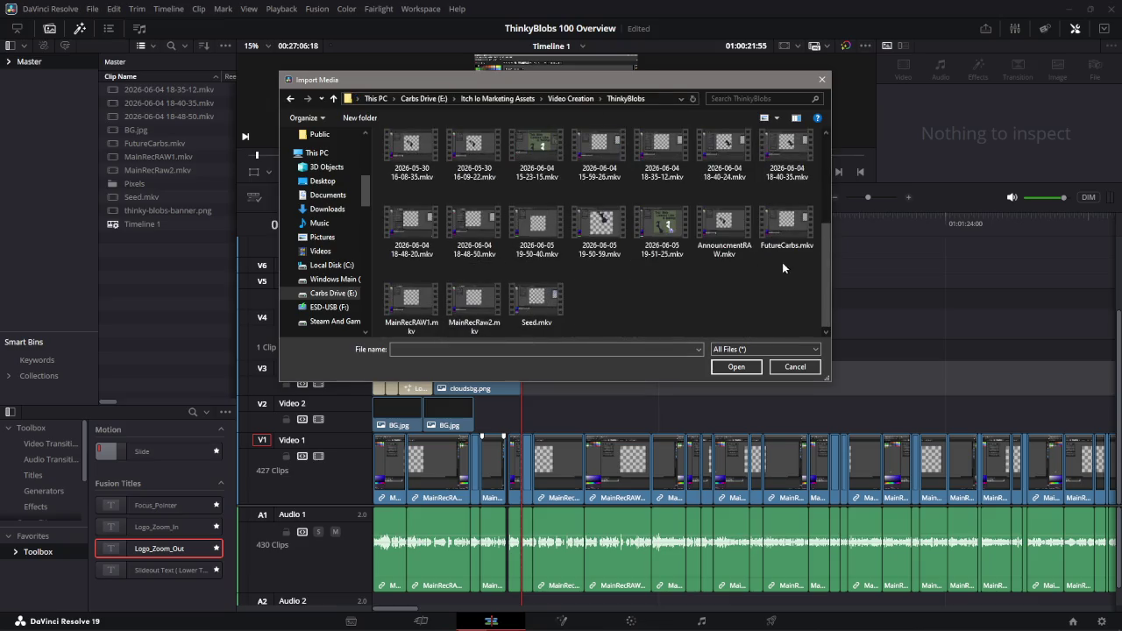
pyautogui.click(661, 226)
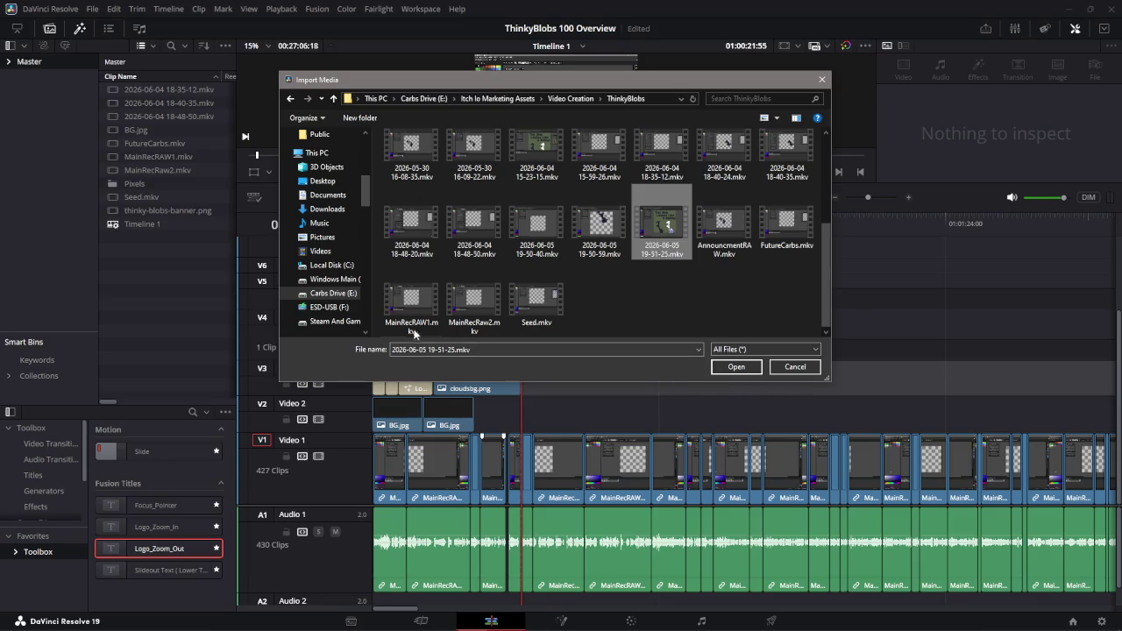
pyautogui.click(727, 369)
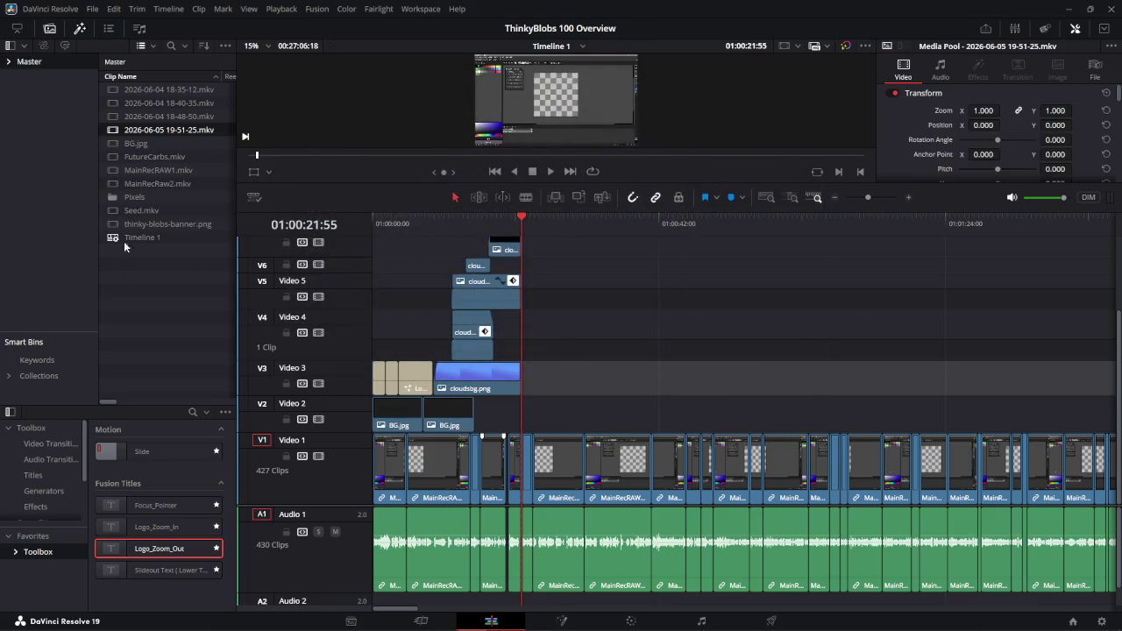
# - Load the recording into an enlarged viewer and mark an in point where the first blob appears
pyautogui.click(124, 241)
pyautogui.click(125, 132)
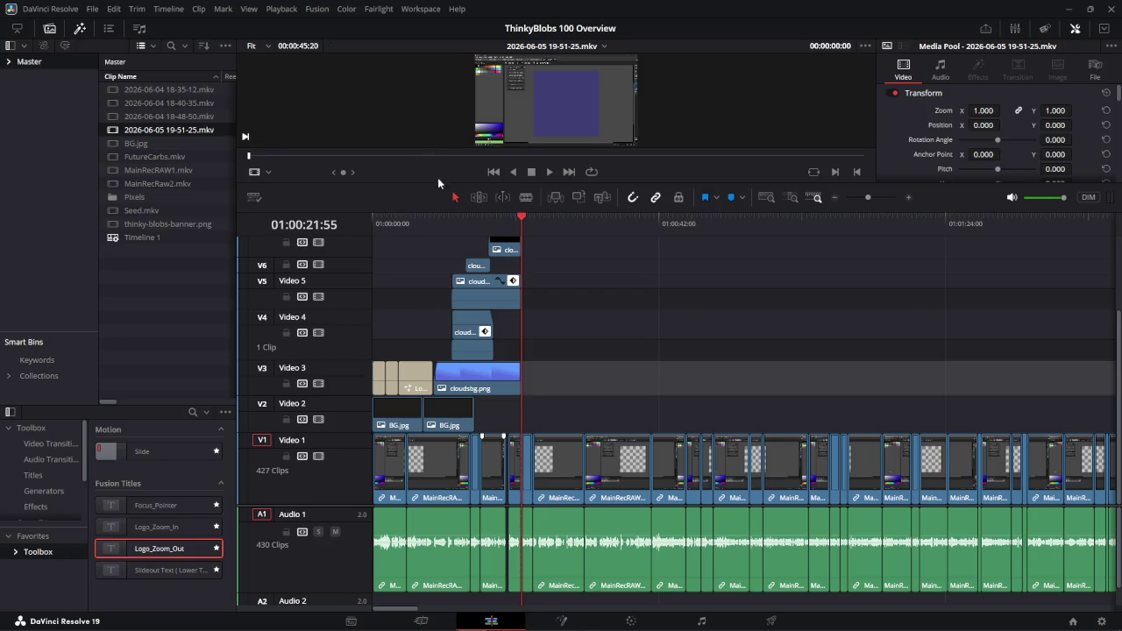
pyautogui.moveTo(447, 179); pyautogui.dragTo(263, 391)
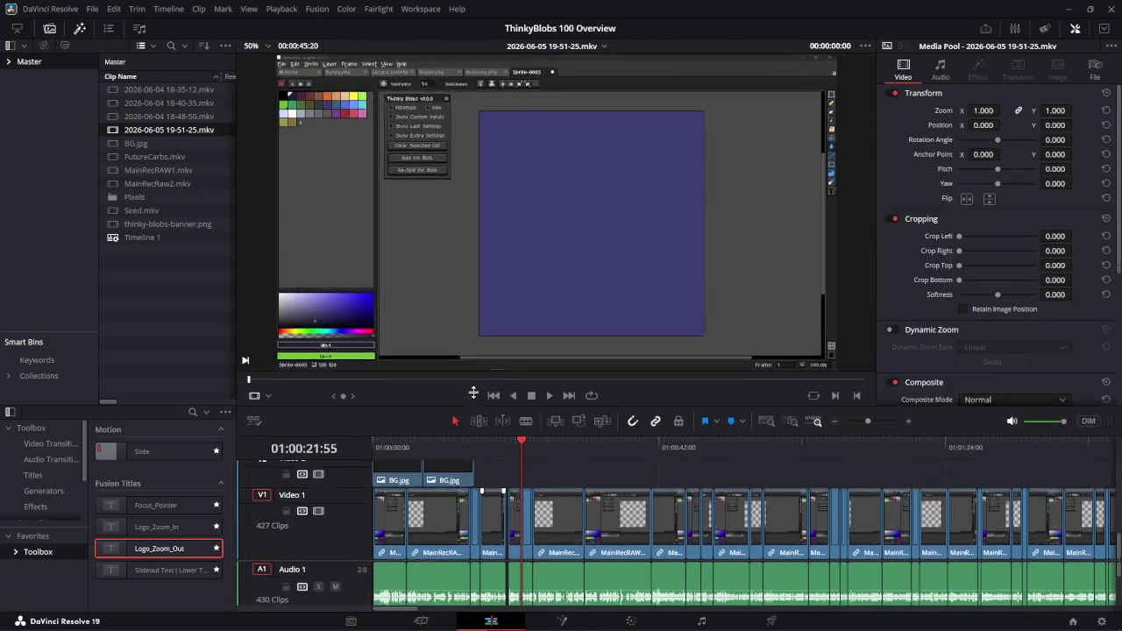
pyautogui.moveTo(267, 374)
pyautogui.mouseDown()
pyautogui.moveTo(285, 375)
pyautogui.moveTo(231, 369)
pyautogui.moveTo(276, 377)
pyautogui.mouseUp()
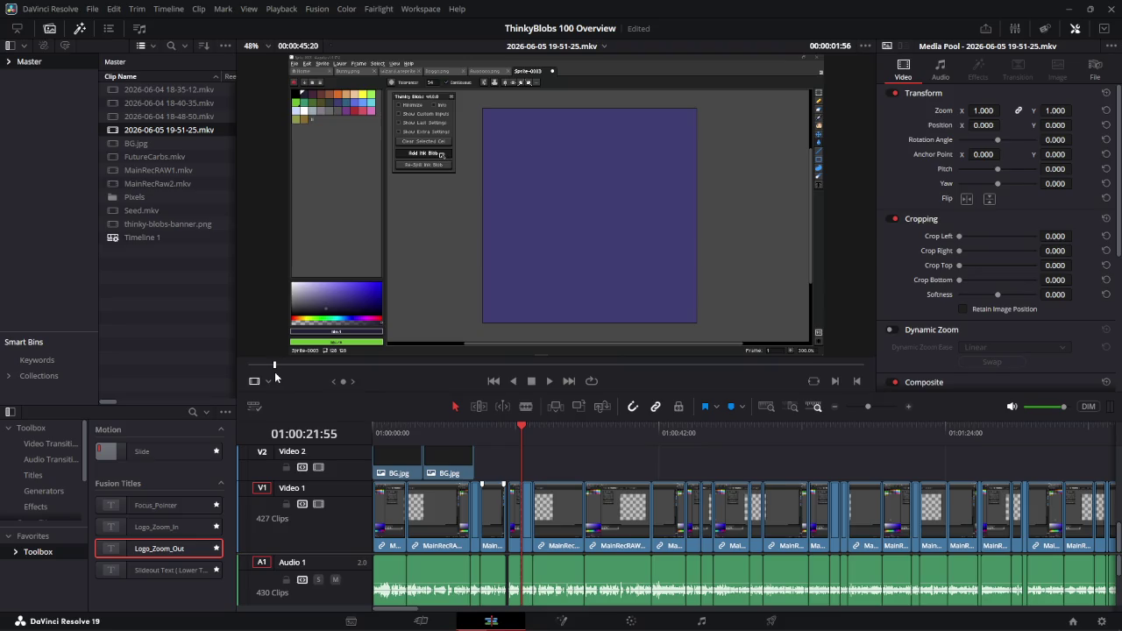
pyautogui.click(835, 382)
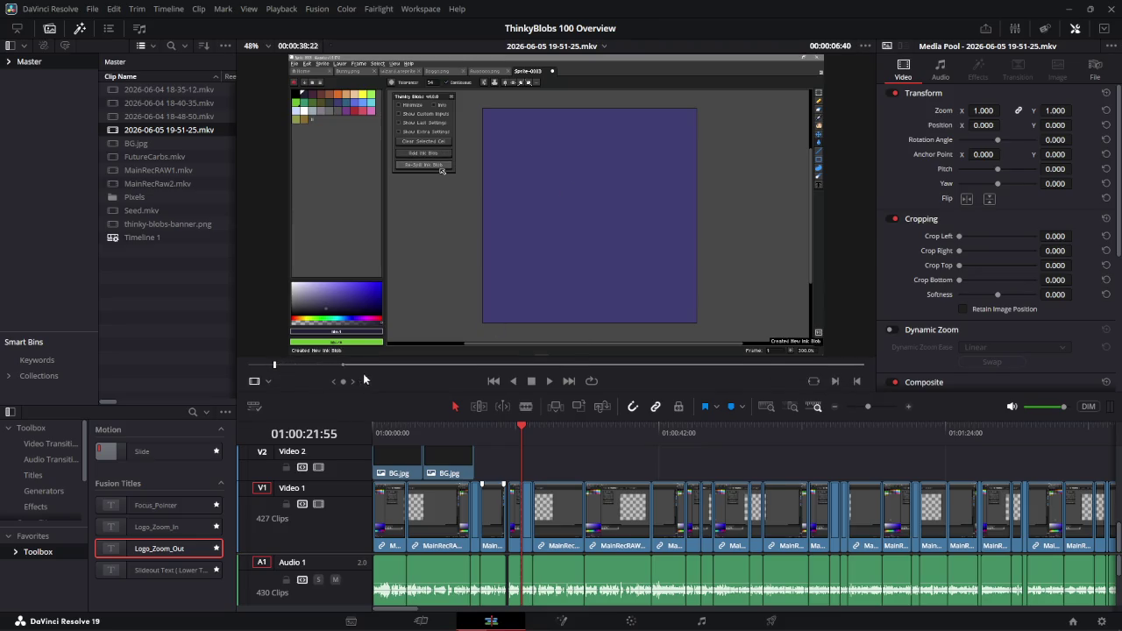
# - Move the in point to a later blob frame, then drag the roughly two-second clip onto Video 2
pyautogui.moveTo(276, 369); pyautogui.dragTo(421, 365)
pyautogui.press('i')
pyautogui.press('l')
pyautogui.press('l')
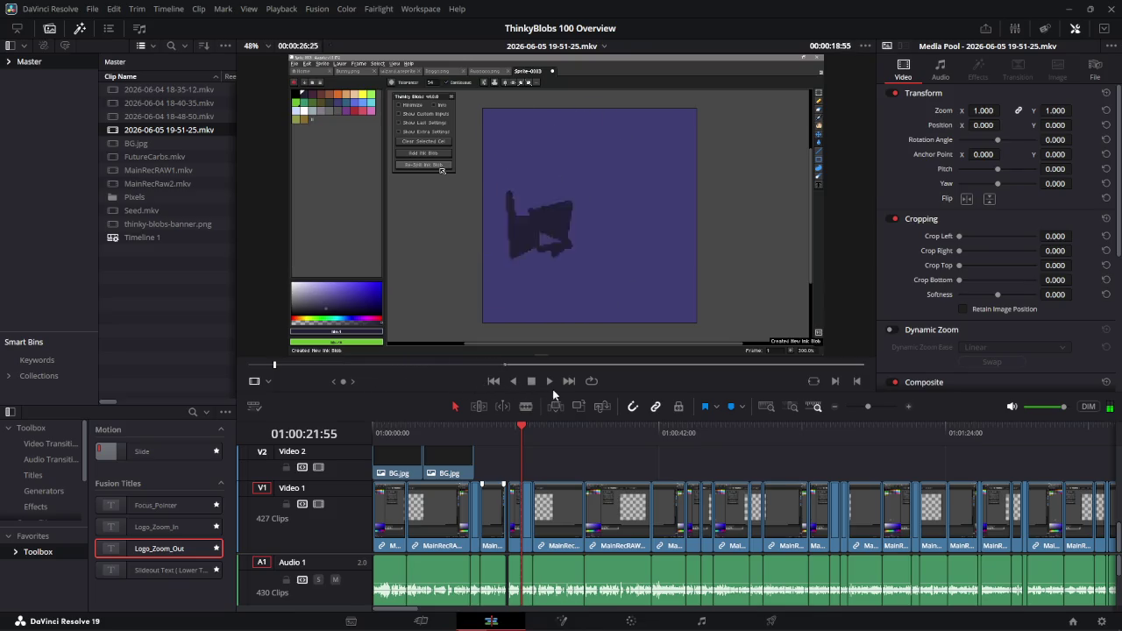
pyautogui.press('k')
pyautogui.press('i')
pyautogui.press('i')
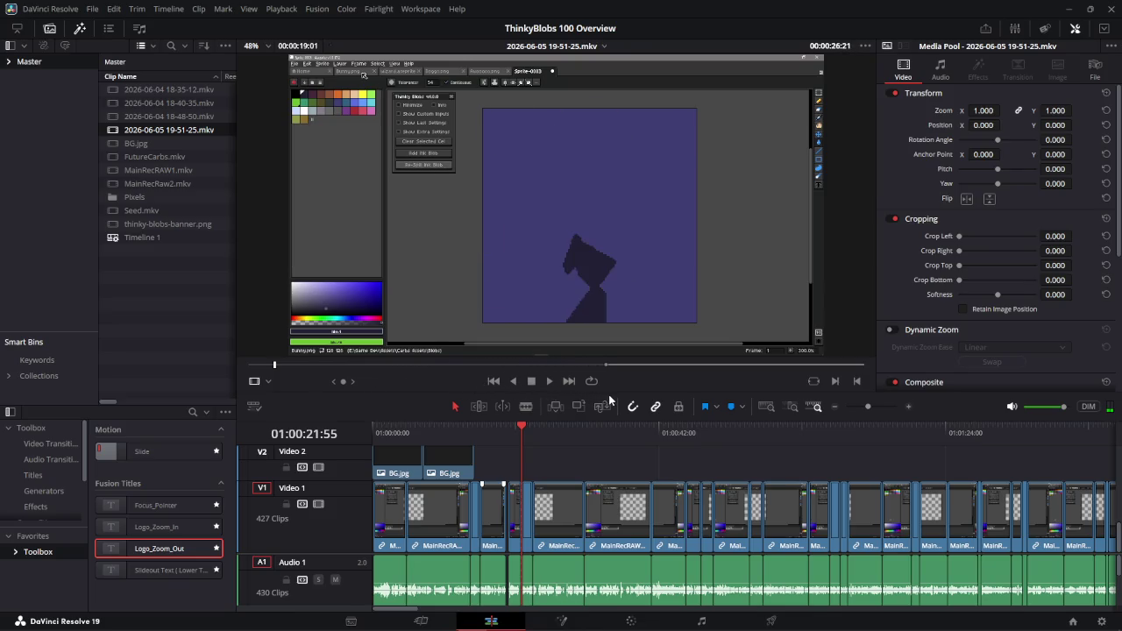
pyautogui.press('i')
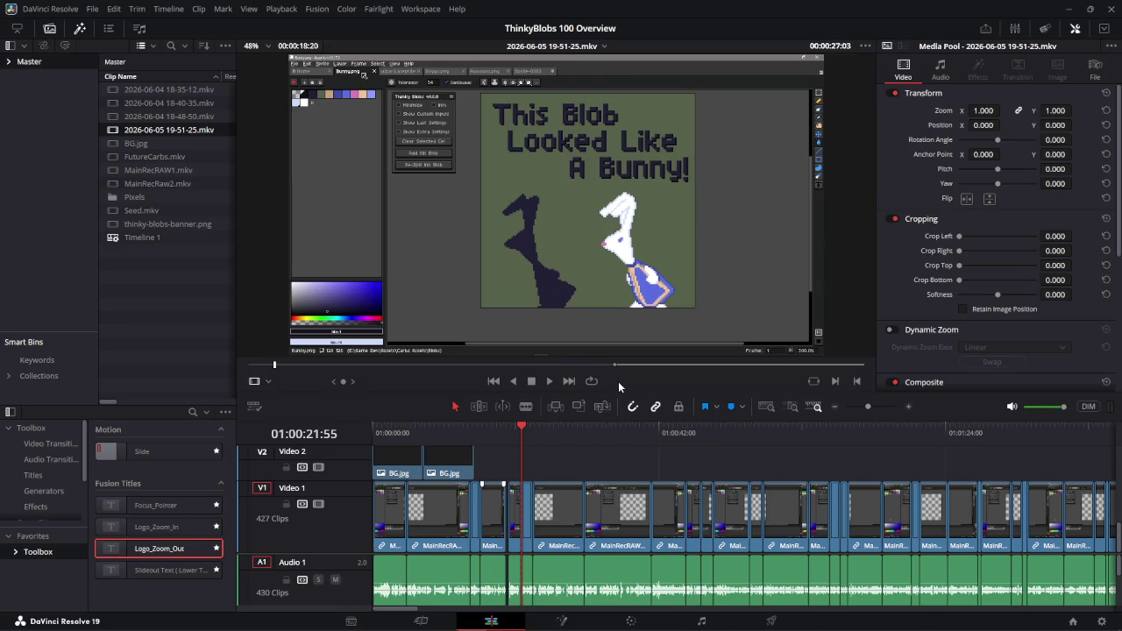
pyautogui.moveTo(650, 370)
pyautogui.mouseDown()
pyautogui.moveTo(684, 371)
pyautogui.moveTo(612, 372)
pyautogui.moveTo(774, 380)
pyautogui.moveTo(313, 363)
pyautogui.moveTo(707, 376)
pyautogui.mouseUp()
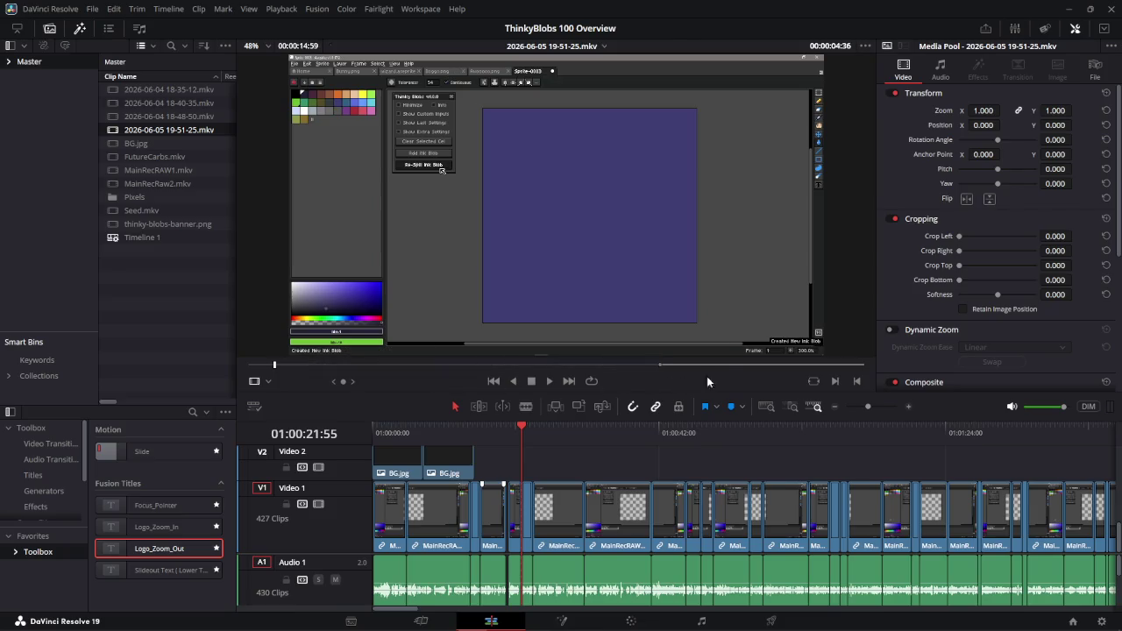
pyautogui.moveTo(469, 384)
pyautogui.mouseDown()
pyautogui.moveTo(846, 373)
pyautogui.moveTo(836, 379)
pyautogui.moveTo(860, 389)
pyautogui.moveTo(844, 369)
pyautogui.mouseUp()
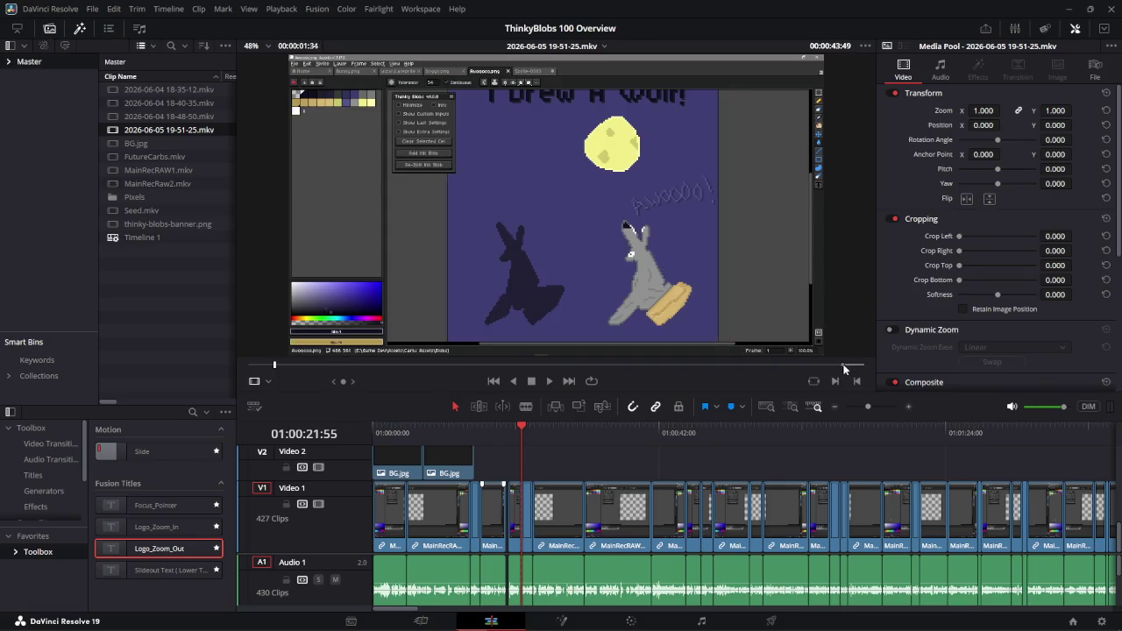
pyautogui.click(825, 379)
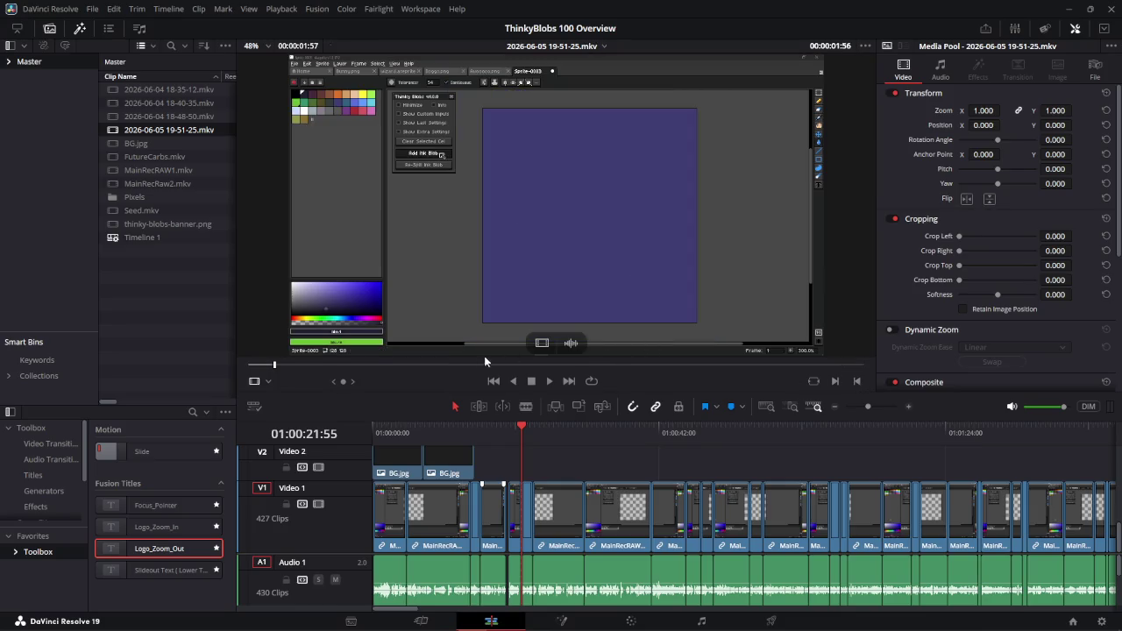
pyautogui.moveTo(551, 349)
pyautogui.mouseDown()
pyautogui.moveTo(563, 445)
pyautogui.moveTo(479, 471)
pyautogui.mouseUp()
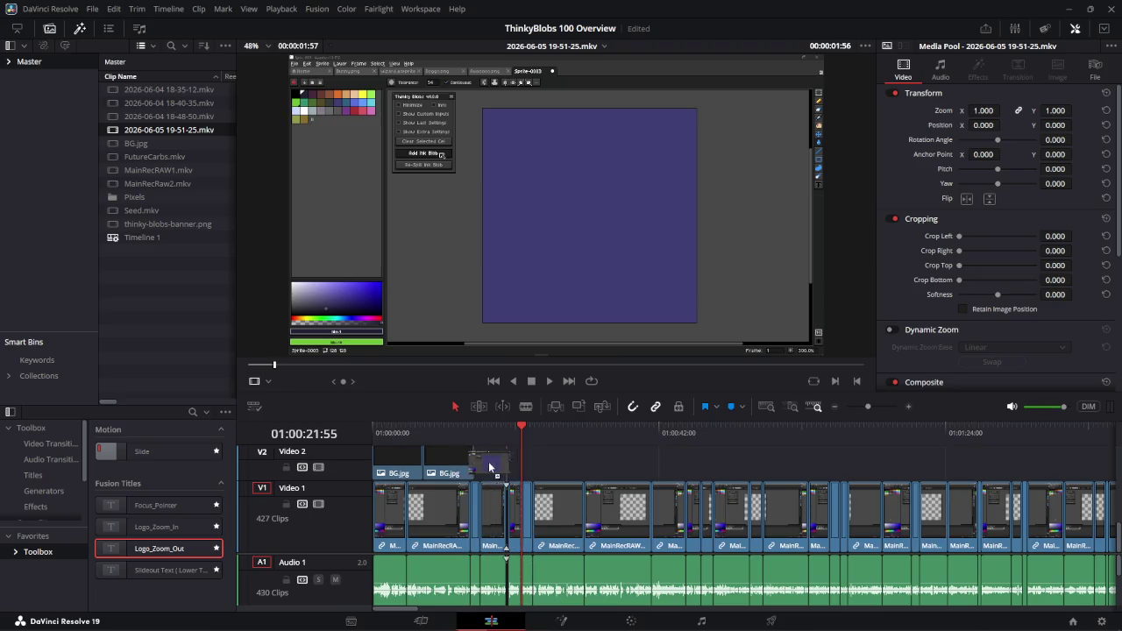
# - Place the recording on Video 2 after BG.jpg, slide it earlier, and play back to check
pyautogui.moveTo(478, 470)
pyautogui.mouseDown()
pyautogui.moveTo(564, 463)
pyautogui.moveTo(536, 464)
pyautogui.mouseUp()
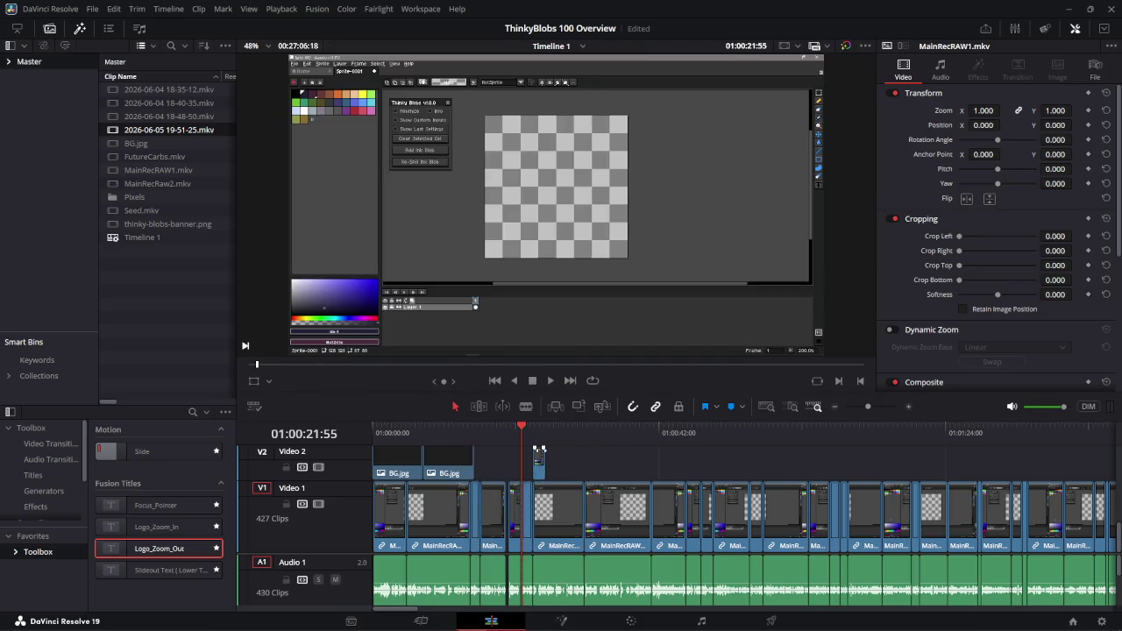
pyautogui.scroll(5, 533, 461)
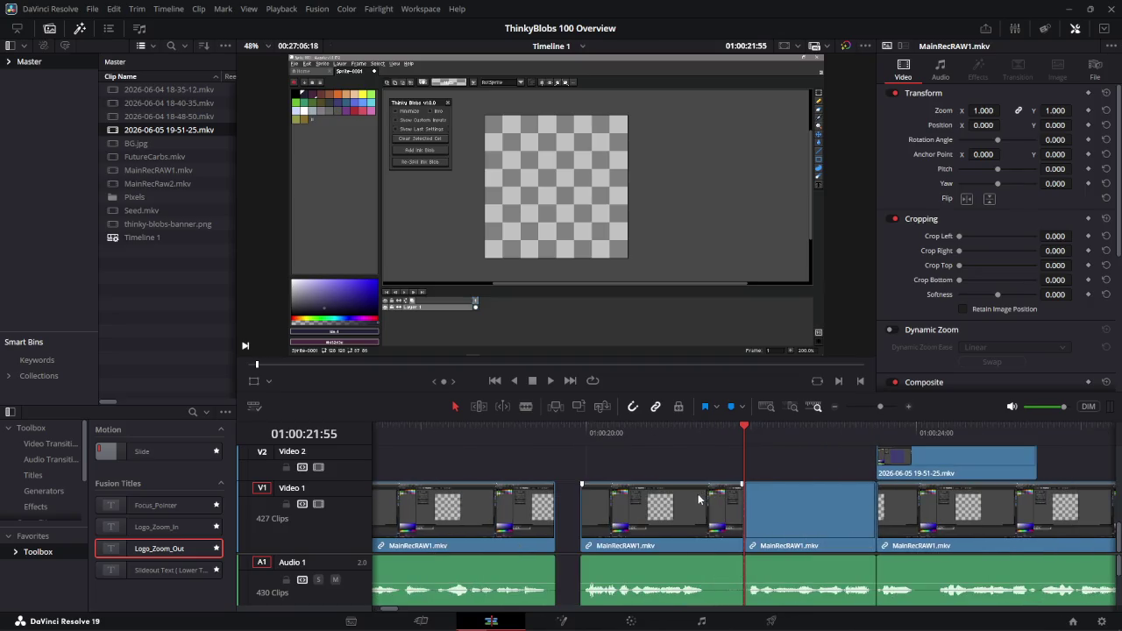
pyautogui.hscroll(3, 701, 462)
pyautogui.scroll(1, 650, 466)
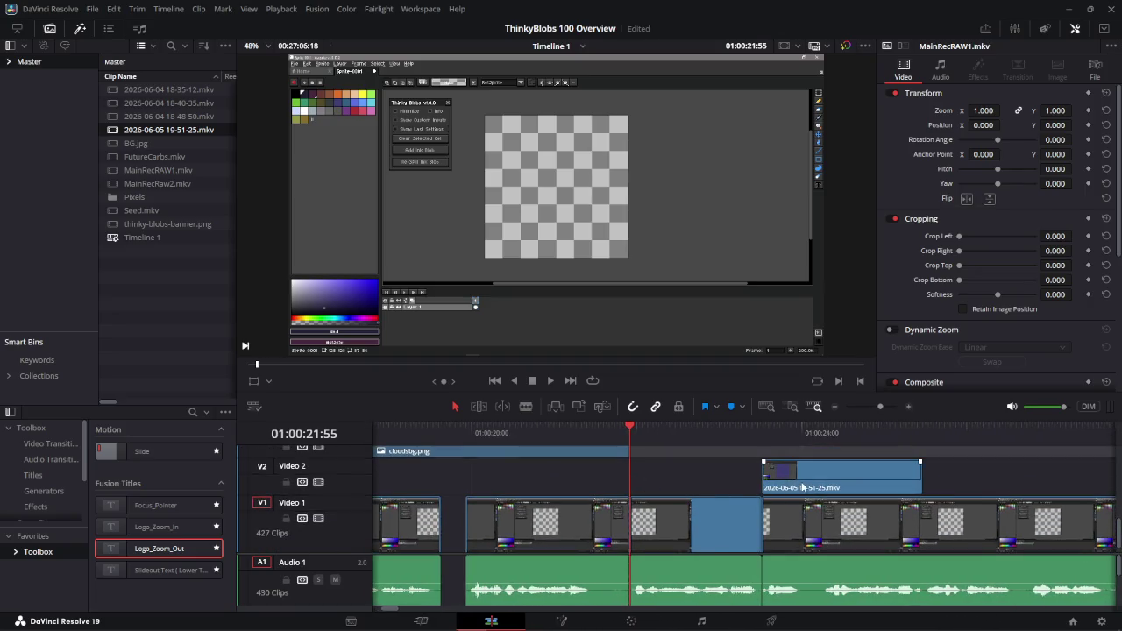
pyautogui.moveTo(774, 494); pyautogui.dragTo(515, 494)
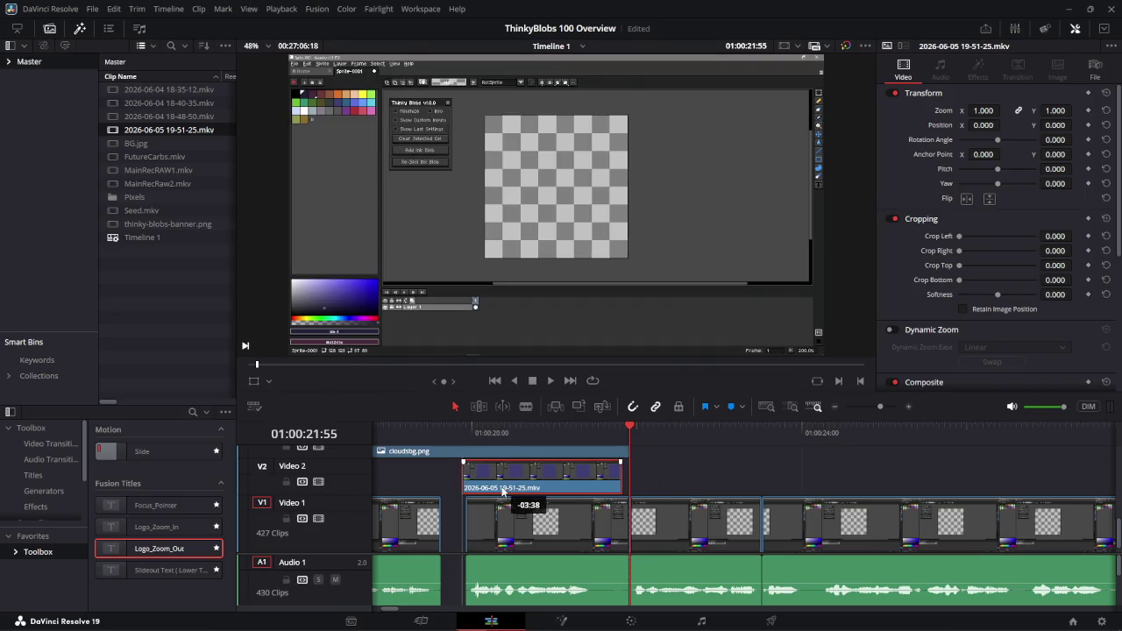
pyautogui.moveTo(515, 493); pyautogui.dragTo(502, 492)
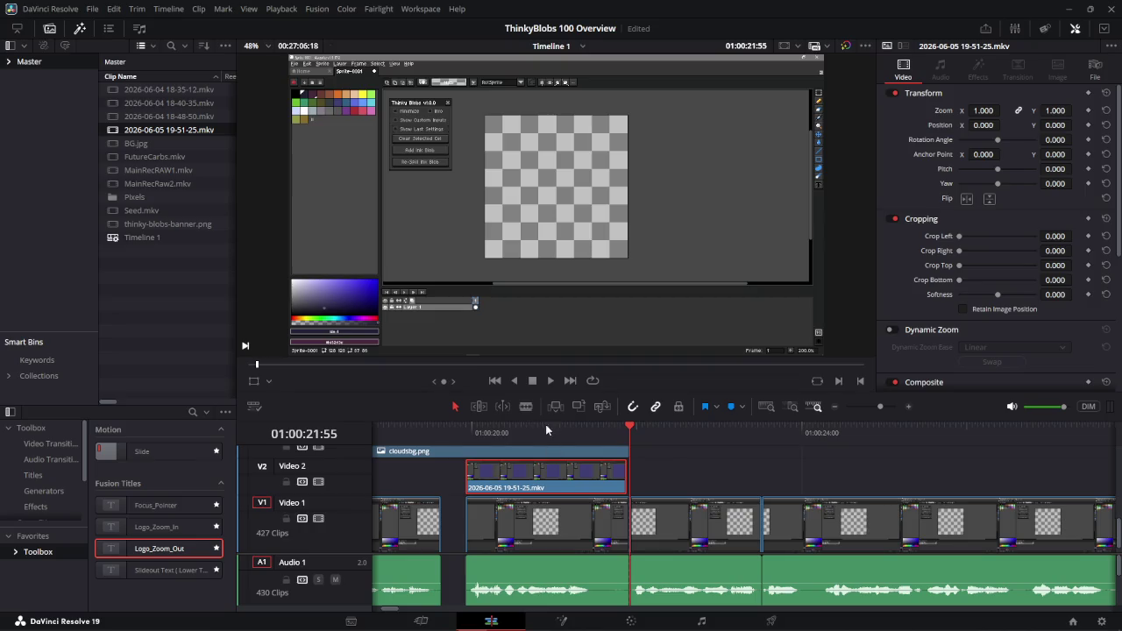
pyautogui.moveTo(544, 429); pyautogui.dragTo(423, 436)
pyautogui.press('space')
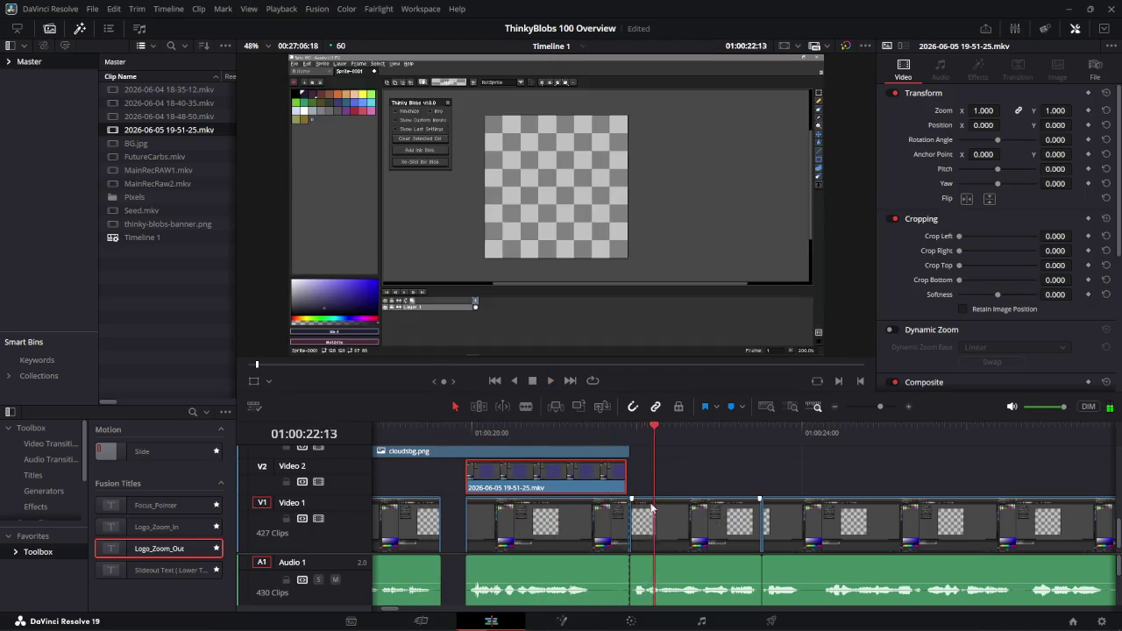
pyautogui.press('space')
# - Shift the short Video 2 clip later, zoom out, and play from 01:00:21:17
pyautogui.moveTo(543, 480)
pyautogui.mouseDown()
pyautogui.moveTo(727, 480)
pyautogui.moveTo(701, 482)
pyautogui.mouseUp()
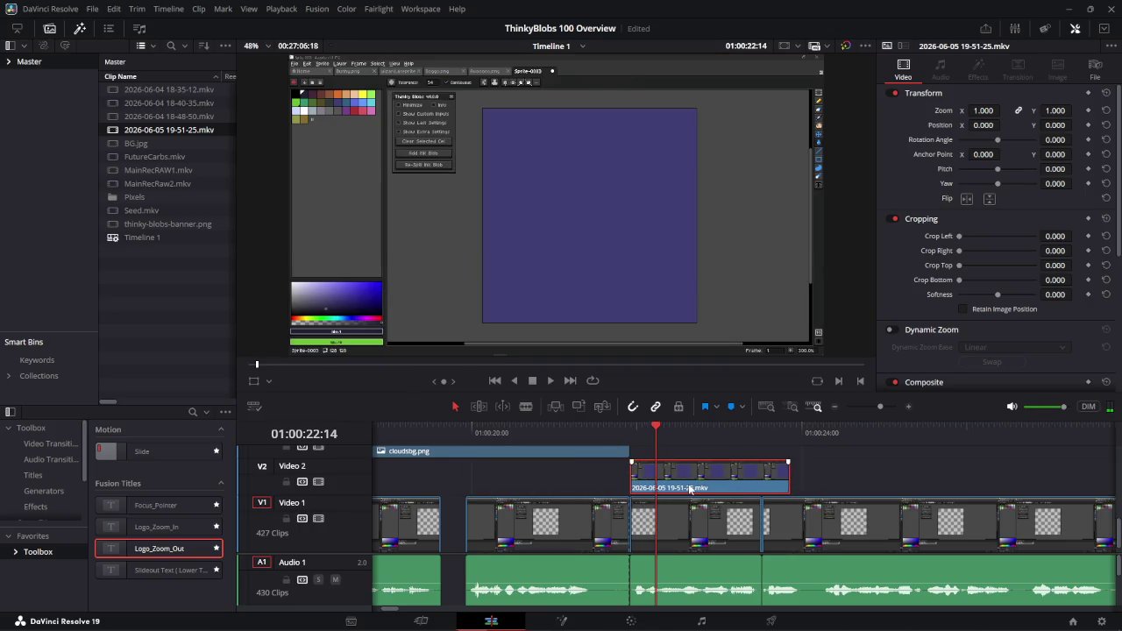
pyautogui.hotkey('ctrl', '-')
pyautogui.click(725, 431)
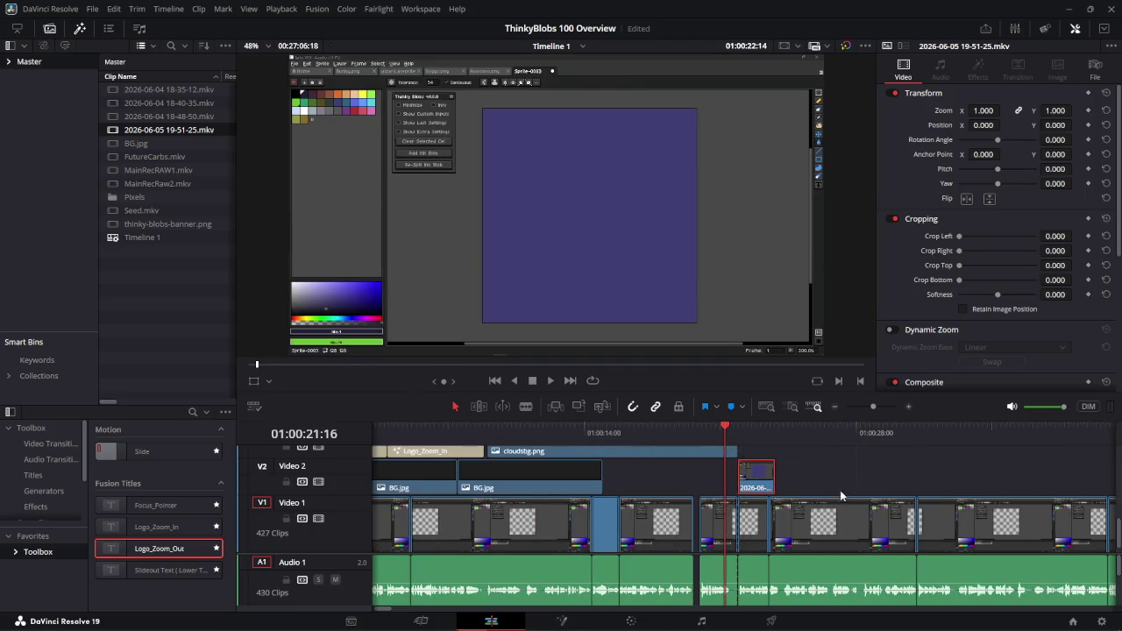
pyautogui.press('space')
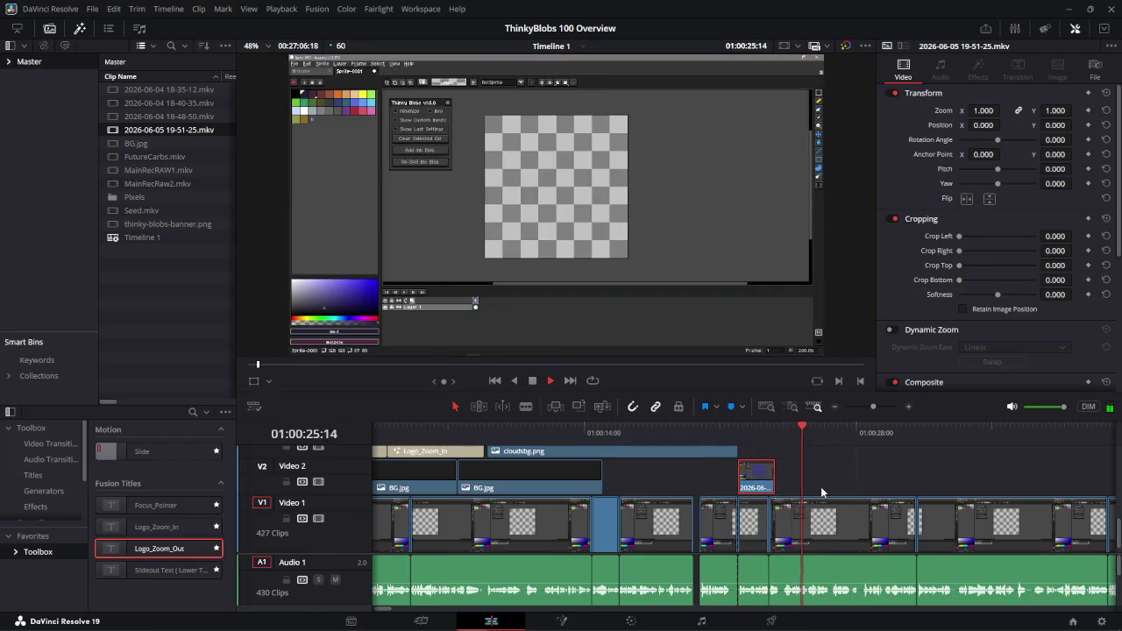
pyautogui.click(775, 481)
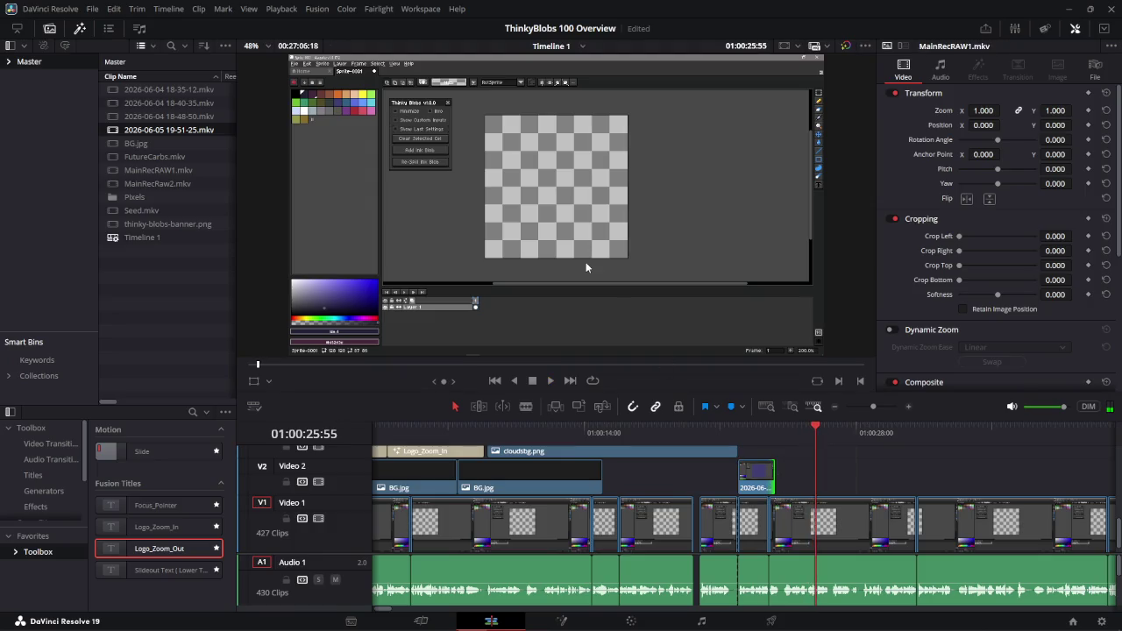
# - Preview the full 19-51-25 recording in the source viewer, then remove the short Video 2 clip
pyautogui.doubleClick(138, 132)
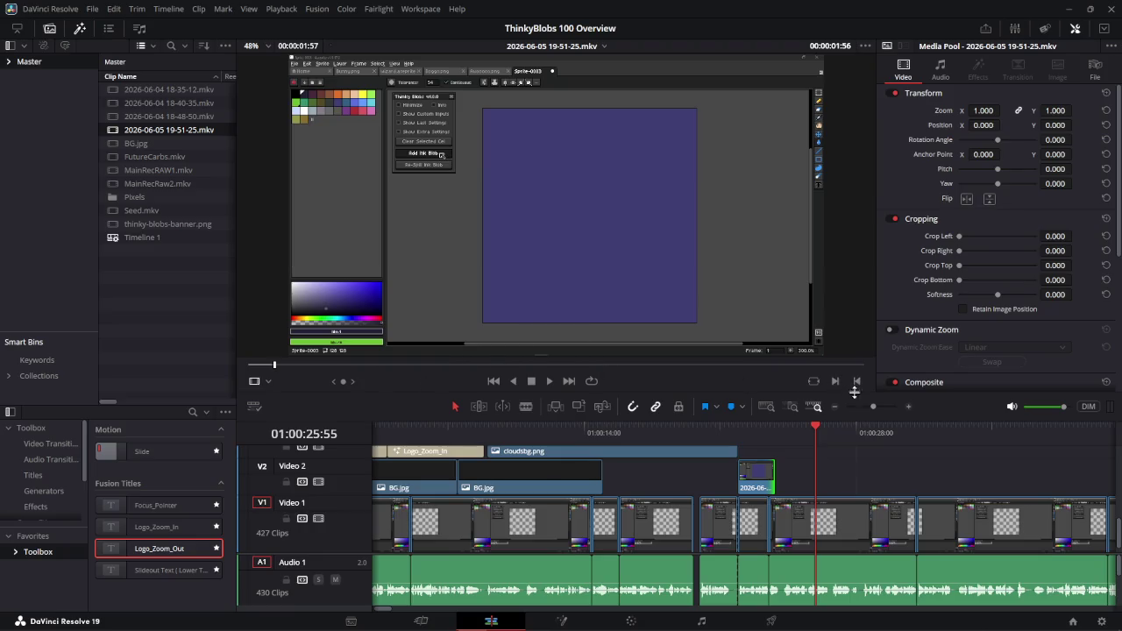
pyautogui.moveTo(273, 363)
pyautogui.mouseDown()
pyautogui.moveTo(854, 364)
pyautogui.moveTo(804, 399)
pyautogui.moveTo(847, 390)
pyautogui.mouseUp()
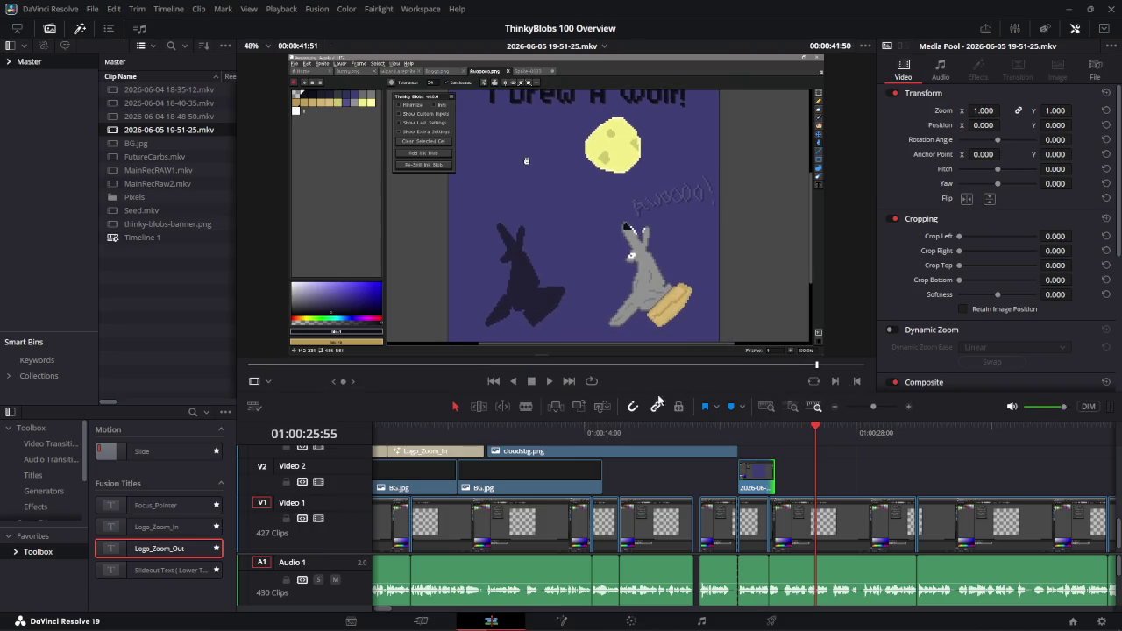
pyautogui.moveTo(553, 263)
pyautogui.moveTo(554, 355); pyautogui.dragTo(777, 476)
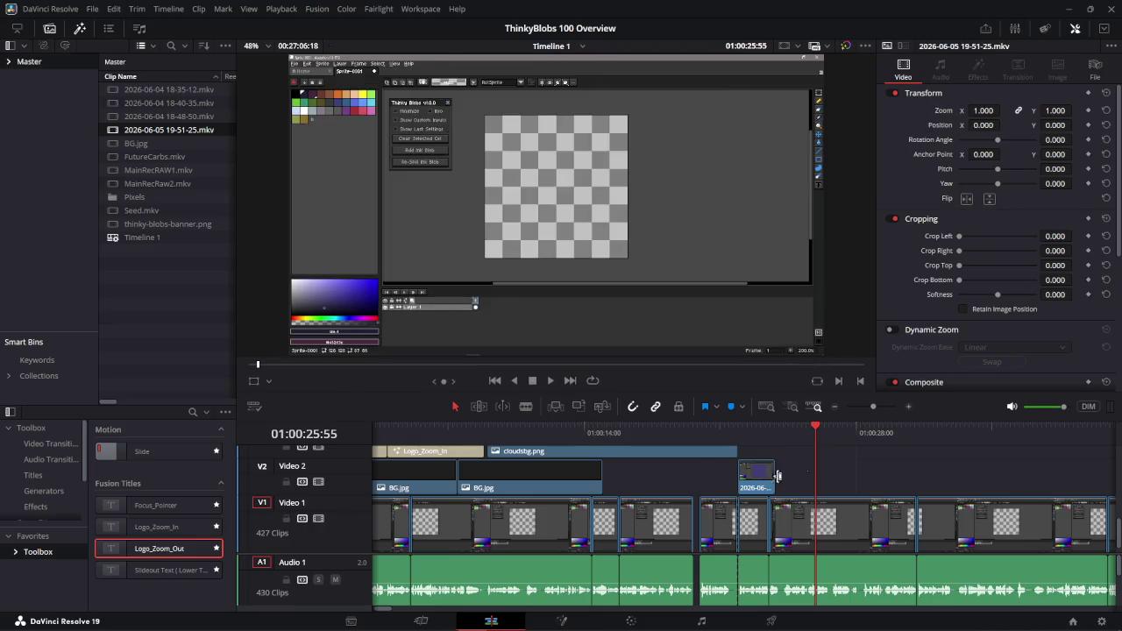
pyautogui.hotkey('ctrl', 'z')
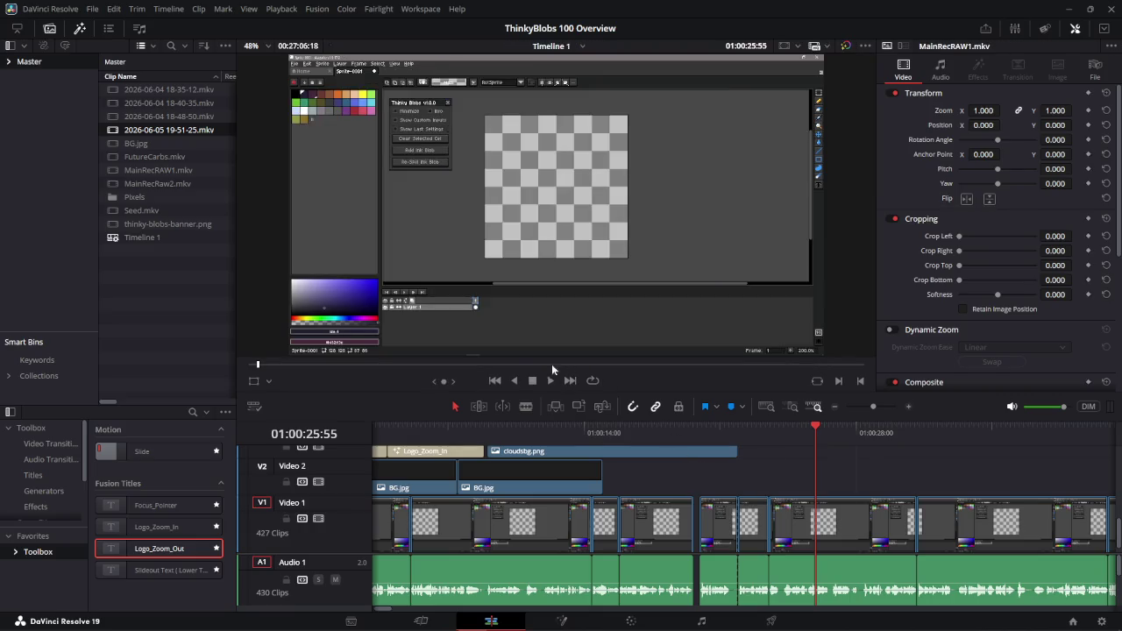
pyautogui.doubleClick(112, 129)
pyautogui.moveTo(541, 345); pyautogui.dragTo(739, 497)
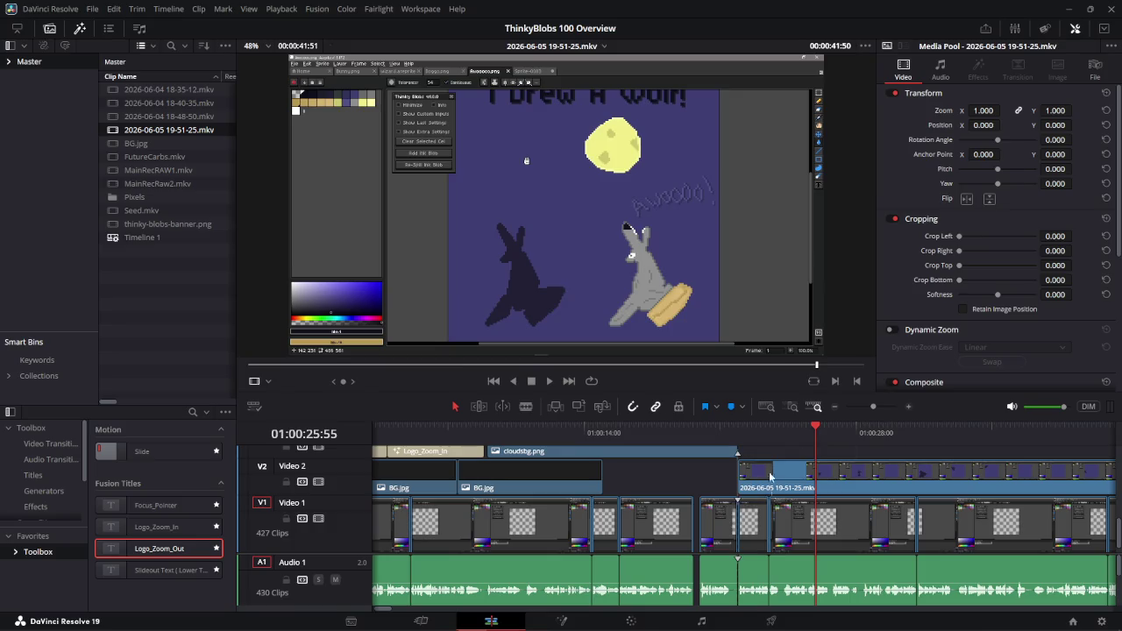
pyautogui.click(742, 434)
# - Trim the recording's start to 01:00:24:07, where the ink blob appears
pyautogui.hscroll(5, 614, 491)
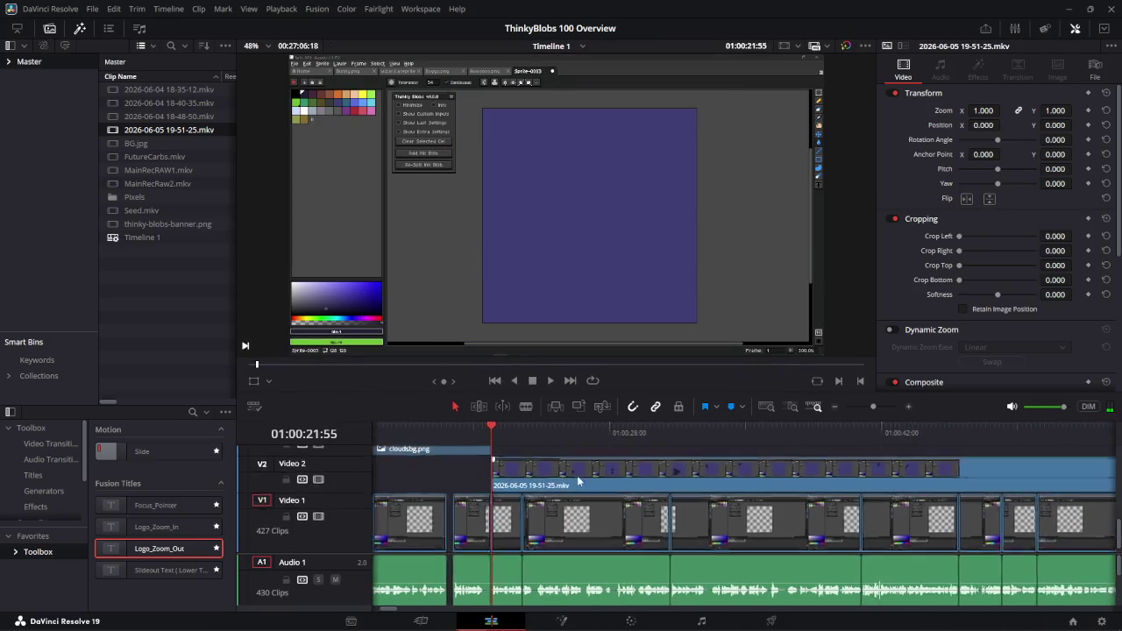
pyautogui.moveTo(465, 430); pyautogui.dragTo(505, 440)
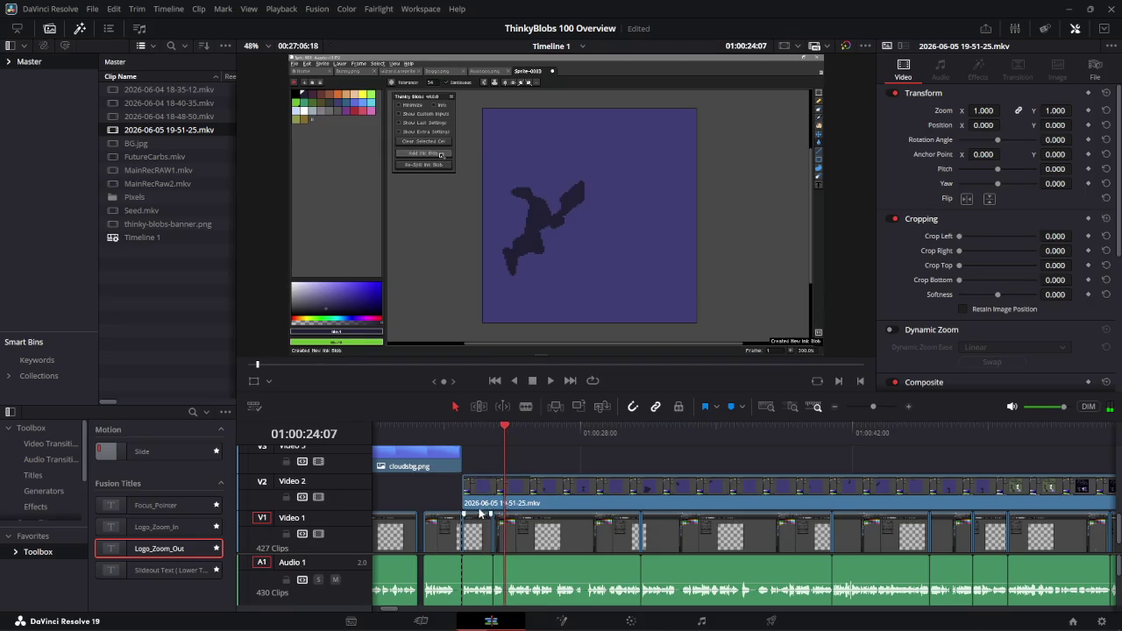
pyautogui.moveTo(464, 491)
pyautogui.mouseDown()
pyautogui.moveTo(498, 491)
pyautogui.moveTo(463, 492)
pyautogui.mouseUp()
# - Play the timeline to review the clip, trying a head trim to the playhead and undoing it
pyautogui.click(423, 430)
pyautogui.press('space')
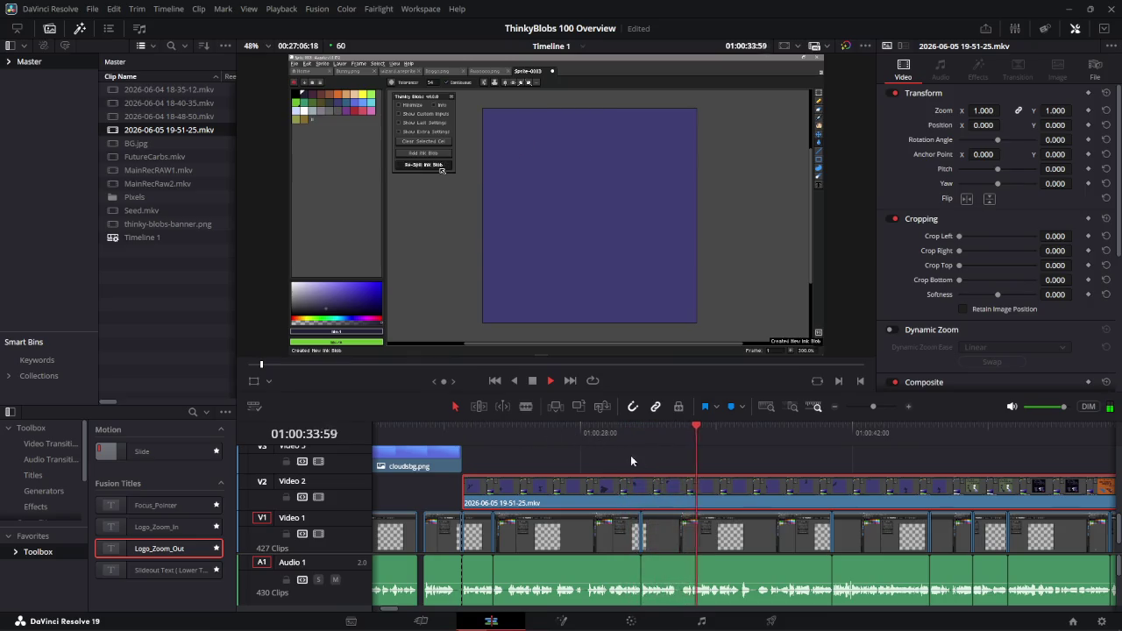
pyautogui.keyDown('ctrl'); pyautogui.scroll(-3, 635, 460); pyautogui.keyUp('ctrl')
pyautogui.scroll(1, 789, 469)
pyautogui.hscroll(3, 789, 469)
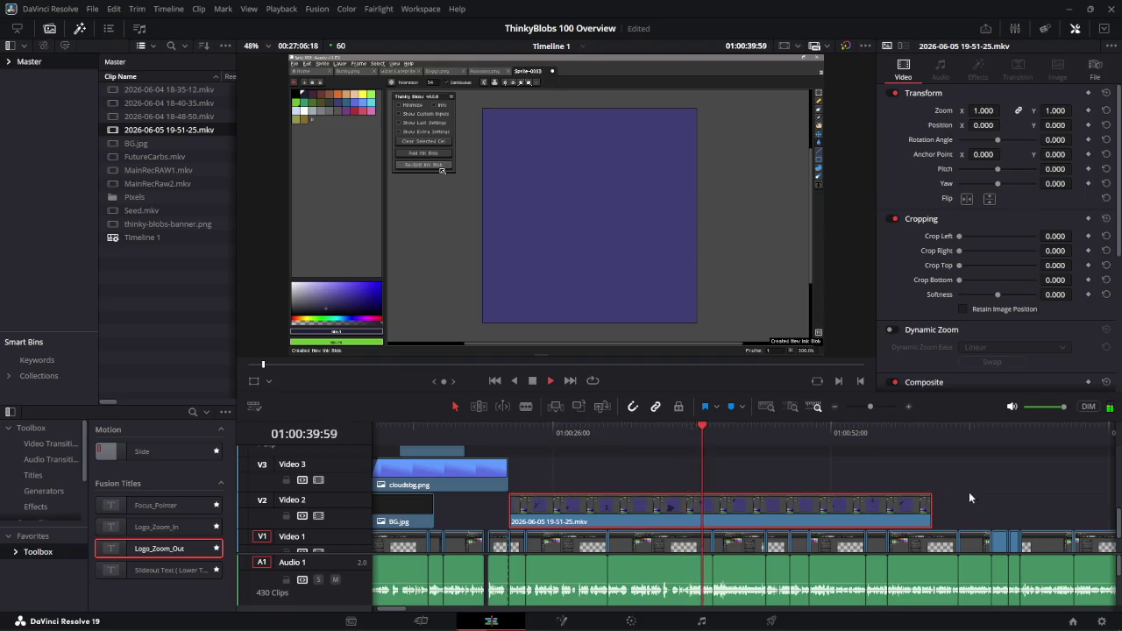
pyautogui.scroll(-1, 951, 482)
pyautogui.scroll(-2, 950, 473)
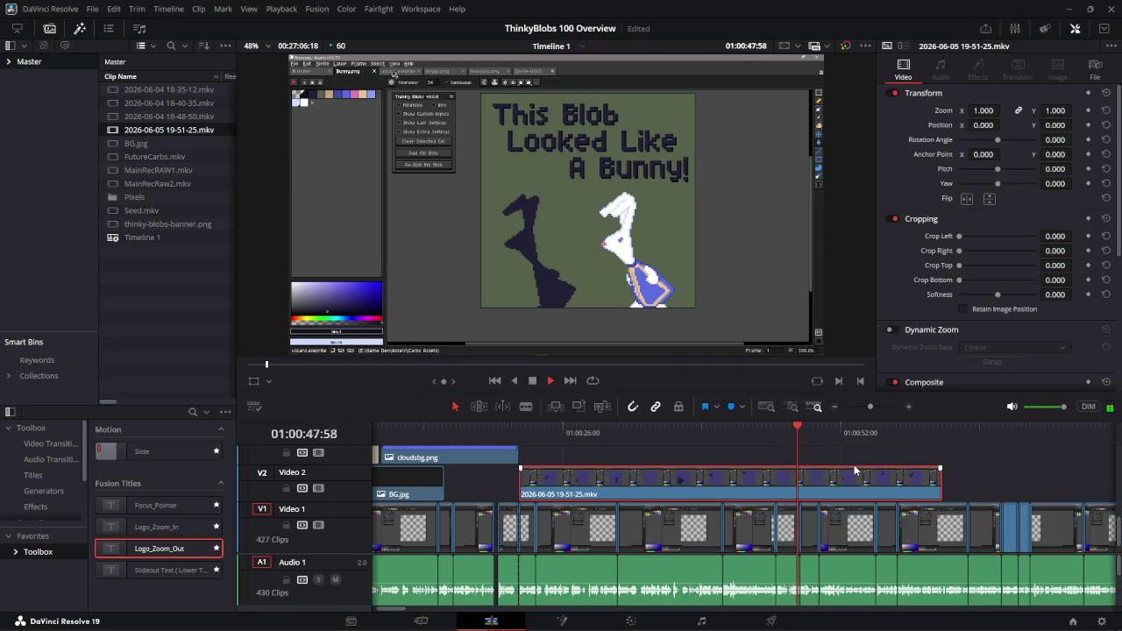
pyautogui.hotkey('shift', '[')
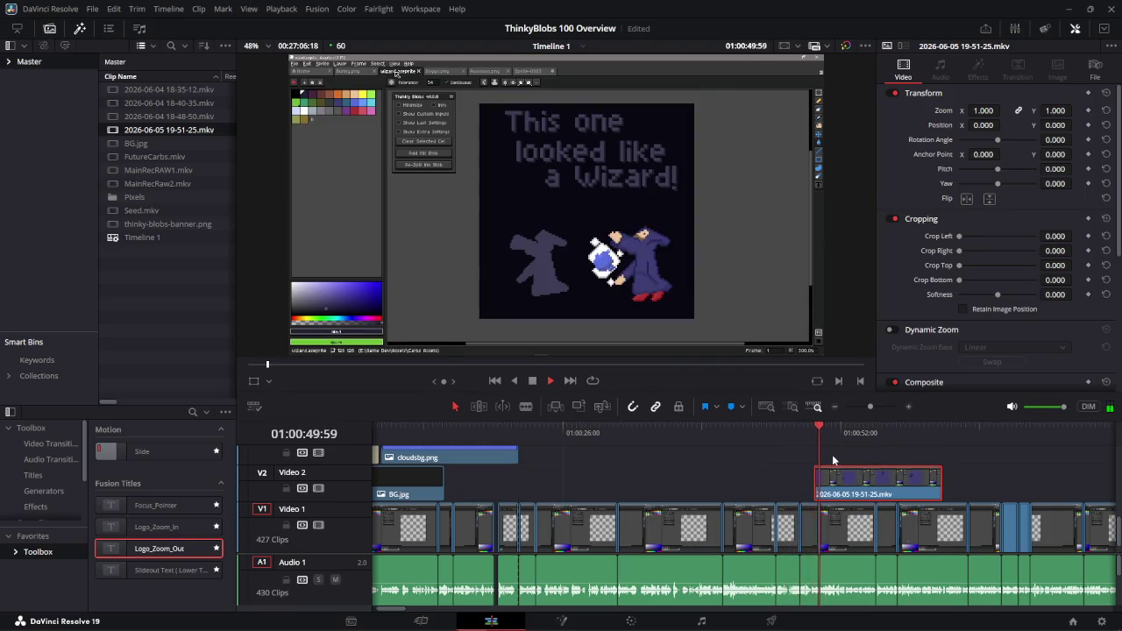
pyautogui.hotkey('ctrl', 'z')
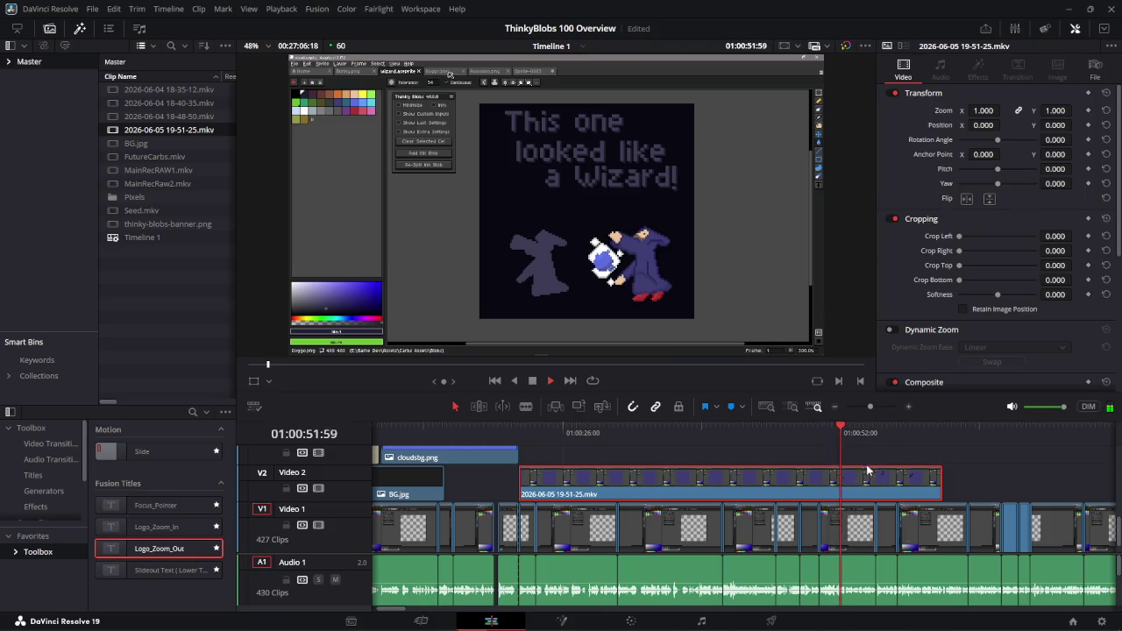
pyautogui.press('space')
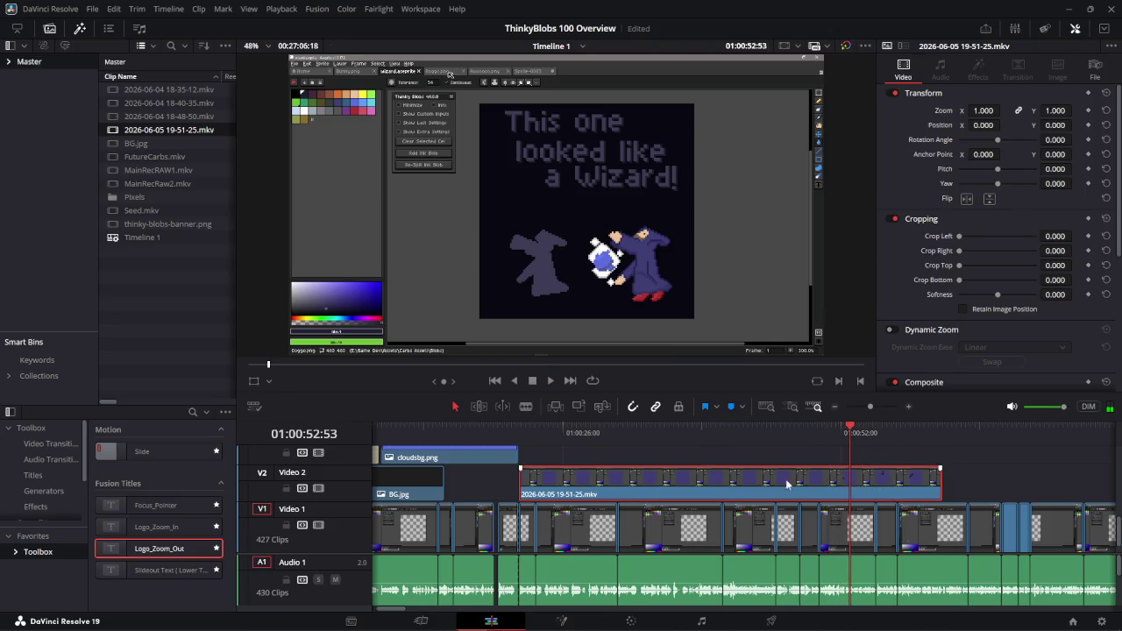
# - Position the playhead near 01:00:28 to find the exact cut point
pyautogui.moveTo(611, 435)
pyautogui.mouseDown()
pyautogui.moveTo(538, 448)
pyautogui.moveTo(586, 459)
pyautogui.mouseUp()
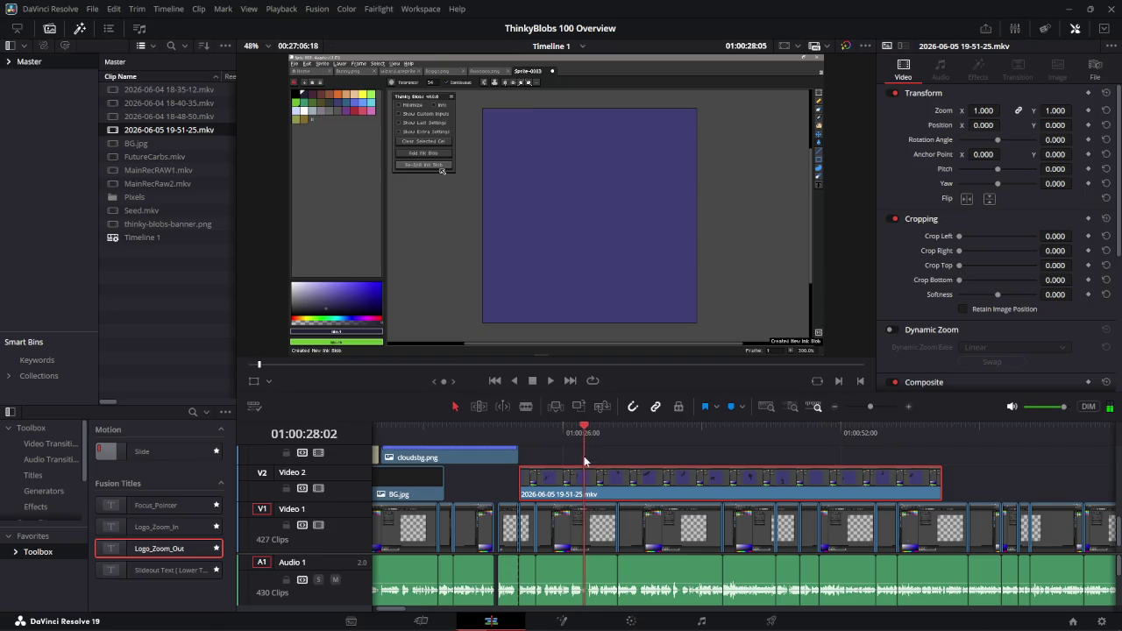
pyautogui.moveTo(586, 459); pyautogui.dragTo(584, 456)
pyautogui.scroll(2, 594, 464)
pyautogui.scroll(2, 719, 485)
pyautogui.scroll(2, 774, 460)
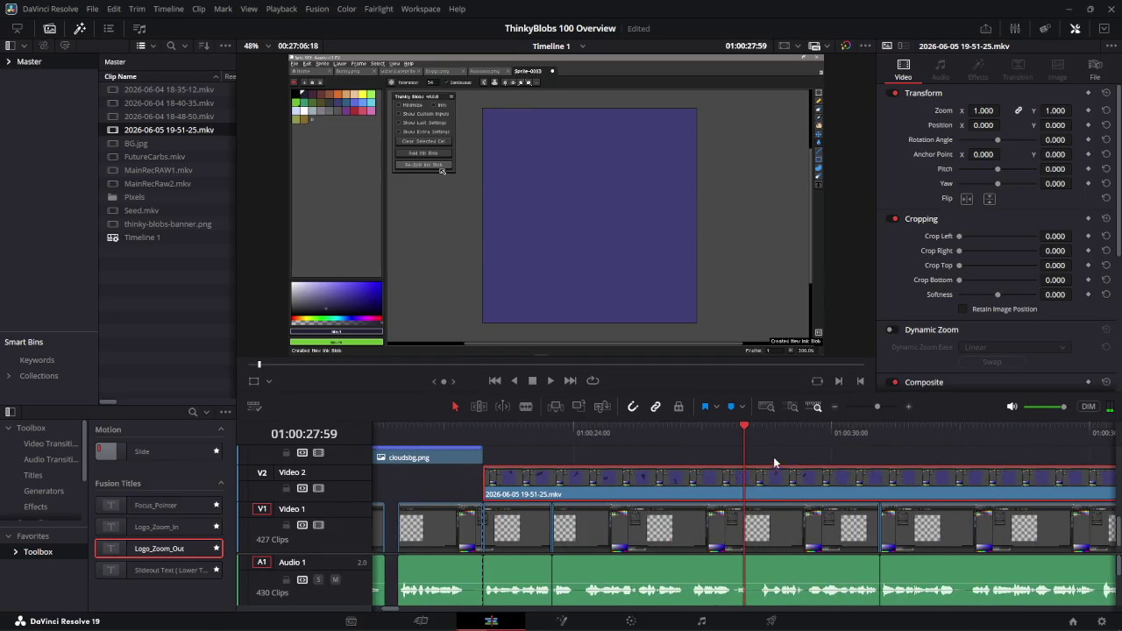
pyautogui.moveTo(742, 427)
pyautogui.mouseDown()
pyautogui.moveTo(760, 435)
pyautogui.moveTo(607, 443)
pyautogui.moveTo(708, 455)
pyautogui.moveTo(671, 453)
pyautogui.moveTo(743, 487)
pyautogui.mouseUp()
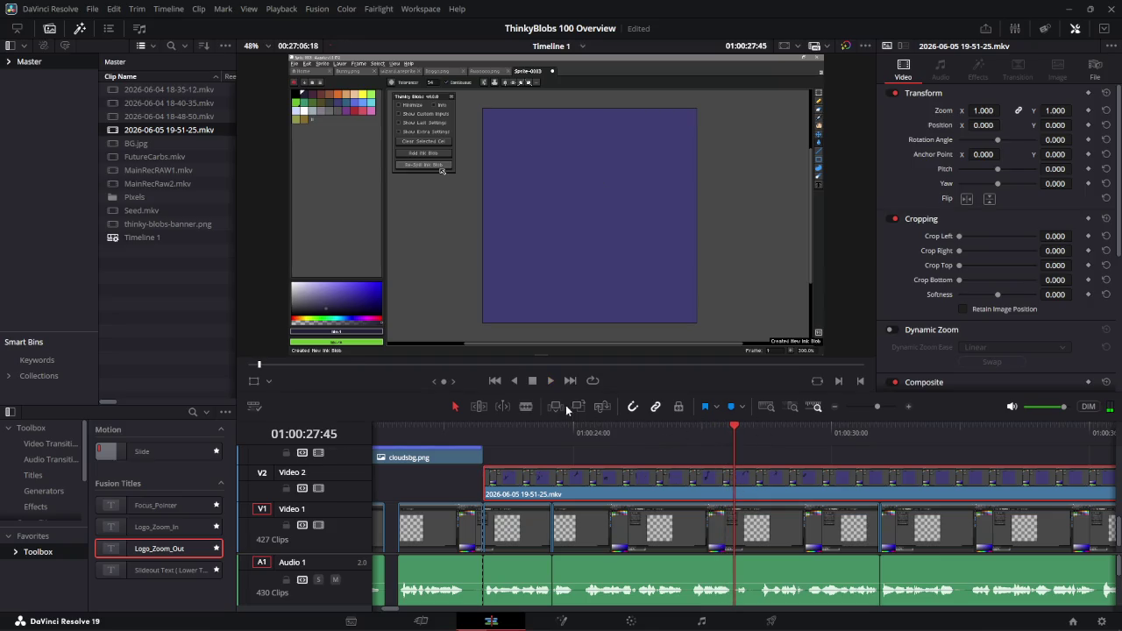
# - Cut the Video 2 recording at the playhead, review the first piece, then rejoin it over the cut
pyautogui.click(736, 477)
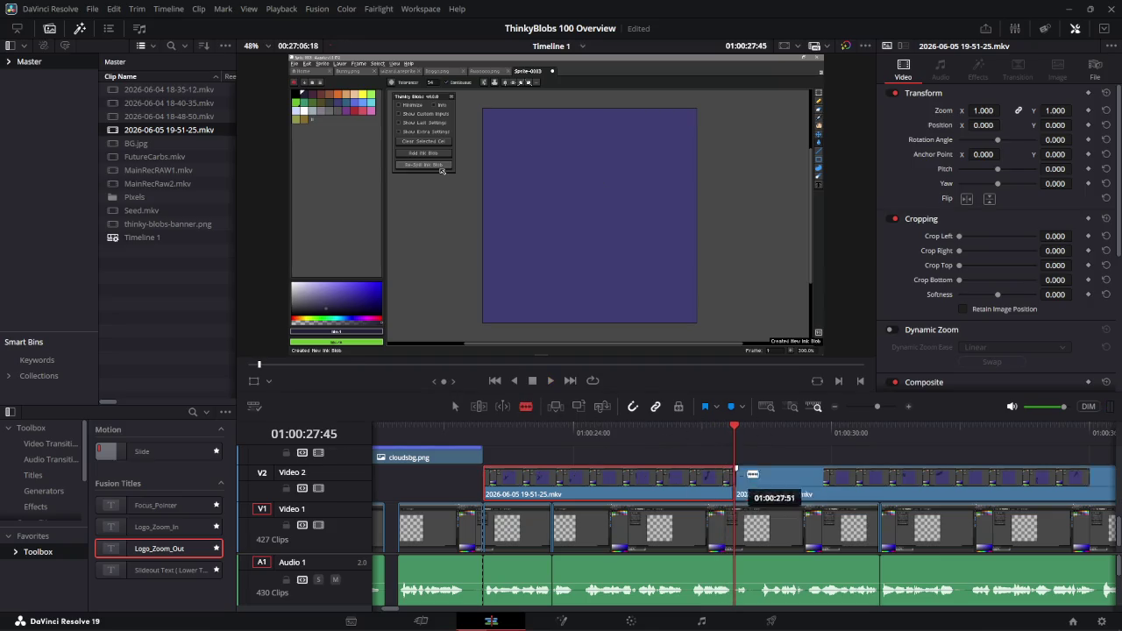
pyautogui.scroll(-2, 701, 463)
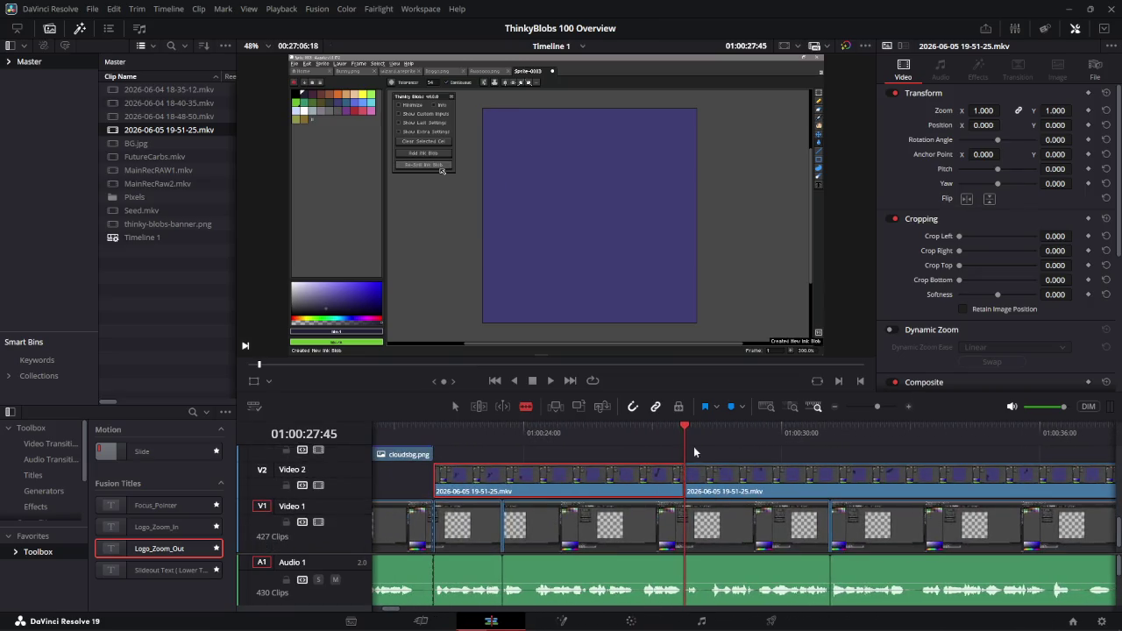
pyautogui.moveTo(686, 429); pyautogui.dragTo(637, 429)
pyautogui.press('Up')
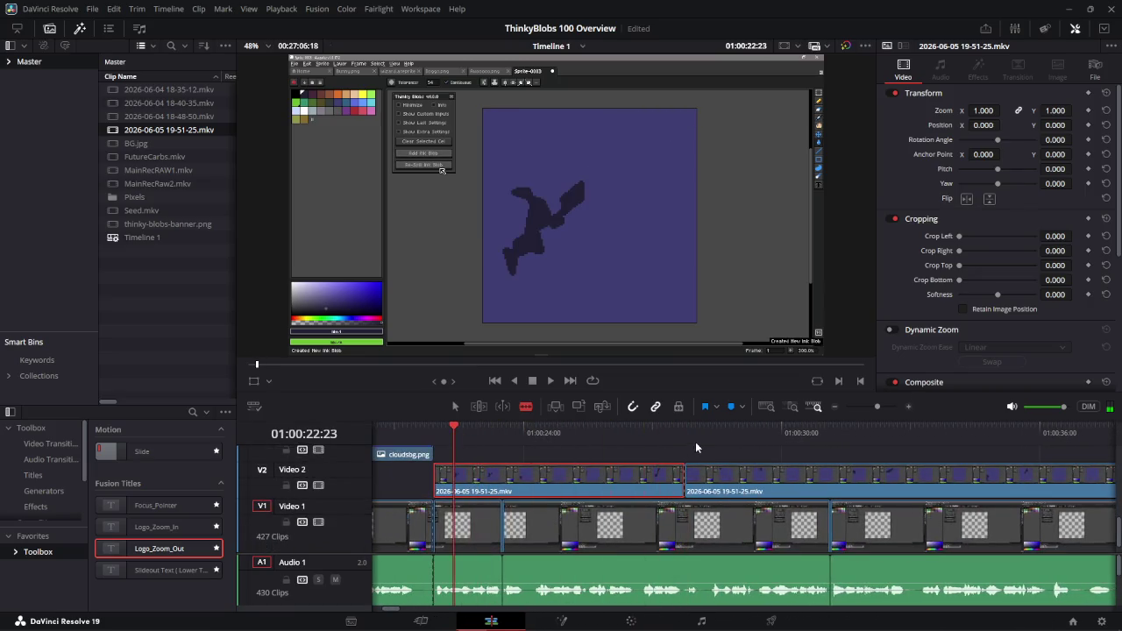
pyautogui.press('space')
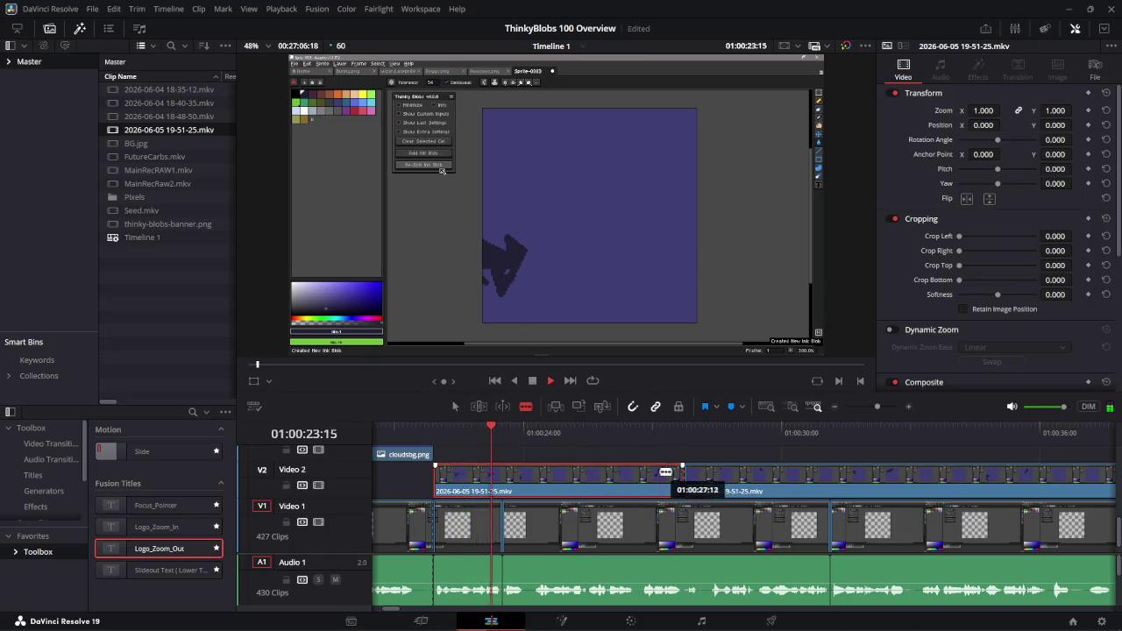
pyautogui.moveTo(659, 469); pyautogui.dragTo(736, 473)
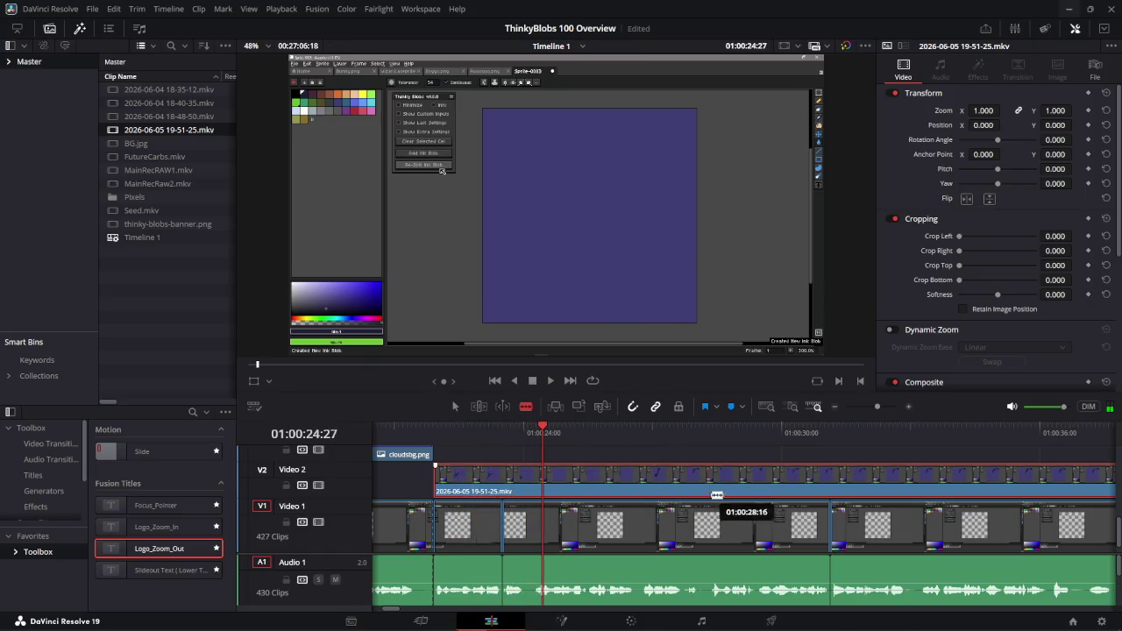
# - Play forward from 01:00:29:26 with the timeline audio dimmed
pyautogui.moveTo(537, 424); pyautogui.dragTo(757, 429)
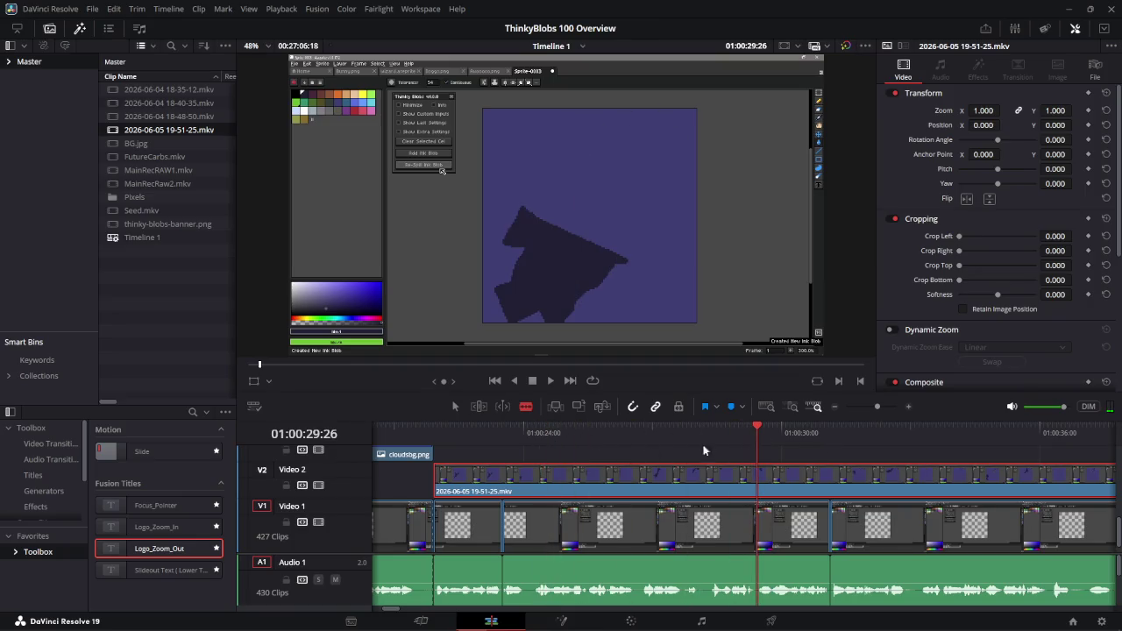
pyautogui.press('space')
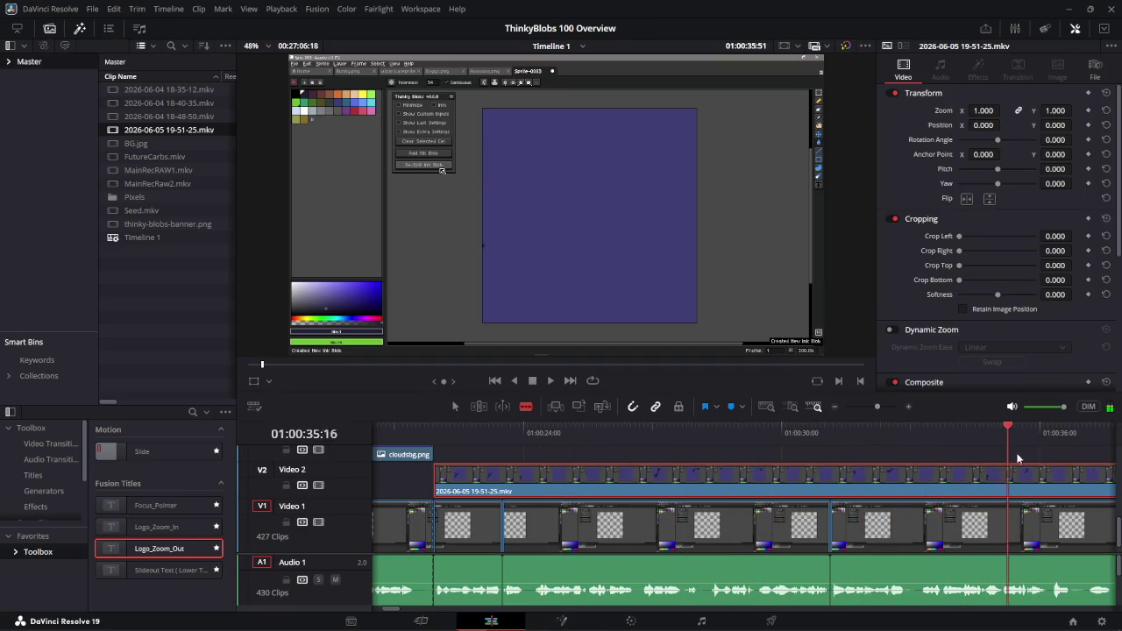
pyautogui.moveTo(1017, 462); pyautogui.dragTo(1037, 463)
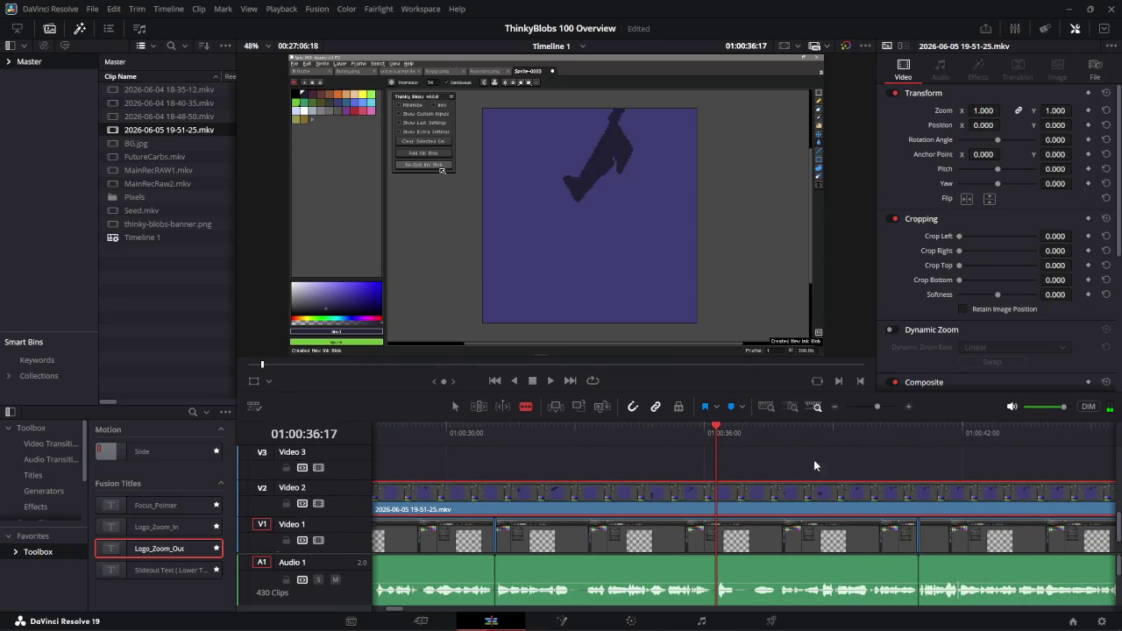
pyautogui.click(1087, 406)
# - Scrub forward to 01:00:45:59 and cut the Video 2 recording there
pyautogui.moveTo(725, 436); pyautogui.dragTo(924, 436)
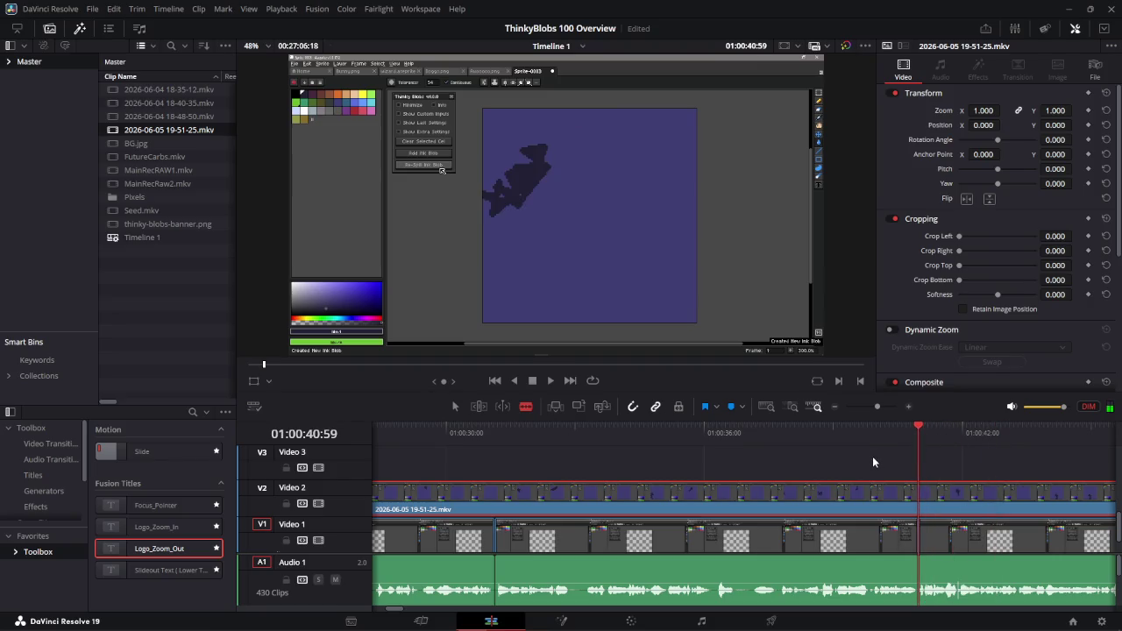
pyautogui.hscroll(2, 873, 456)
pyautogui.hscroll(2, 882, 446)
pyautogui.hscroll(2, 882, 451)
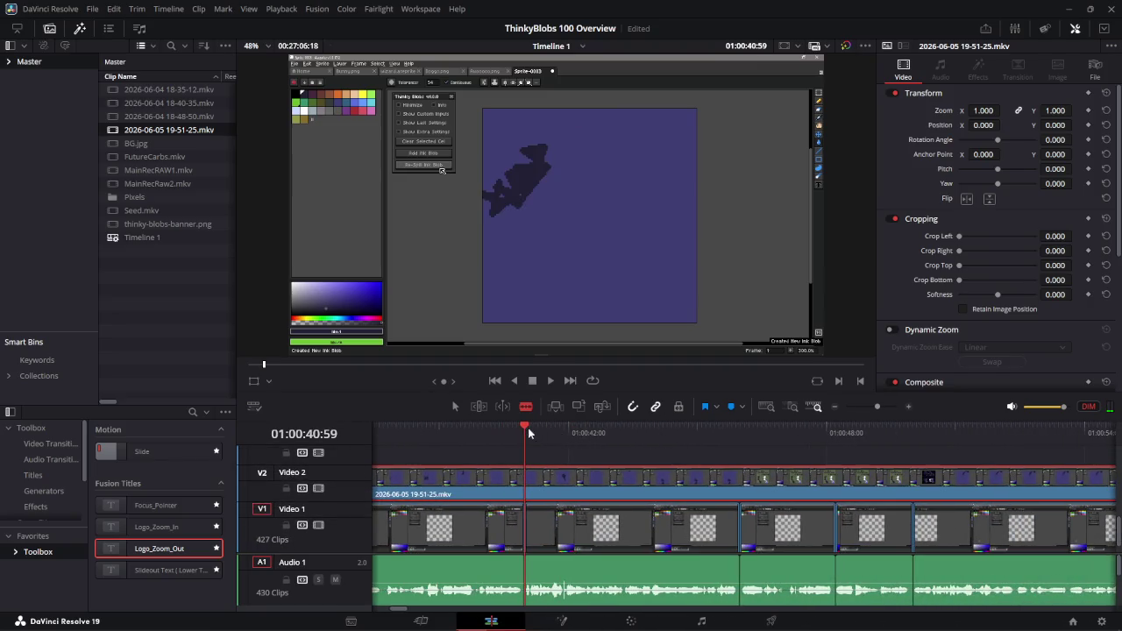
pyautogui.moveTo(528, 427)
pyautogui.mouseDown()
pyautogui.moveTo(761, 430)
pyautogui.moveTo(739, 434)
pyautogui.mouseUp()
pyautogui.moveTo(742, 478); pyautogui.dragTo(743, 478)
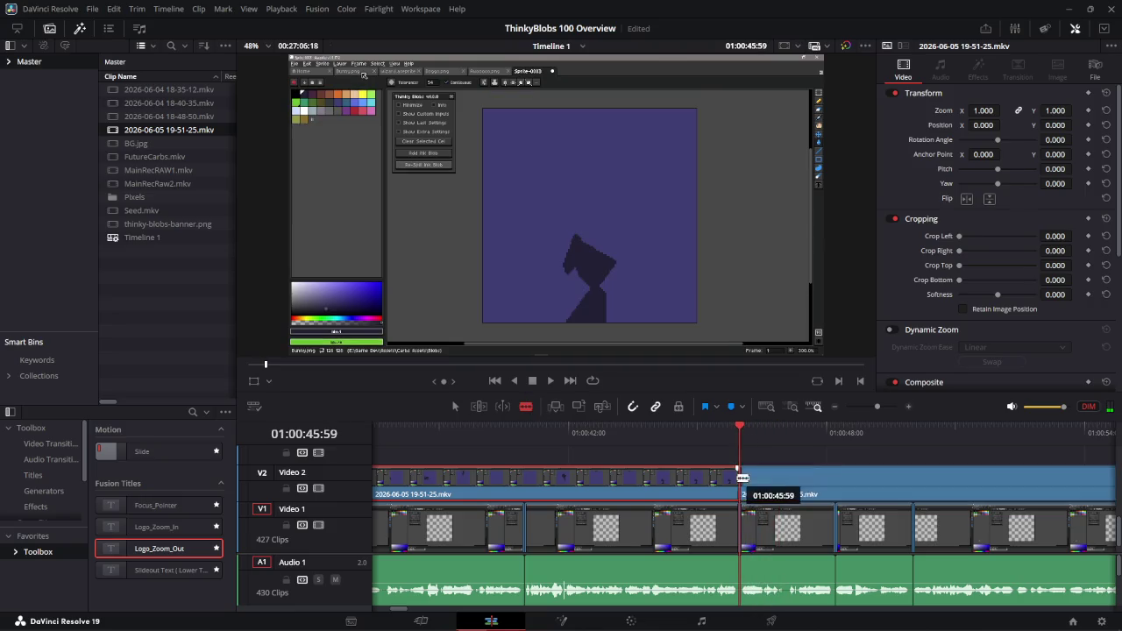
pyautogui.hscroll(-3, 742, 477)
# - Change the first Video 2 piece's clip duration to 15 seconds and play it back from 01:00:21:19
pyautogui.rightClick(705, 477)
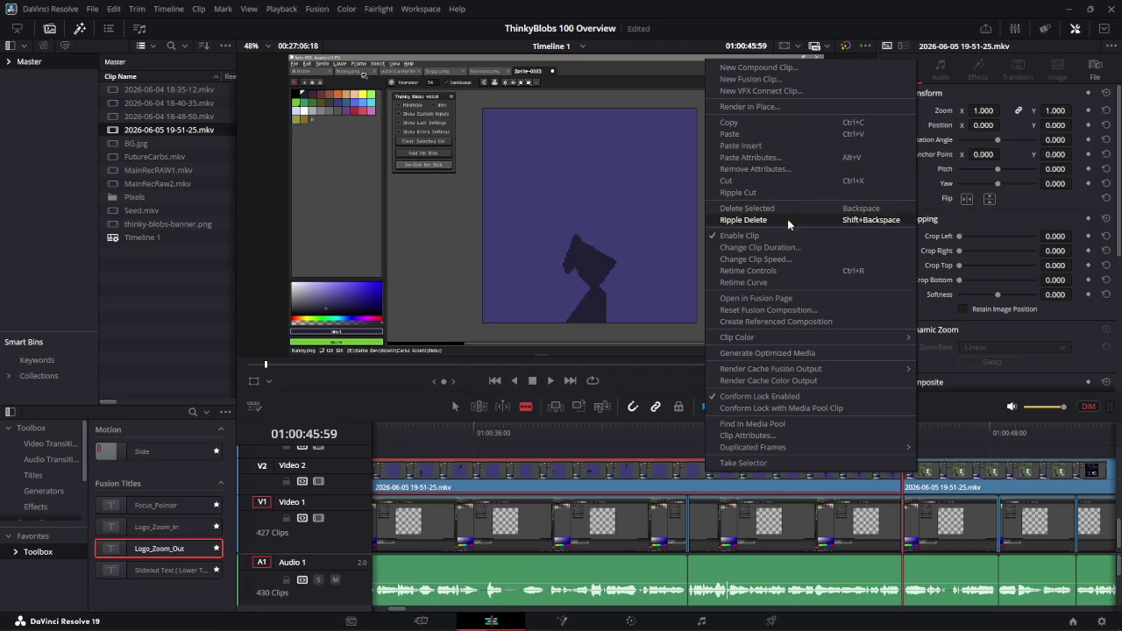
pyautogui.click(791, 249)
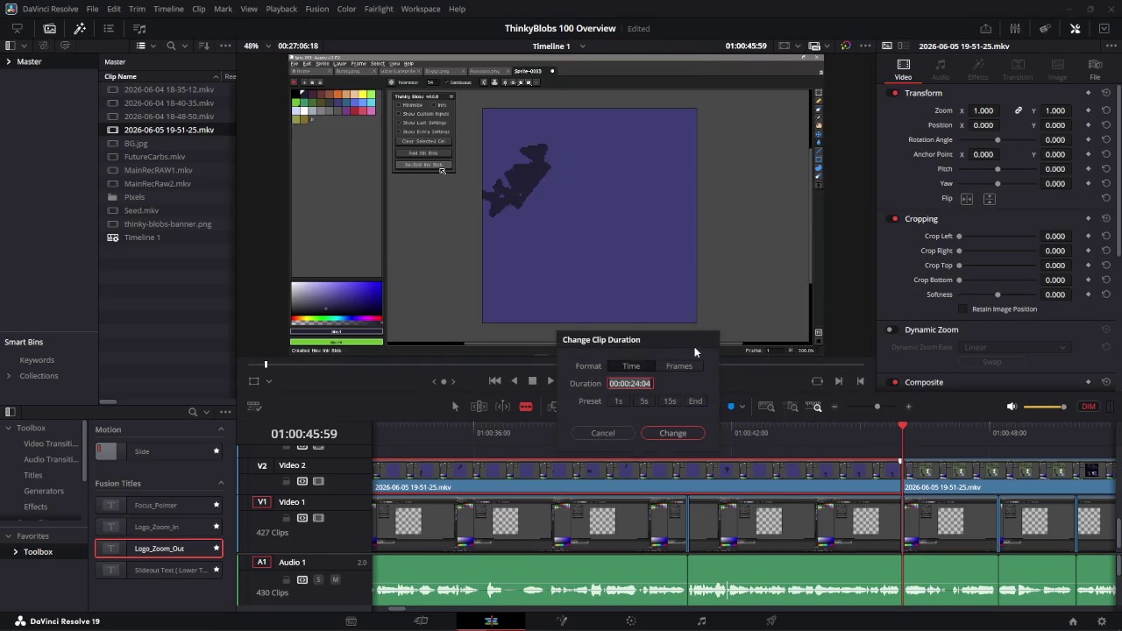
pyautogui.click(650, 384)
pyautogui.click(668, 401)
pyautogui.click(673, 432)
pyautogui.scroll(-3, 606, 471)
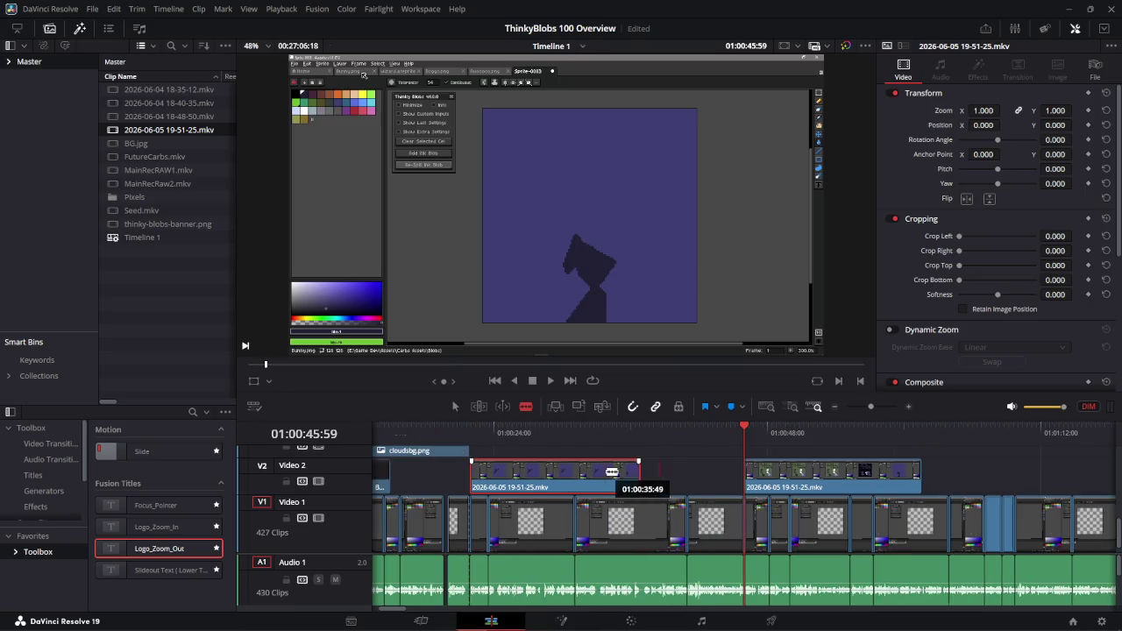
pyautogui.click(464, 431)
pyautogui.press('space')
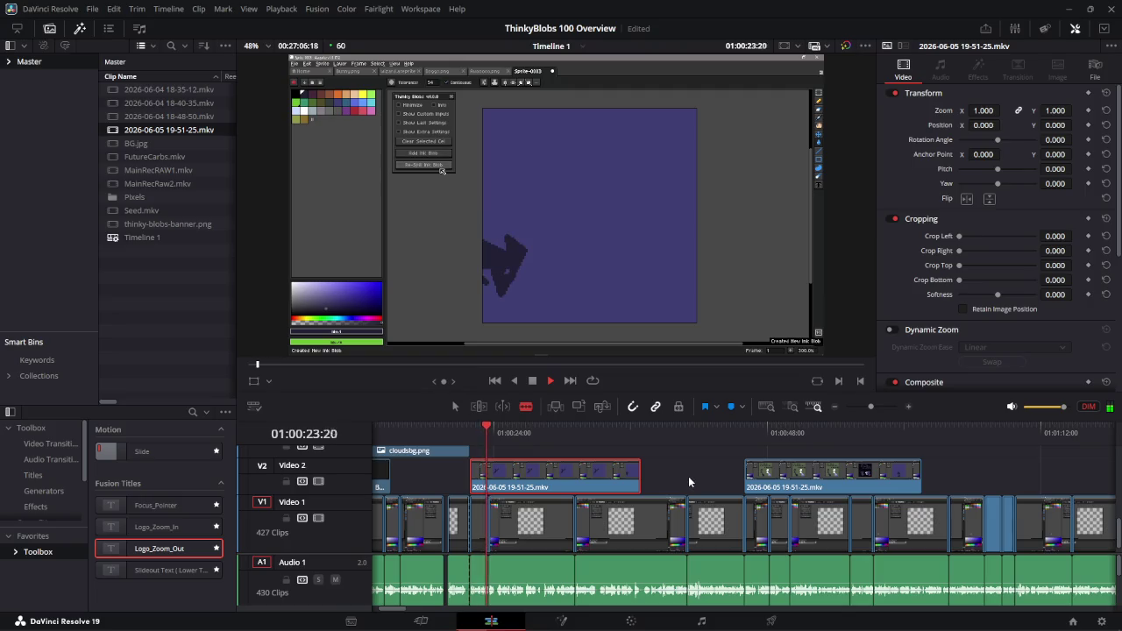
# - Drag the first Video 2 piece's end back out to meet the next piece
pyautogui.press('space')
pyautogui.rightClick(638, 479)
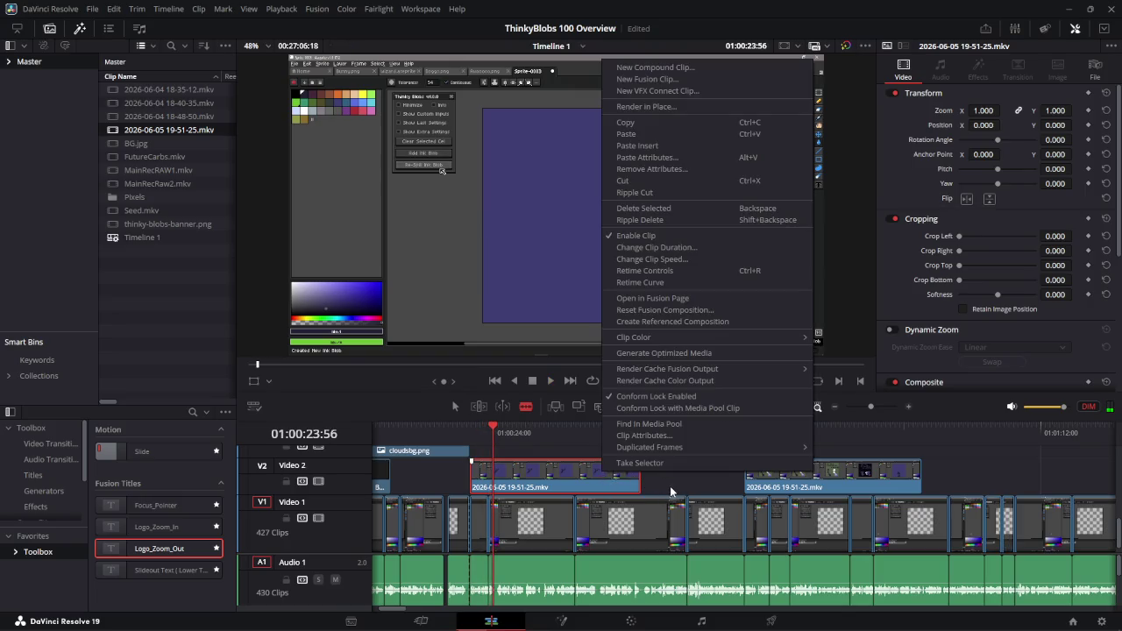
pyautogui.click(670, 486)
pyautogui.moveTo(640, 481); pyautogui.dragTo(745, 517)
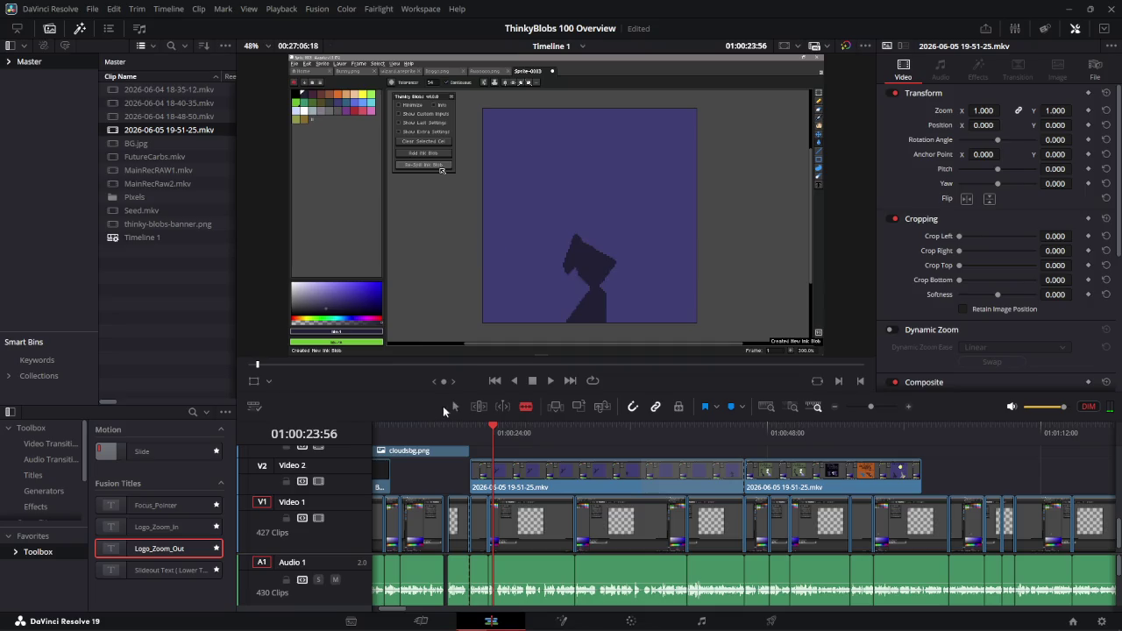
# - Raise the piece's clip speed to 287% and play the sped-up section
pyautogui.rightClick(570, 474)
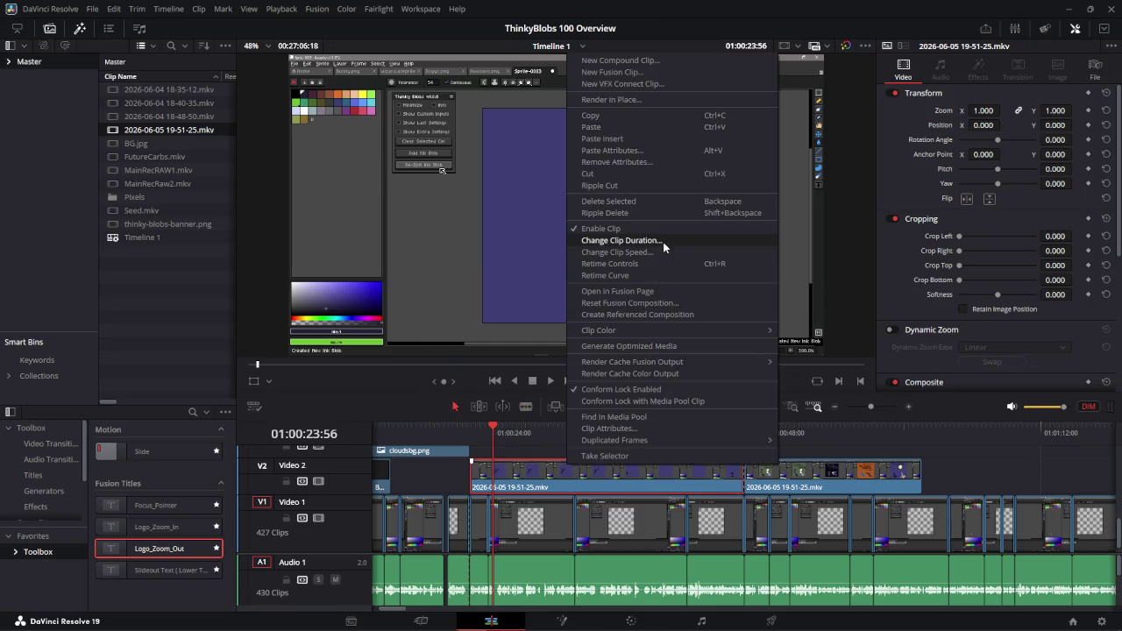
pyautogui.click(662, 252)
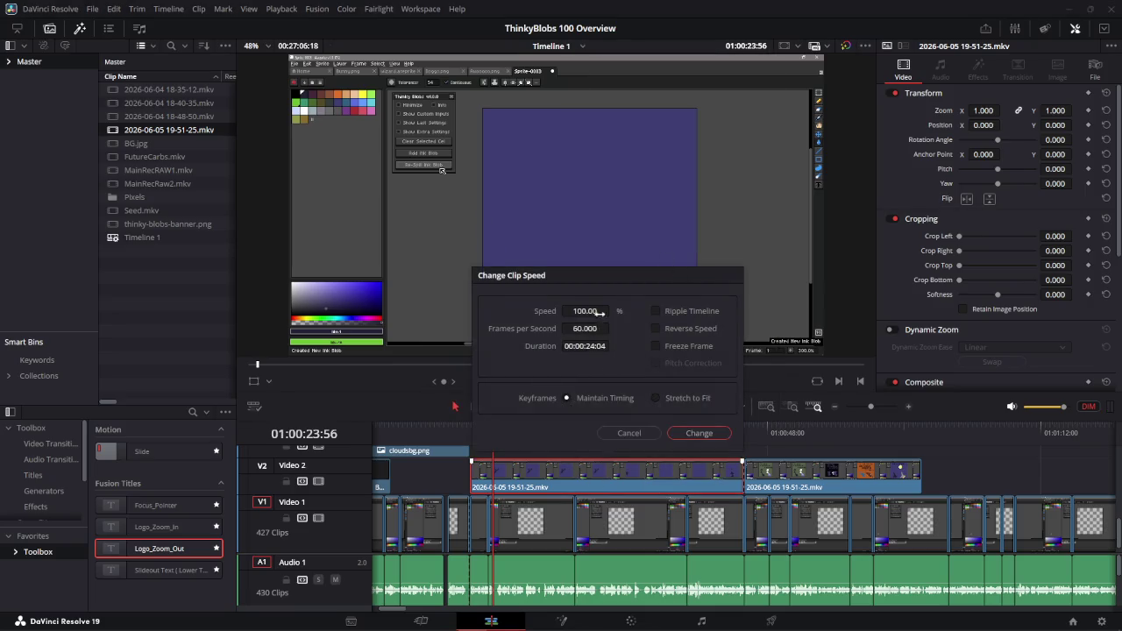
pyautogui.moveTo(599, 313); pyautogui.dragTo(613, 310)
pyautogui.click(706, 435)
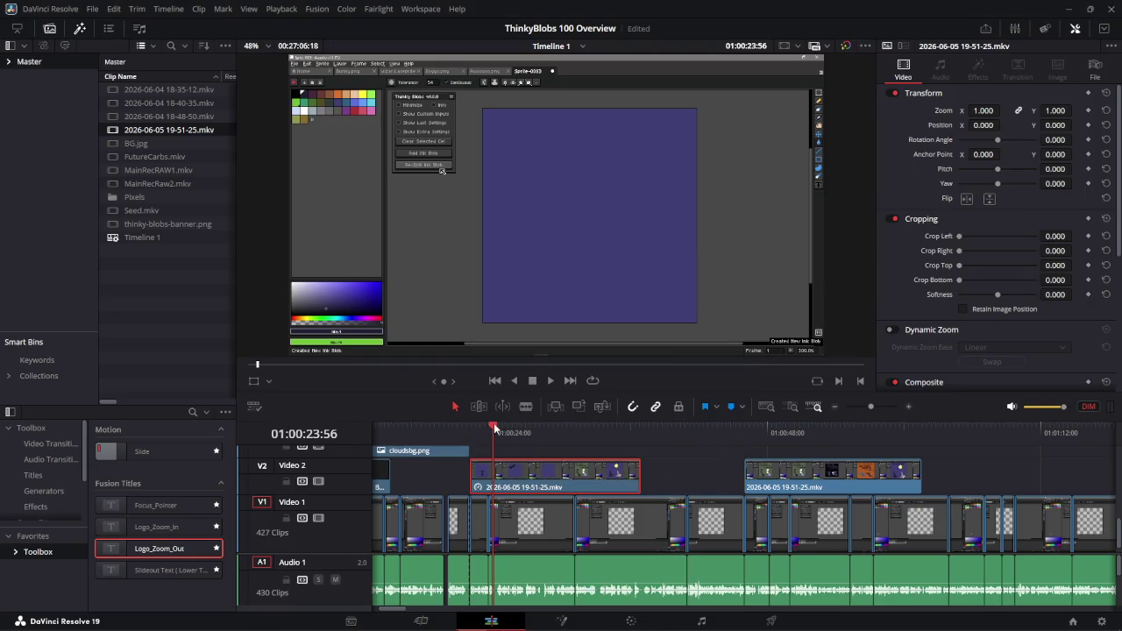
pyautogui.moveTo(494, 427); pyautogui.dragTo(474, 431)
pyautogui.press('space')
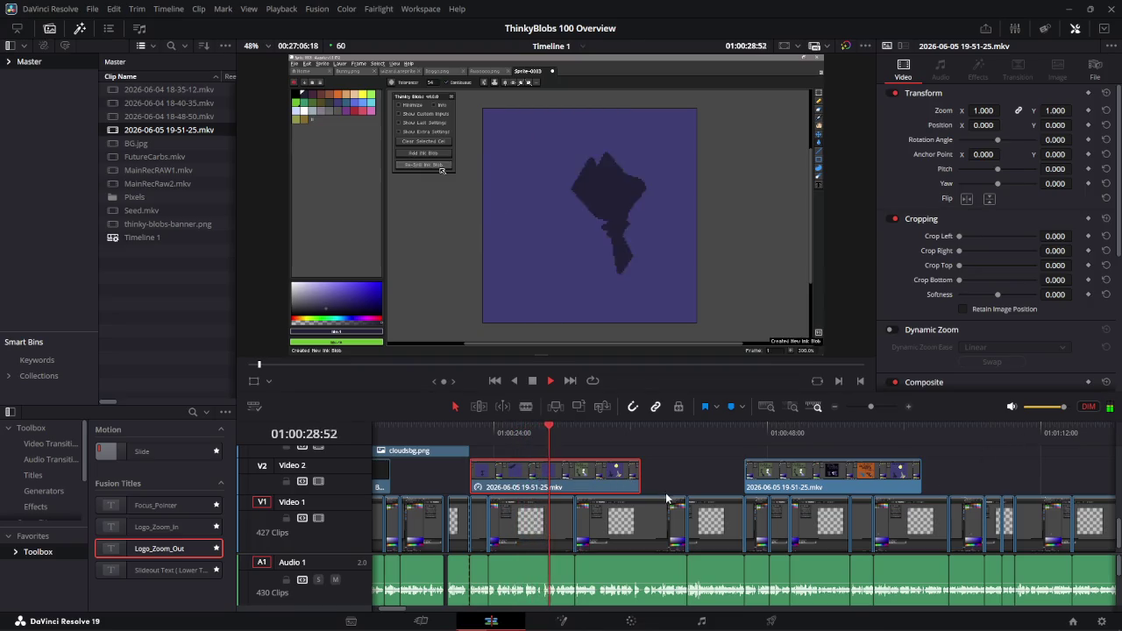
# - Replay the recording around 01:00:28–01:00:31 to look for the bunny drawing
pyautogui.press('space')
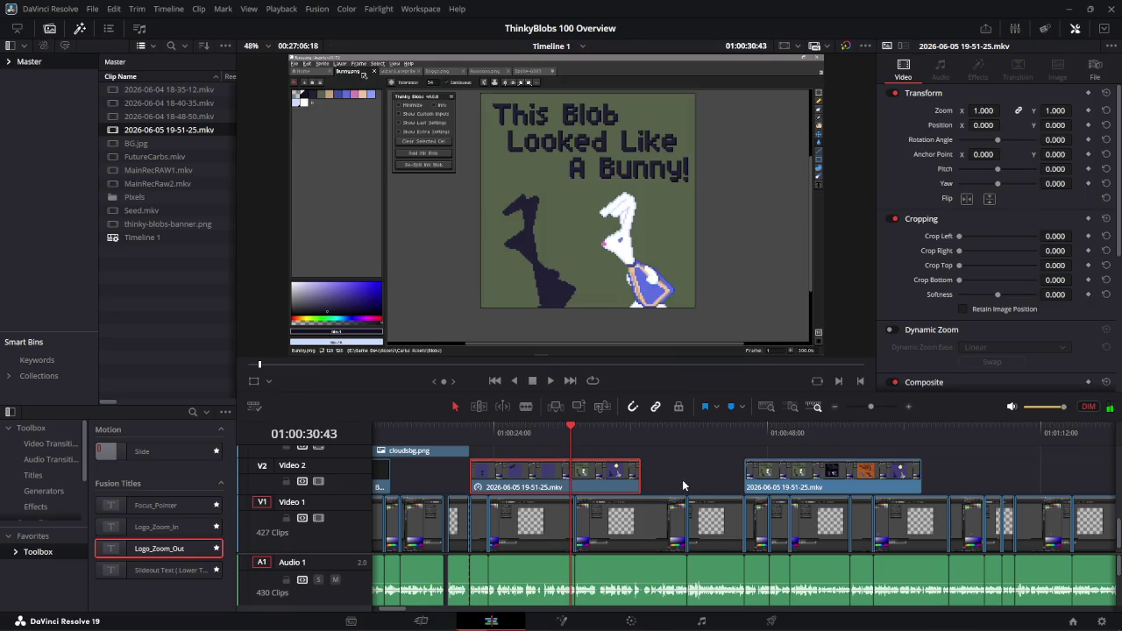
pyautogui.press('space')
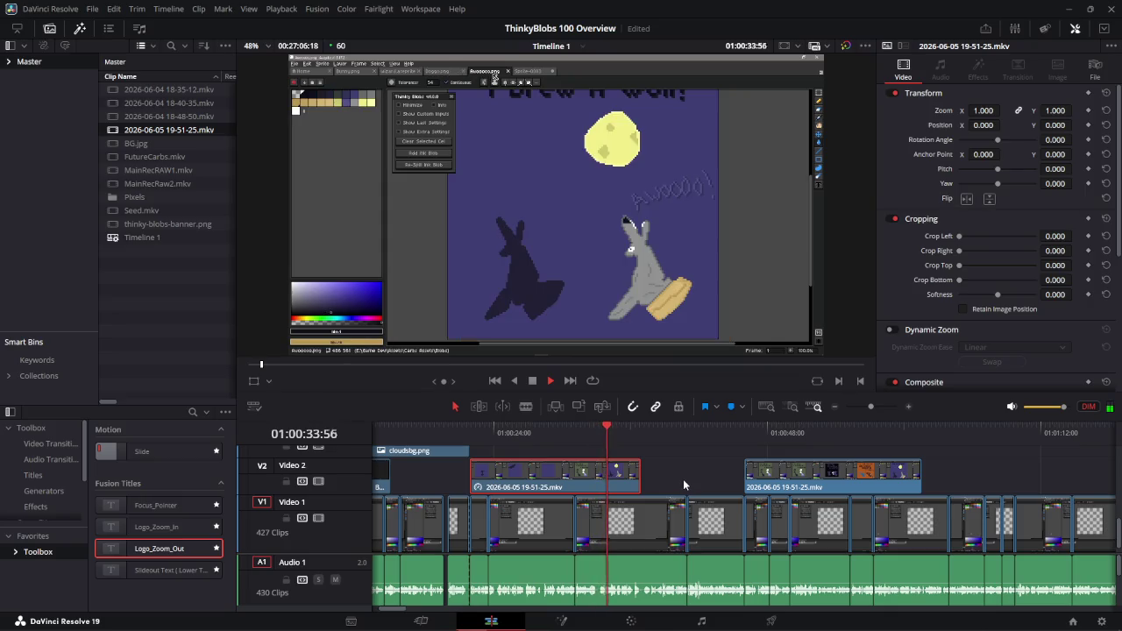
pyautogui.moveTo(618, 428); pyautogui.dragTo(592, 433)
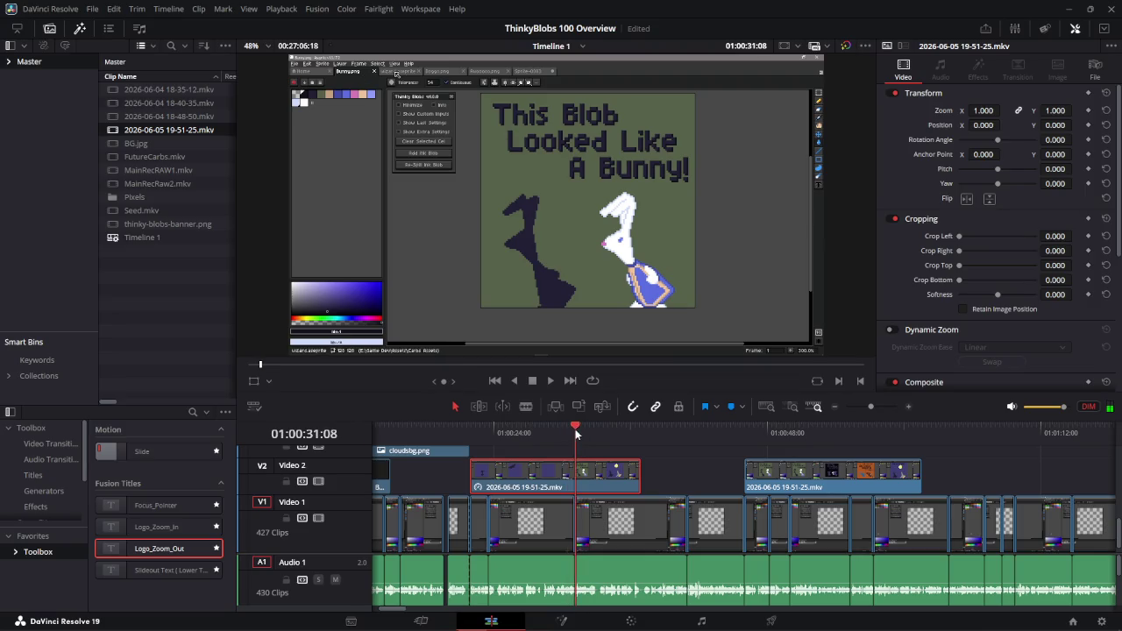
pyautogui.scroll(1, 621, 480)
pyautogui.scroll(2, 620, 480)
pyautogui.scroll(2, 634, 477)
pyautogui.moveTo(744, 431); pyautogui.dragTo(465, 465)
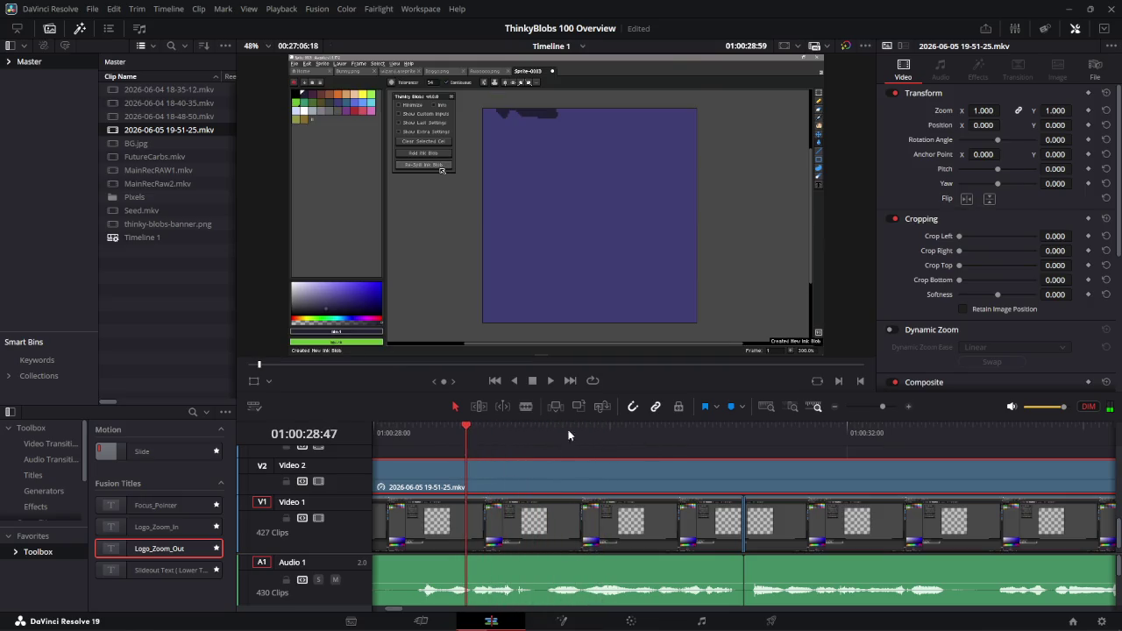
pyautogui.press('space')
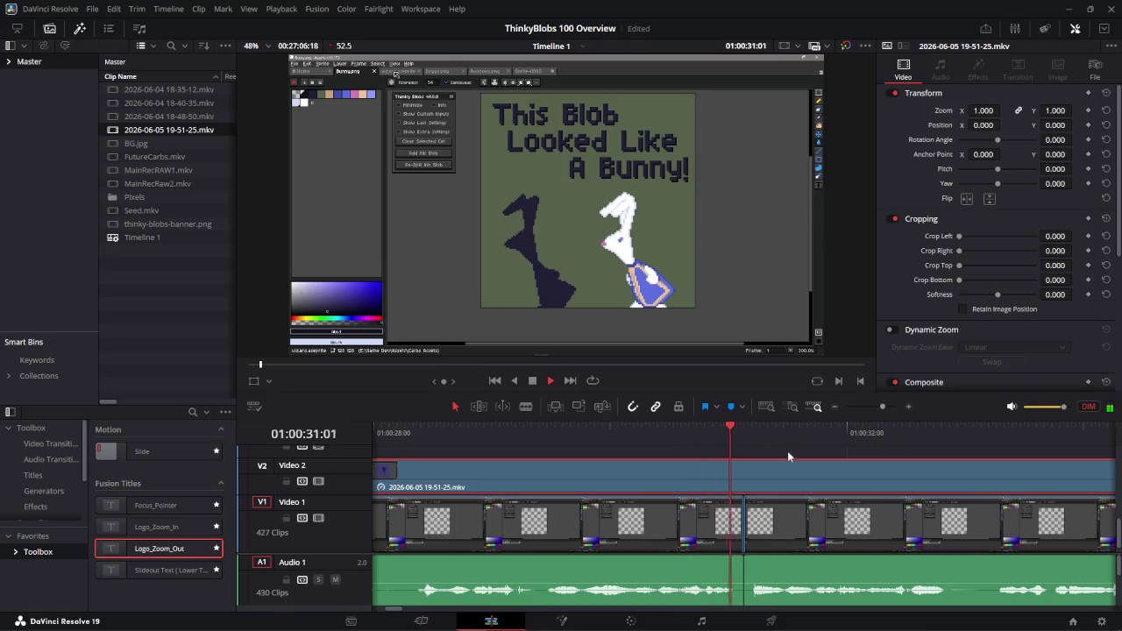
pyautogui.hotkey('shift', 'Left')
pyautogui.hotkey('shift', 'Left')
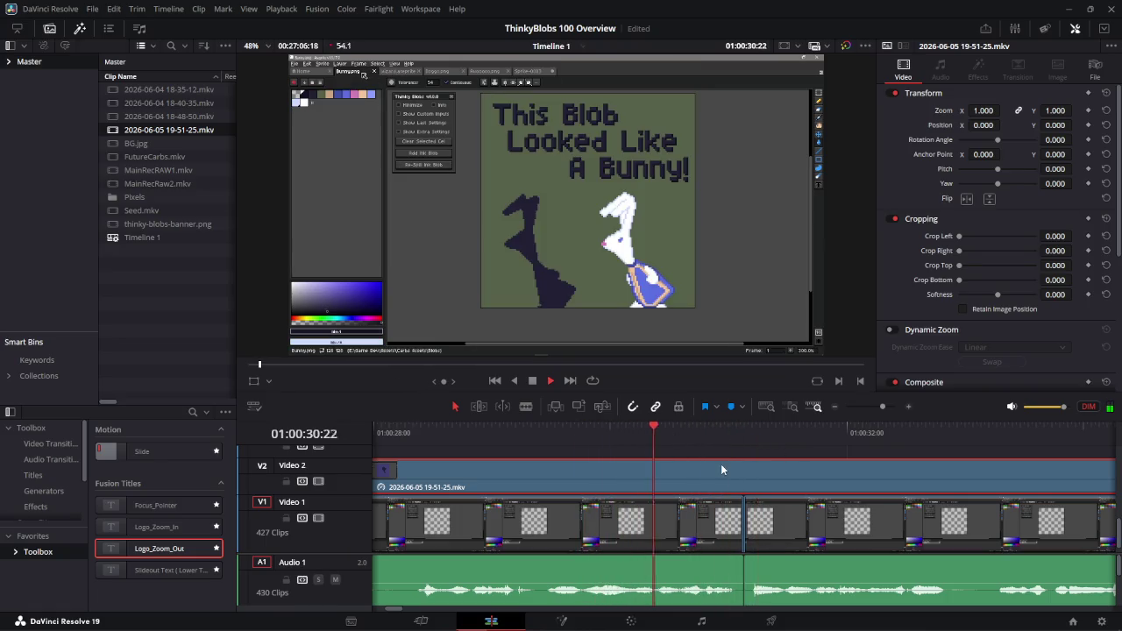
pyautogui.press('space')
# - Re-scrub and replay around 01:00:29–01:00:30 to narrow down the bunny frame
pyautogui.moveTo(684, 428); pyautogui.dragTo(659, 430)
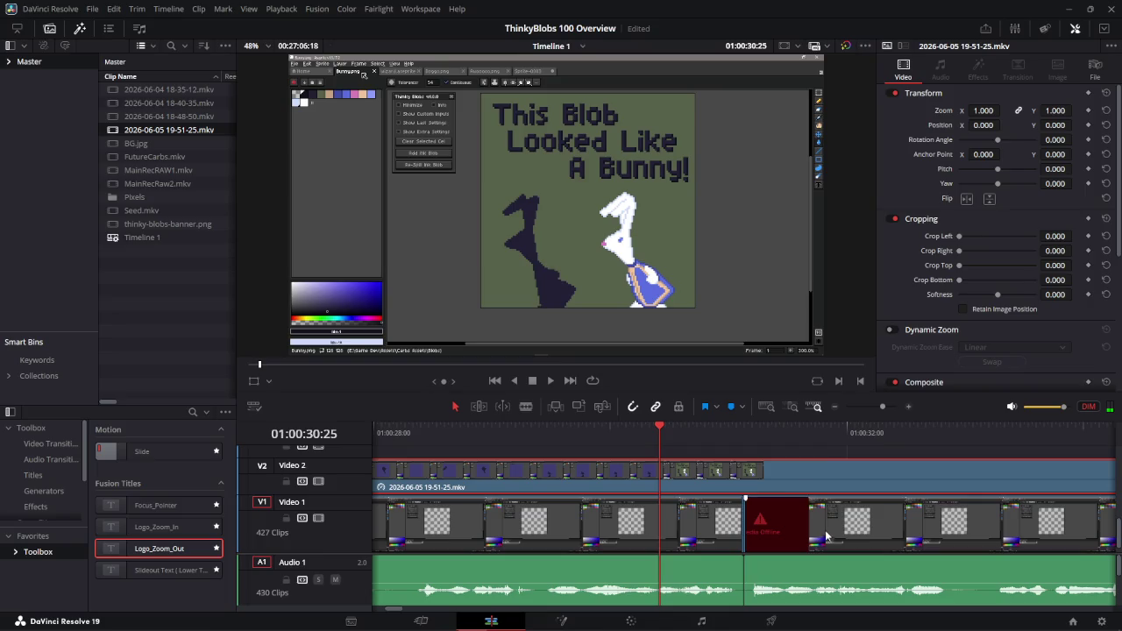
pyautogui.scroll(-2, 761, 514)
pyautogui.press('space')
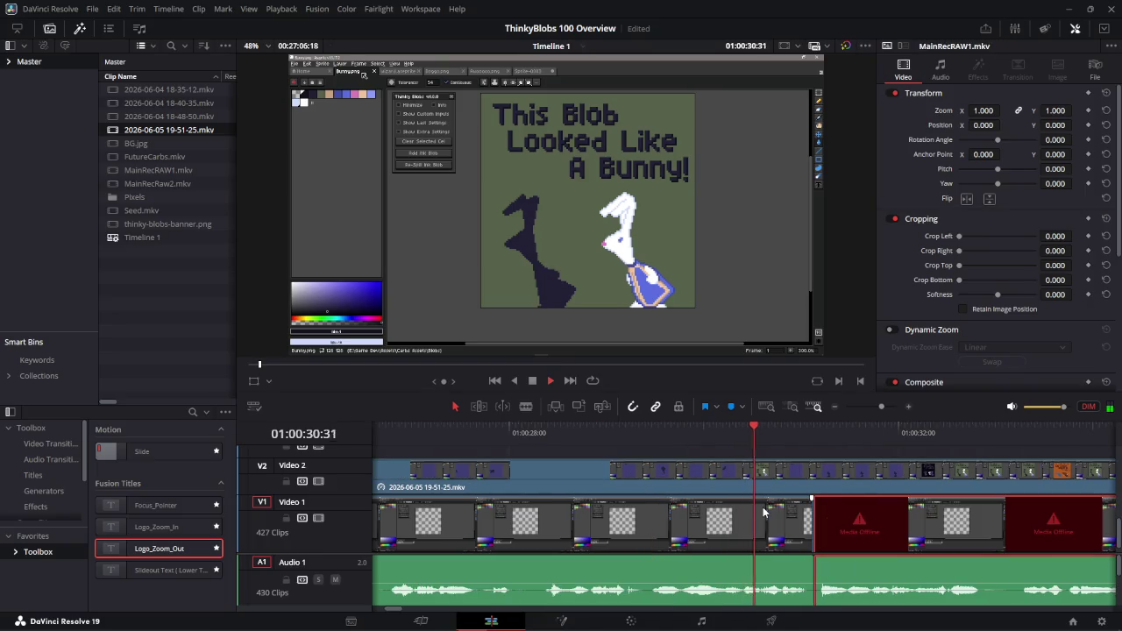
pyautogui.press('space')
pyautogui.click(625, 428)
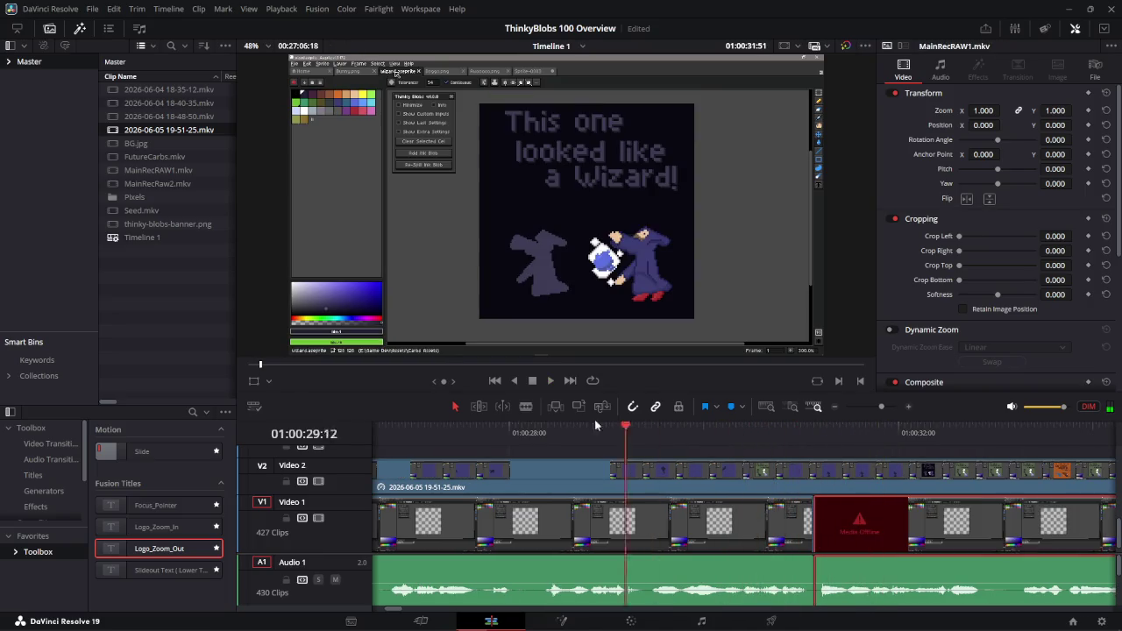
pyautogui.moveTo(594, 425)
pyautogui.mouseDown()
pyautogui.moveTo(581, 428)
pyautogui.moveTo(631, 428)
pyautogui.moveTo(504, 428)
pyautogui.mouseUp()
pyautogui.press('space')
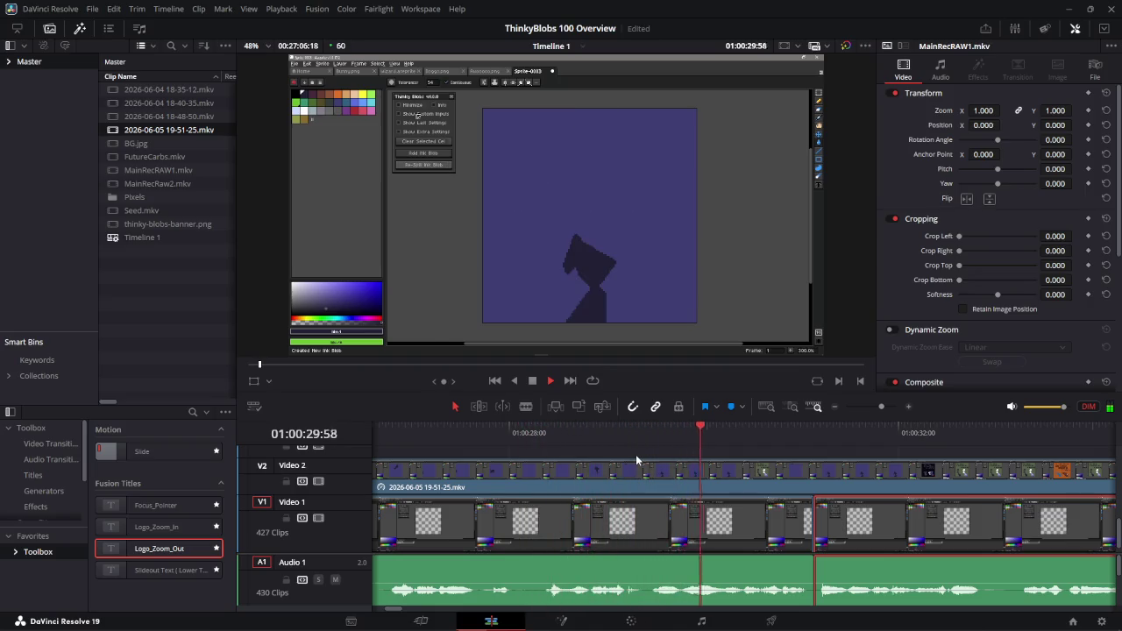
pyautogui.press('space')
# - Step from the wizard frame to the first bunny frame and blade Video 2 at 01:00:30:44
pyautogui.hscroll(3, 819, 455)
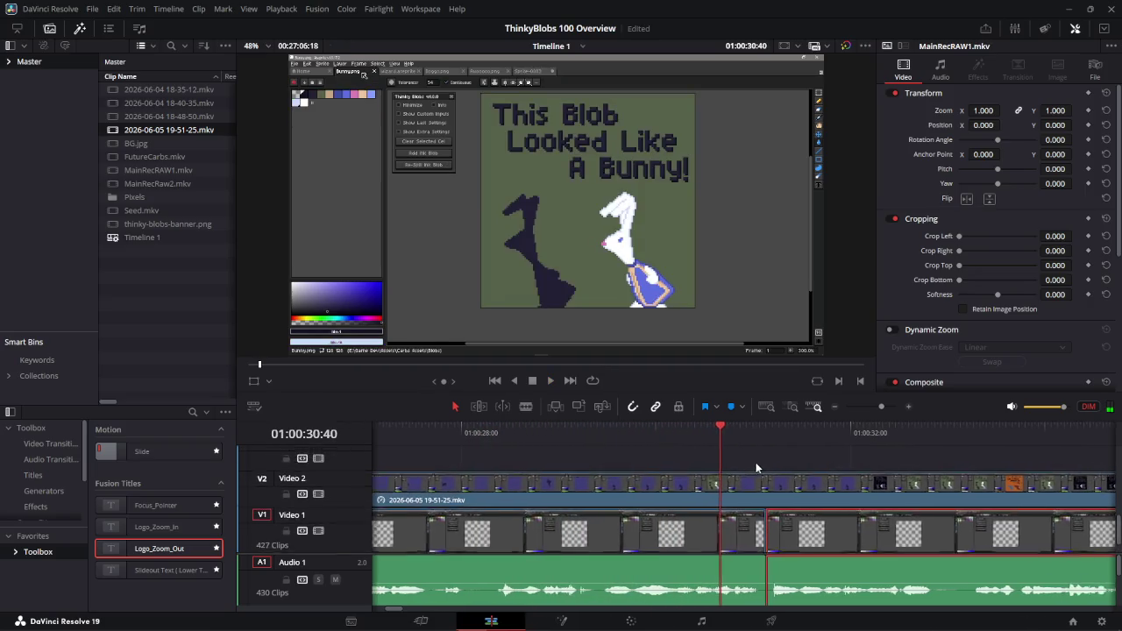
pyautogui.press('space')
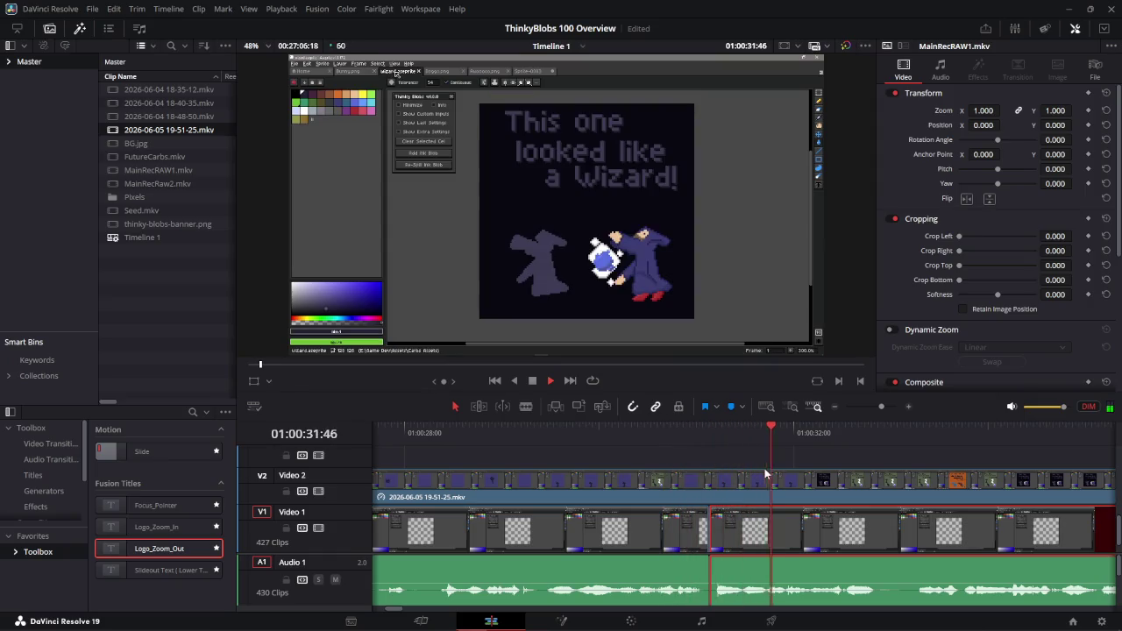
pyautogui.moveTo(770, 431); pyautogui.dragTo(618, 424)
pyautogui.press('space')
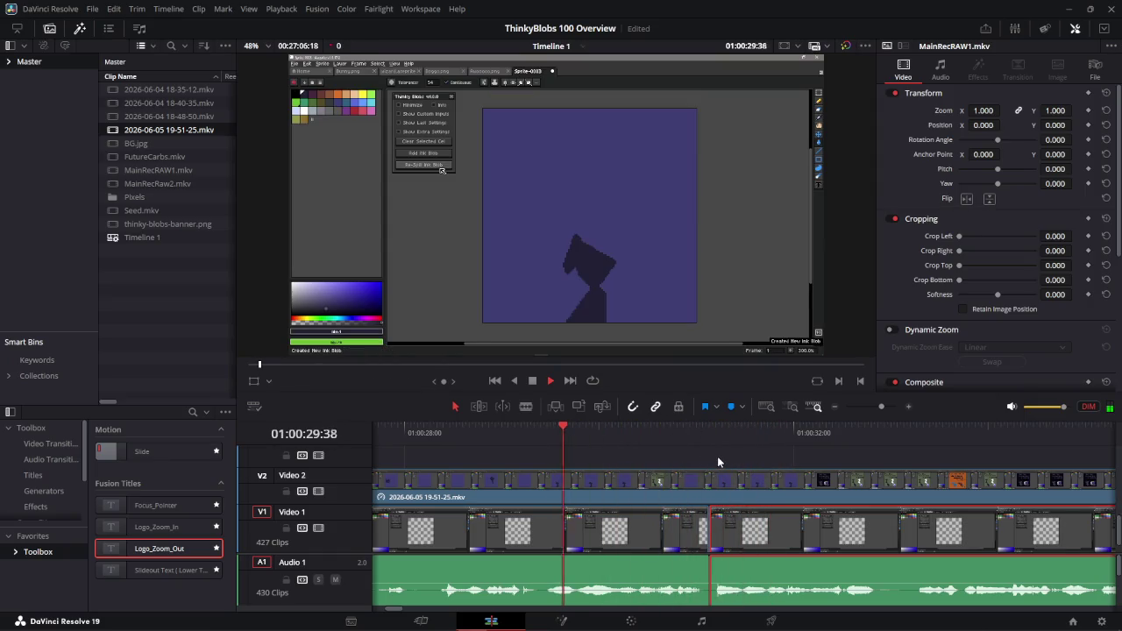
pyautogui.press('space')
pyautogui.press('b')
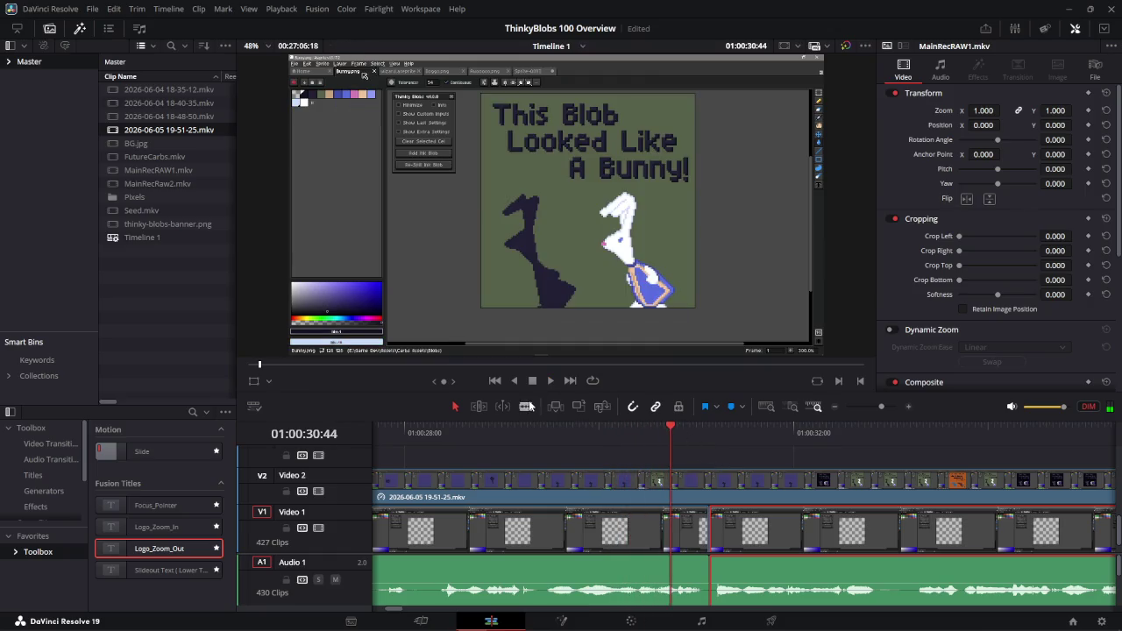
pyautogui.click(670, 480)
# - Delete the piece between 01:00:30:44 and 01:00:31:51 and slide the following clip left to close the gap
pyautogui.hscroll(2, 569, 450)
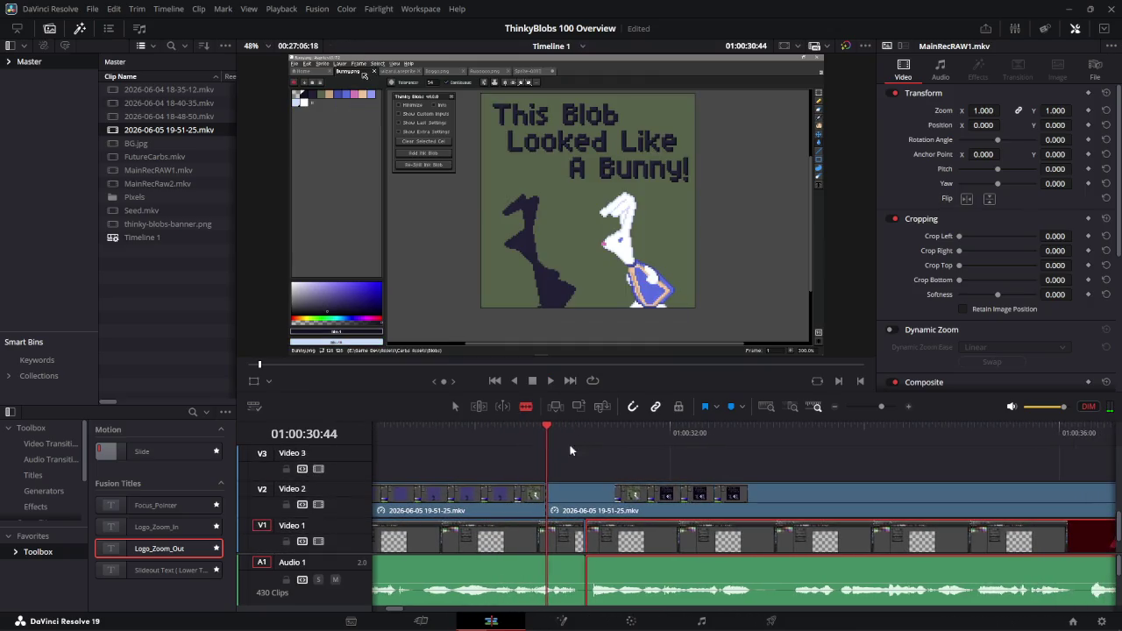
pyautogui.moveTo(551, 427); pyautogui.dragTo(600, 444)
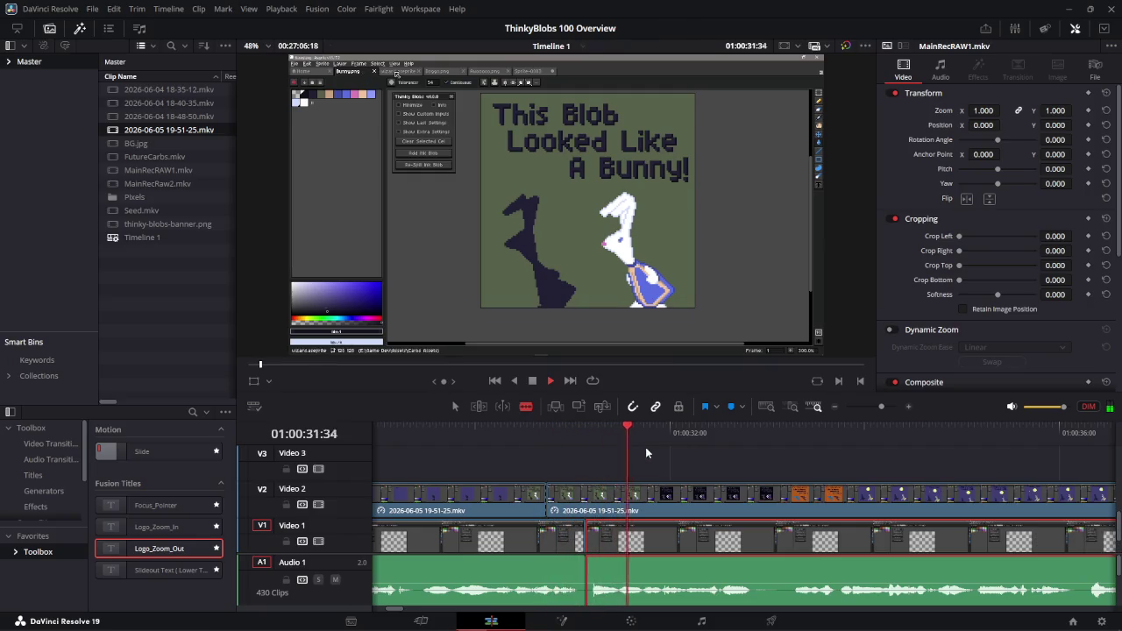
pyautogui.press('space')
pyautogui.click(658, 489)
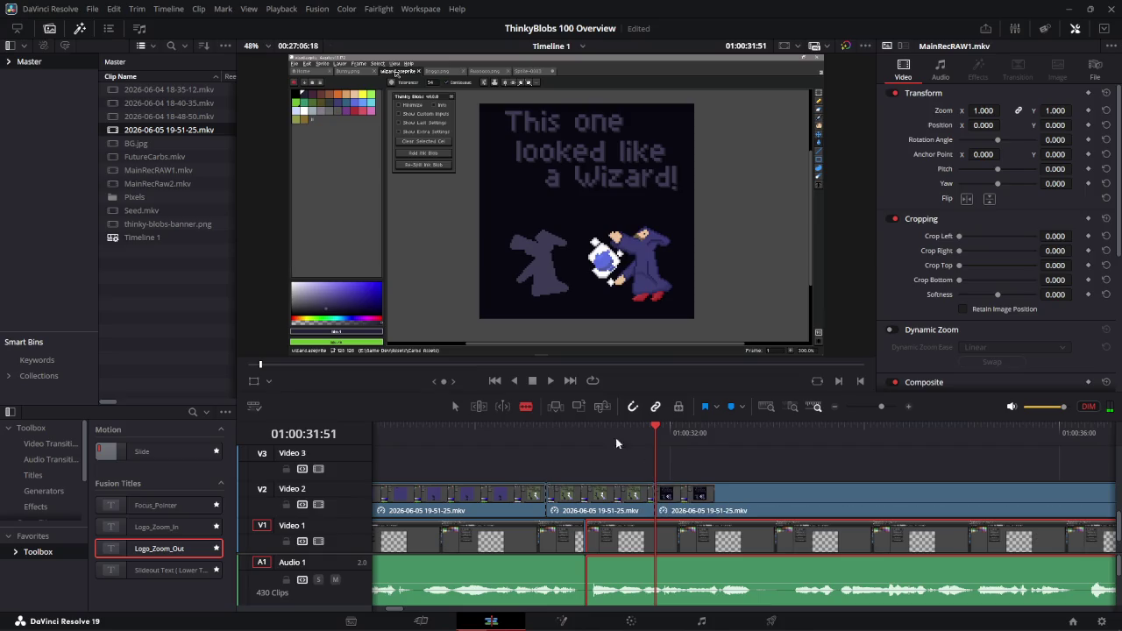
pyautogui.click(456, 406)
pyautogui.click(616, 499)
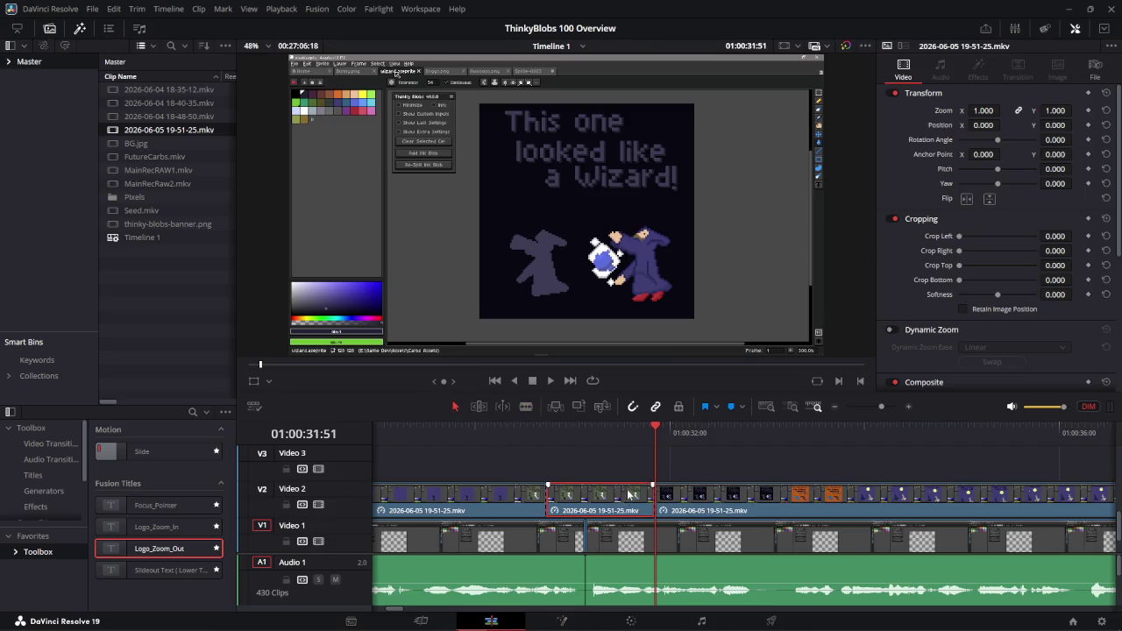
pyautogui.press('Delete')
pyautogui.moveTo(702, 496)
pyautogui.mouseDown()
pyautogui.moveTo(609, 499)
pyautogui.moveTo(646, 506)
pyautogui.mouseUp()
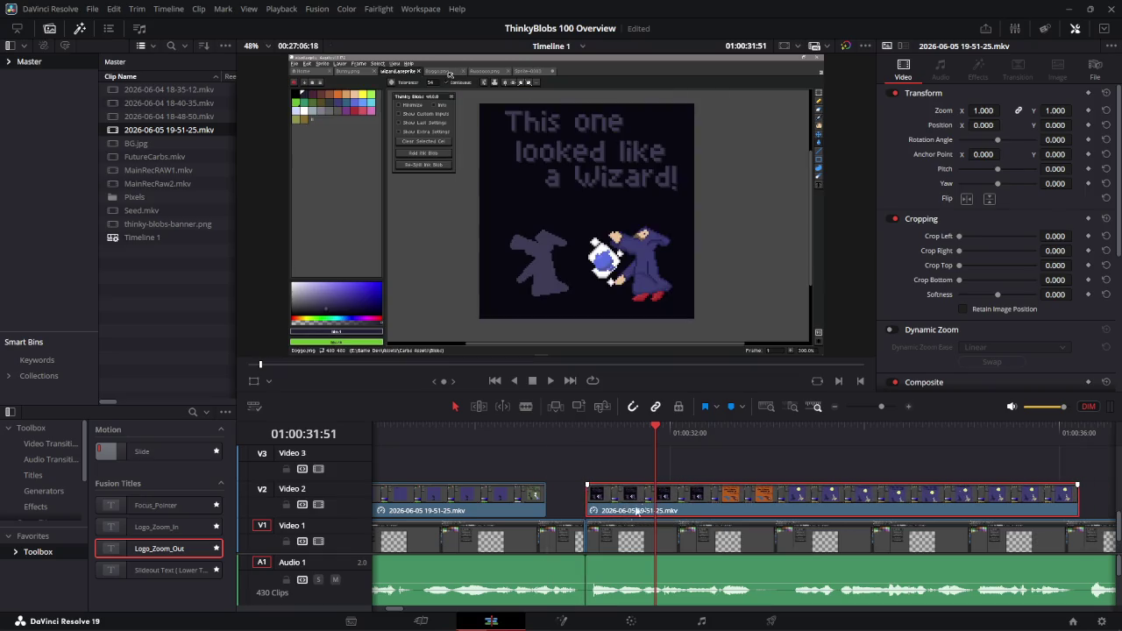
# - Trim the new edit point 10 frames earlier and play across it
pyautogui.moveTo(643, 432)
pyautogui.mouseDown()
pyautogui.moveTo(660, 436)
pyautogui.moveTo(553, 430)
pyautogui.mouseUp()
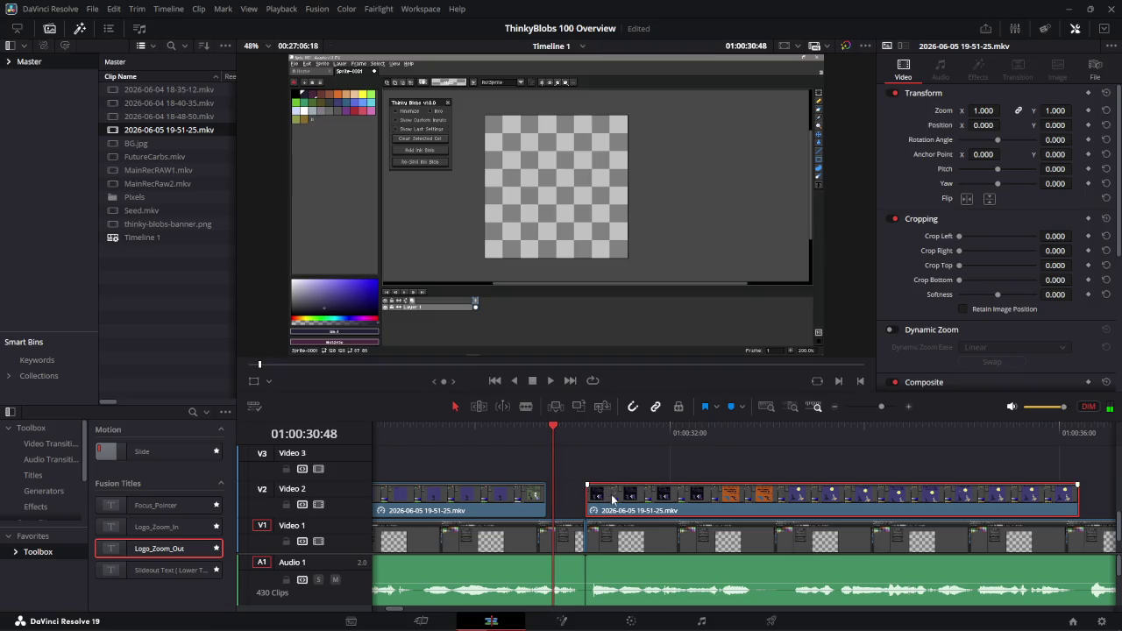
pyautogui.moveTo(611, 505); pyautogui.dragTo(544, 506)
pyautogui.click(486, 430)
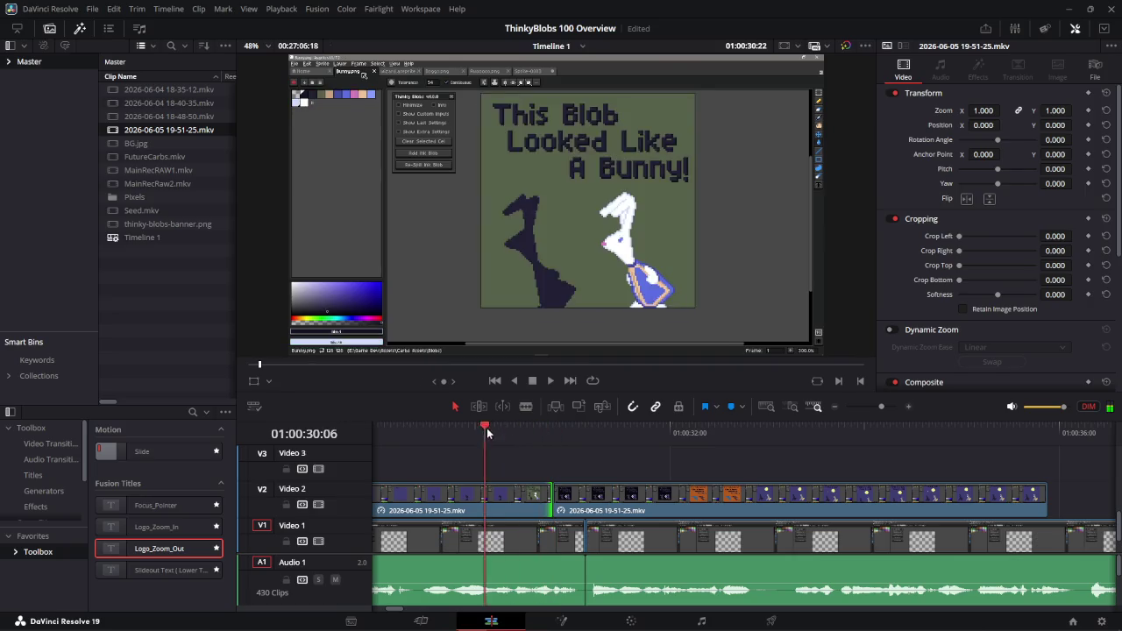
pyautogui.press('space')
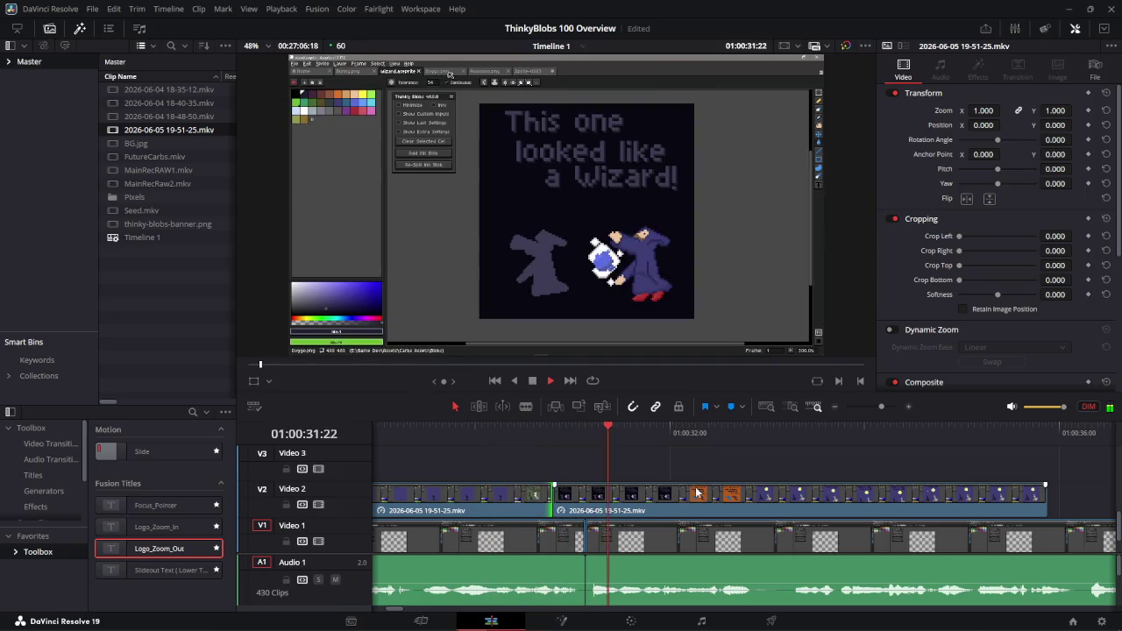
pyautogui.press('space')
# - Replay through the edit, stopping near 01:00:30:48 at the wolf drawing
pyautogui.click(466, 430)
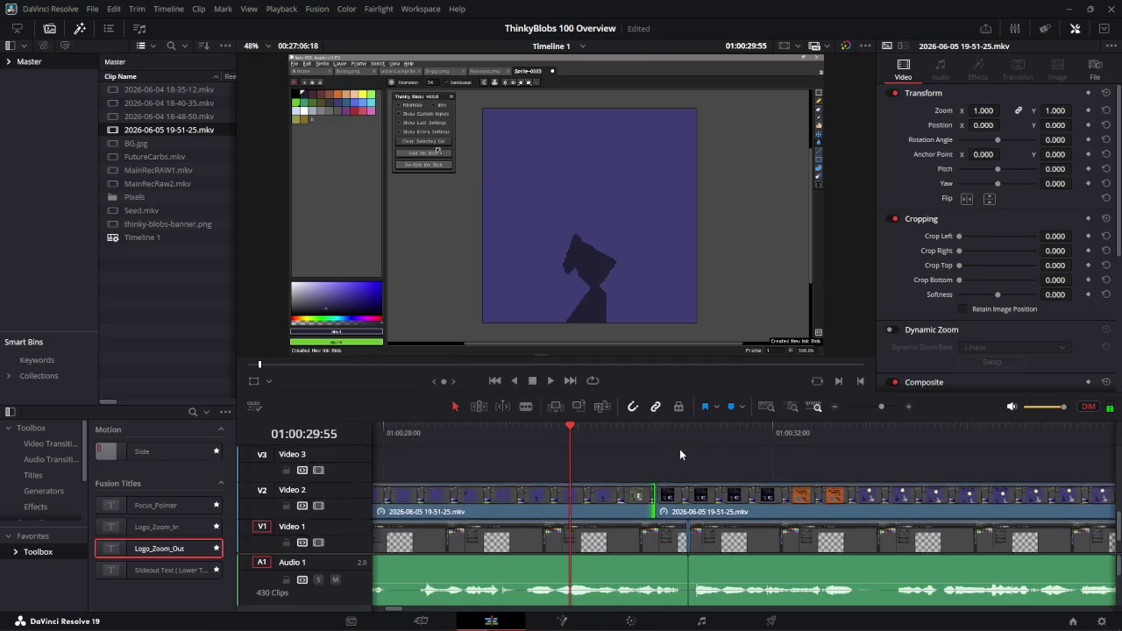
pyautogui.hscroll(-3, 680, 449)
pyautogui.press('j')
pyautogui.press('l')
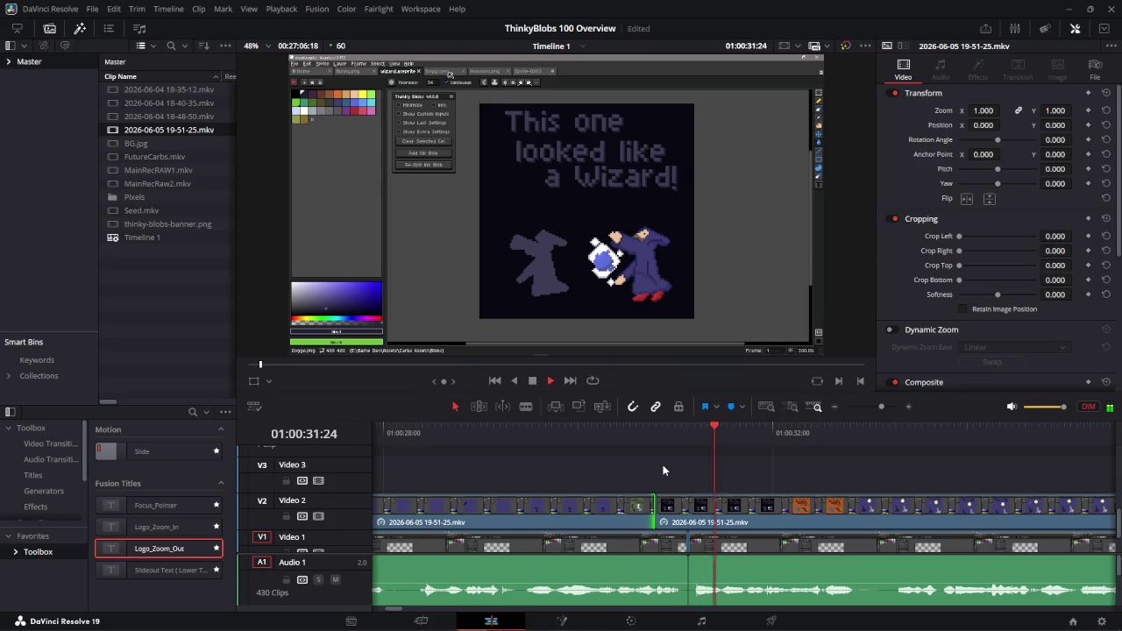
pyautogui.press('space')
pyautogui.moveTo(715, 429); pyautogui.dragTo(561, 428)
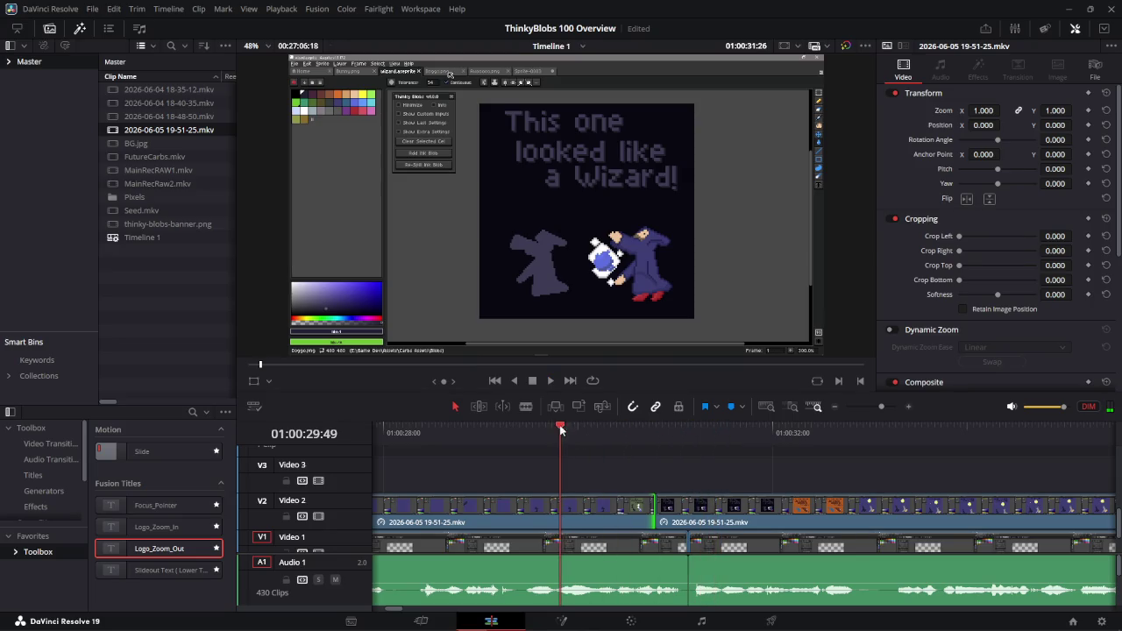
pyautogui.press('space')
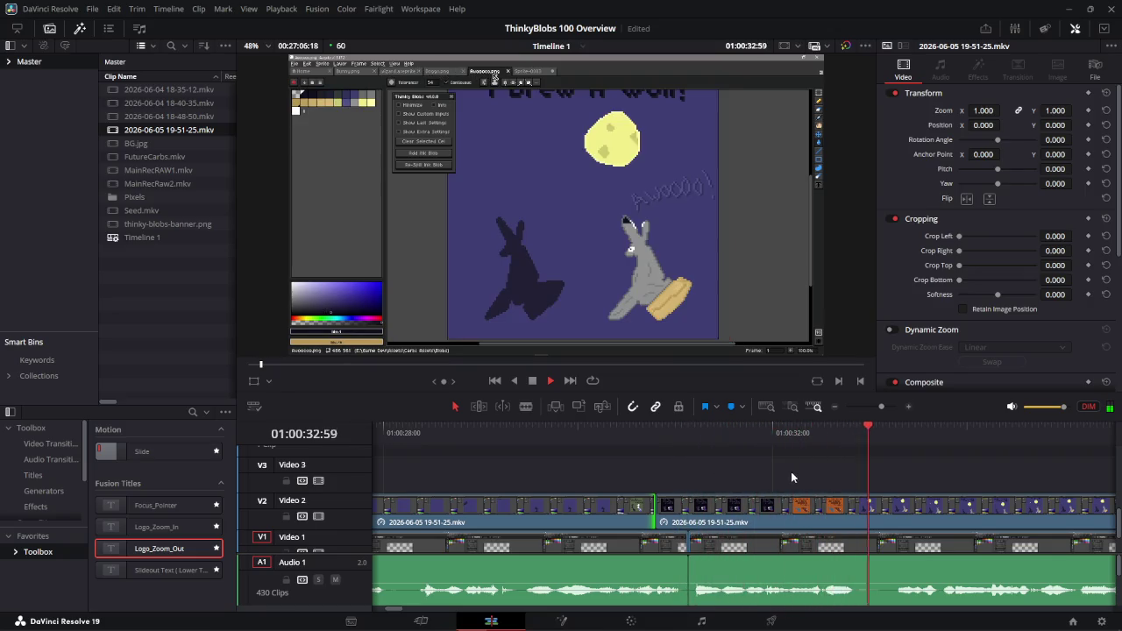
pyautogui.press('space')
pyautogui.press('space')
pyautogui.moveTo(675, 429); pyautogui.dragTo(652, 430)
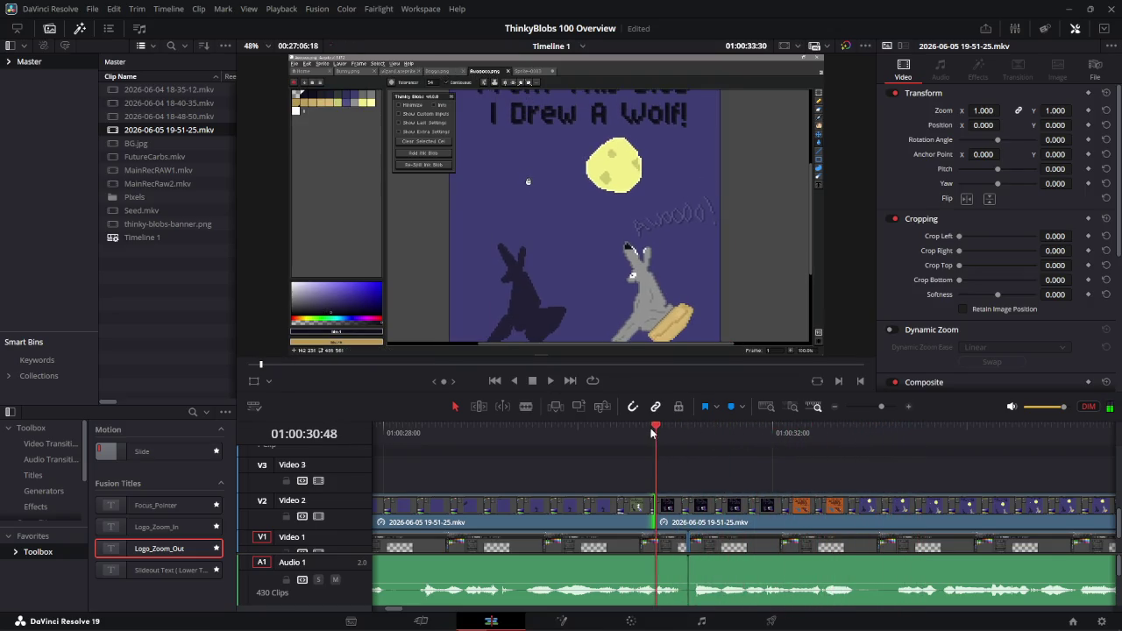
# - Split the Video 2 clip at the wizard frame with the Blade tool
pyautogui.rightClick(743, 507)
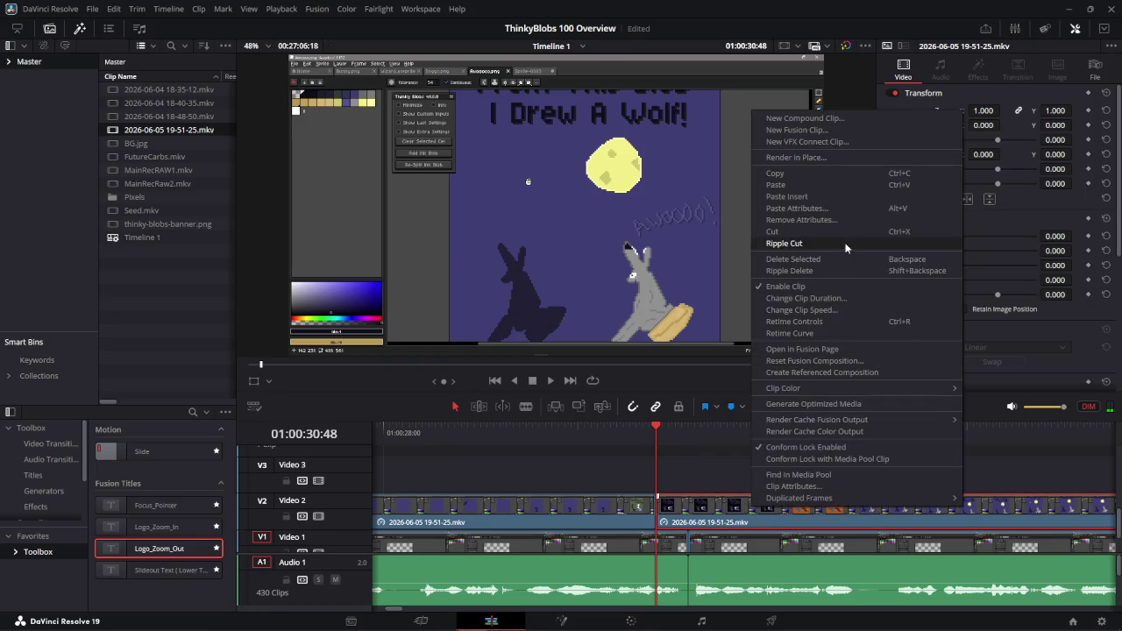
pyautogui.moveTo(669, 430); pyautogui.dragTo(686, 434)
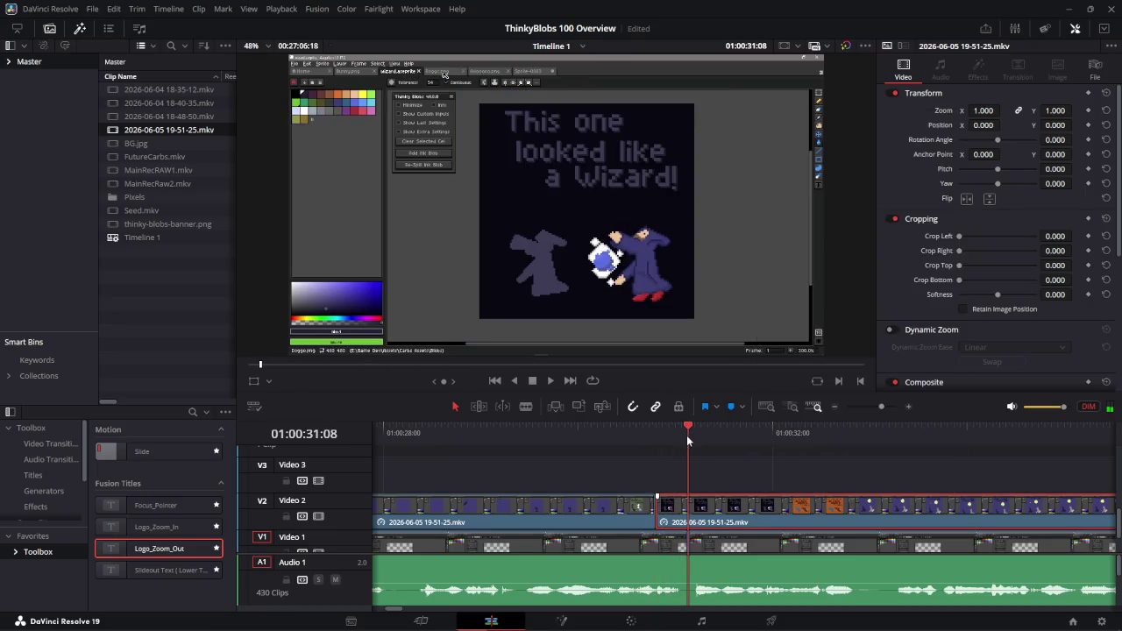
pyautogui.rightClick(698, 504)
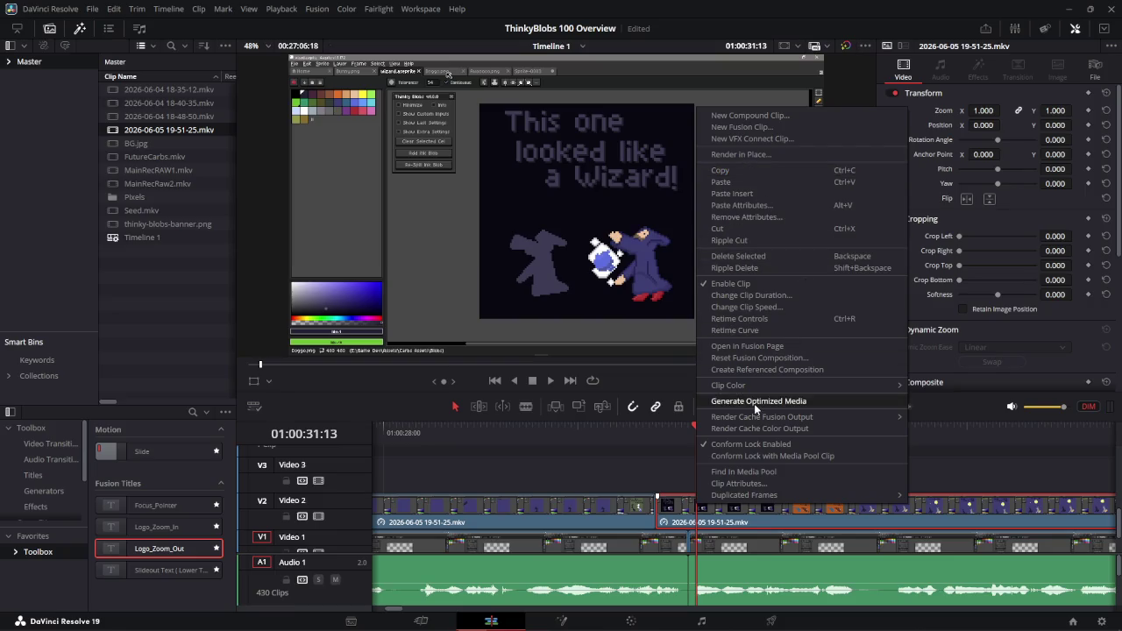
pyautogui.click(527, 407)
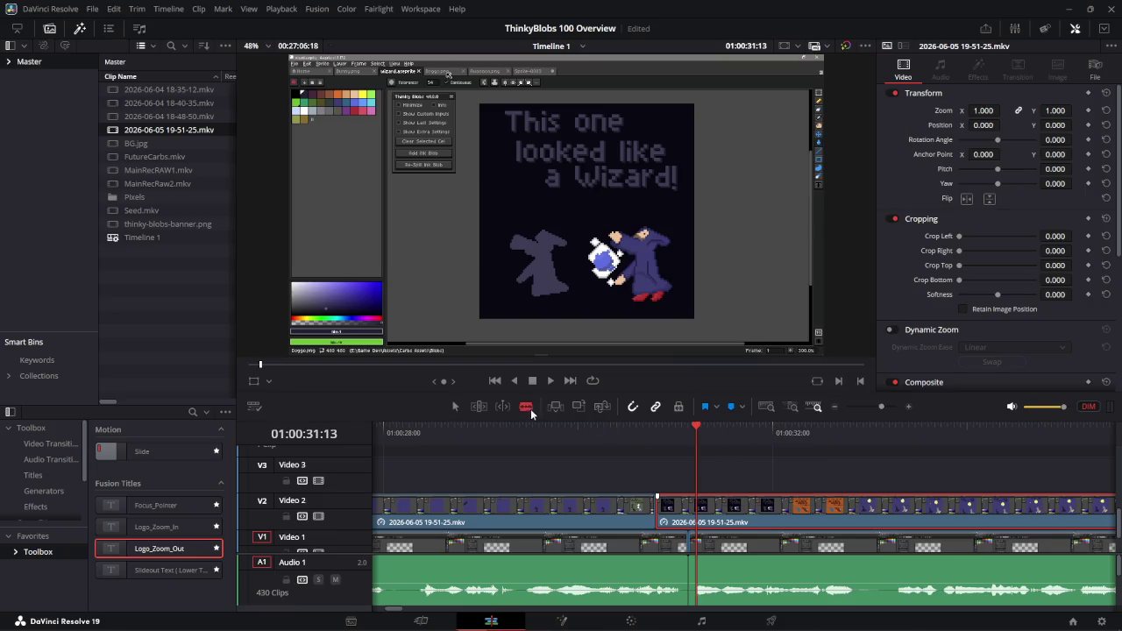
pyautogui.click(696, 506)
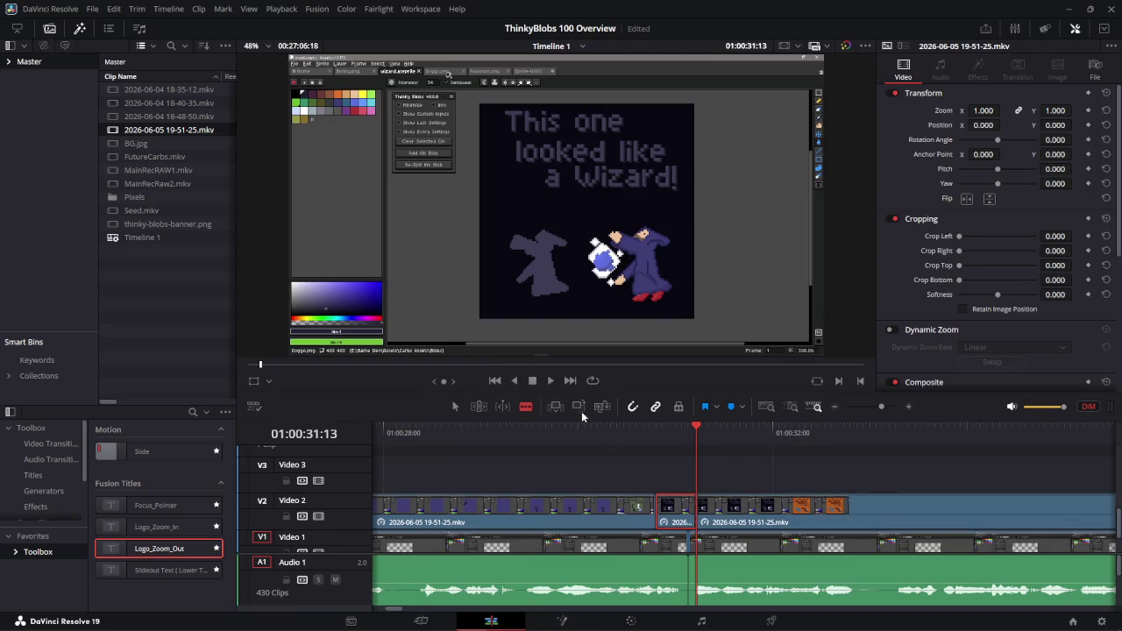
pyautogui.click(455, 408)
# - Set the later piece's clip speed to 240
pyautogui.rightClick(752, 517)
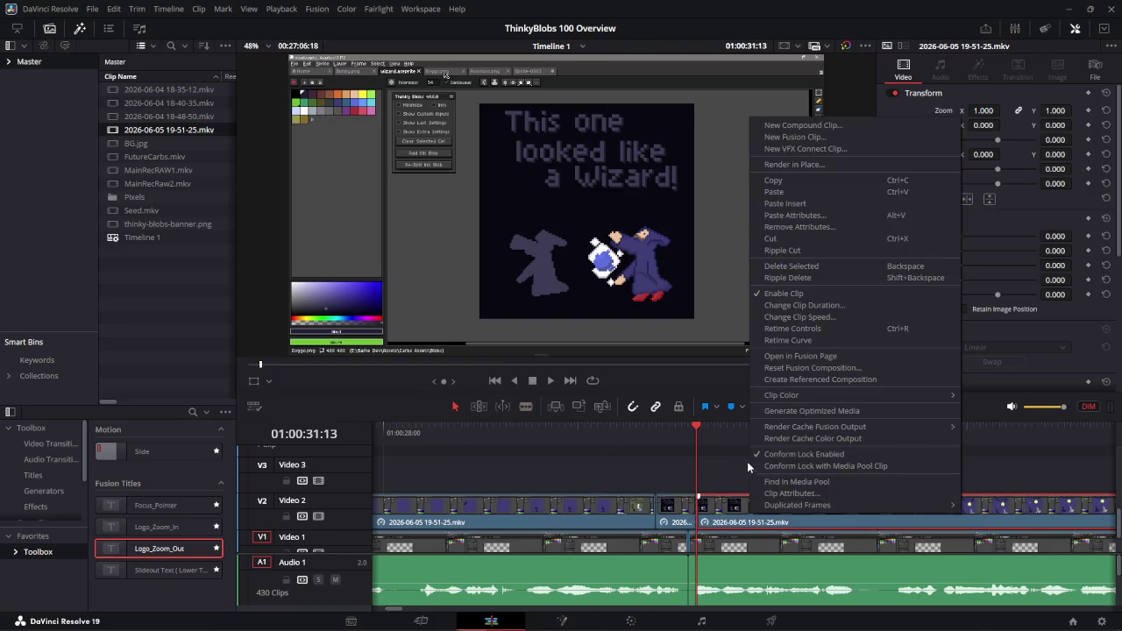
pyautogui.click(815, 316)
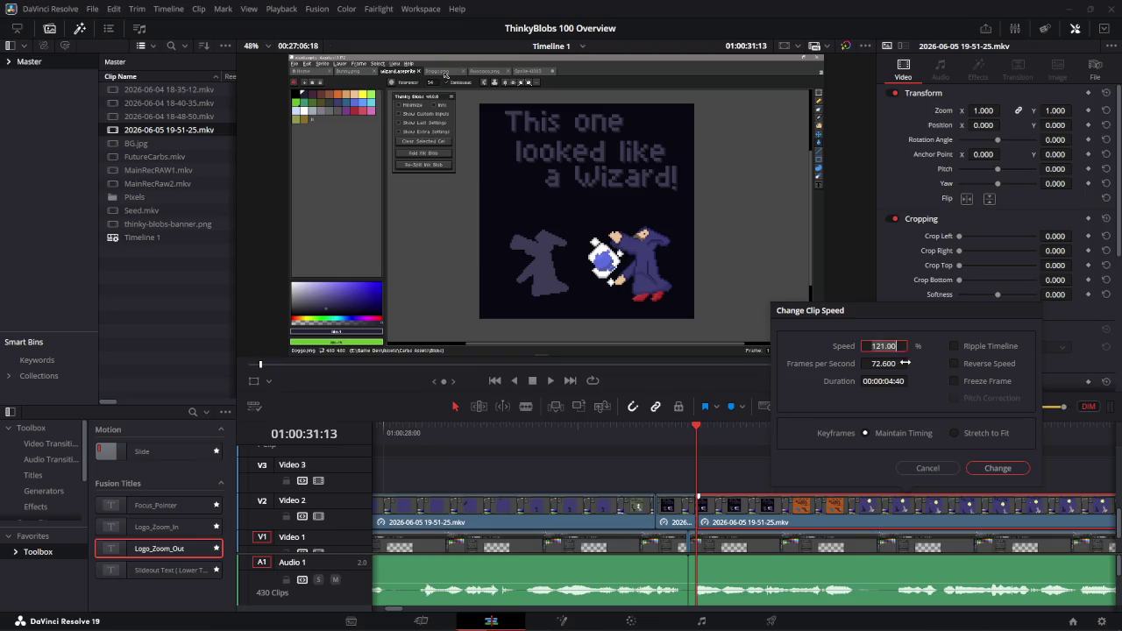
pyautogui.write('240')
pyautogui.press('Return')
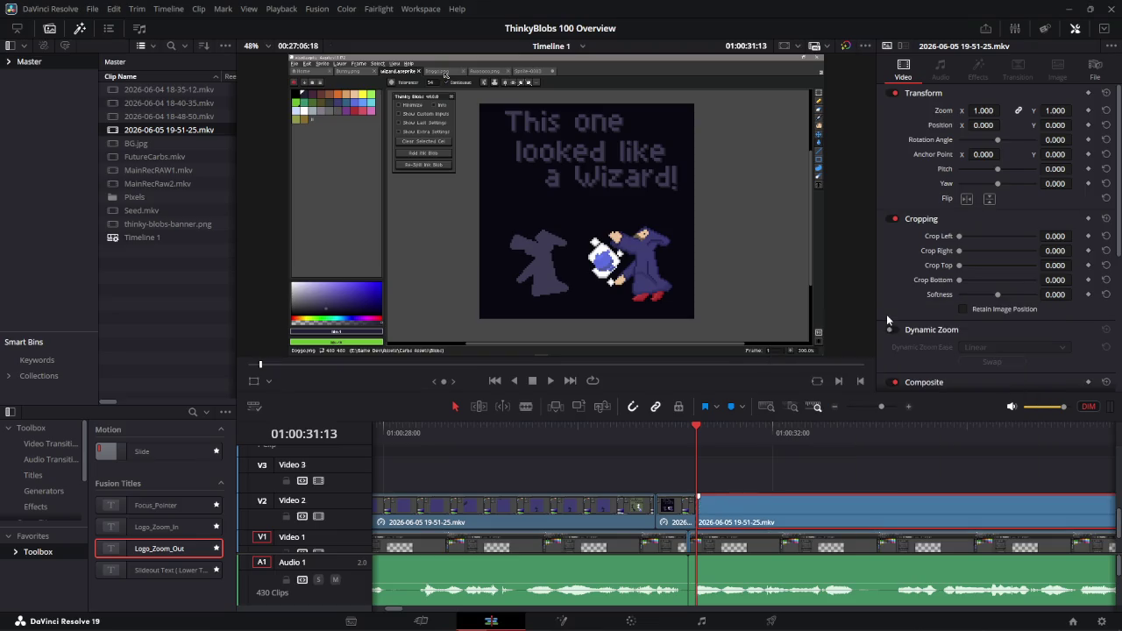
# - Play the sped-up section, then delete the leftover clip that follows it
pyautogui.scroll(-2, 940, 448)
pyautogui.scroll(-2, 921, 460)
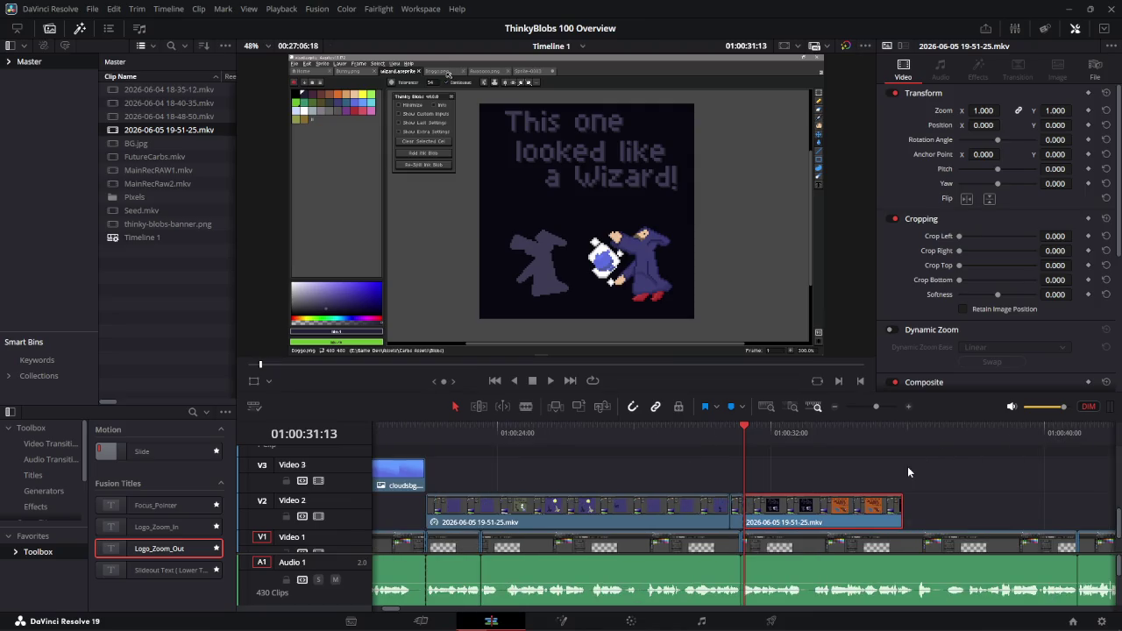
pyautogui.press('space')
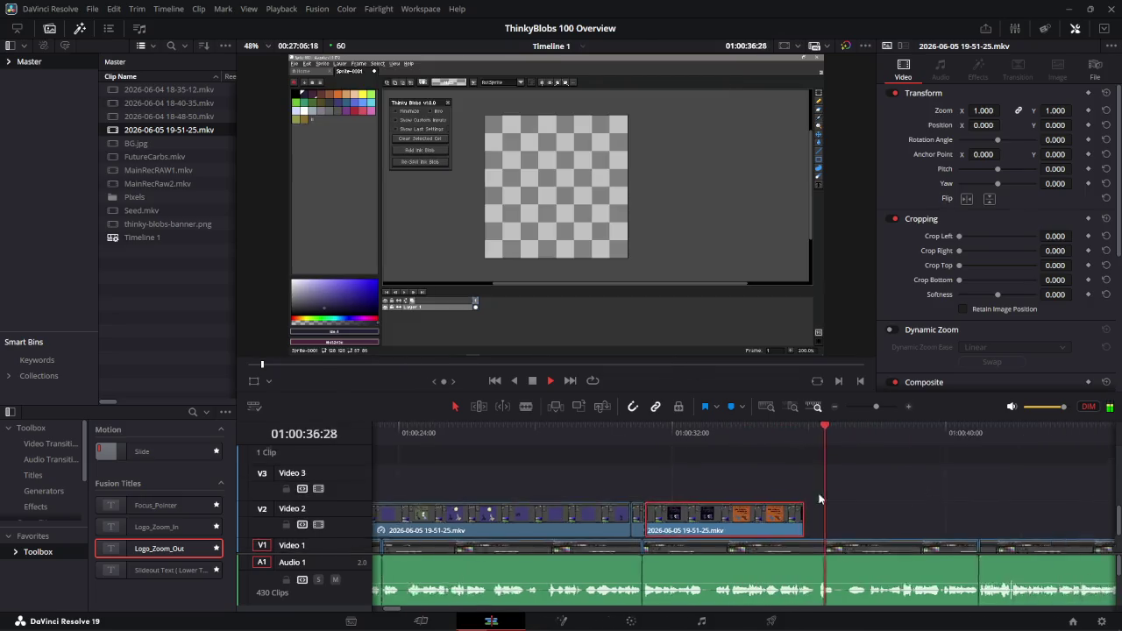
pyautogui.press('space')
pyautogui.moveTo(695, 511)
pyautogui.mouseDown()
pyautogui.moveTo(715, 518)
pyautogui.moveTo(695, 518)
pyautogui.mouseUp()
pyautogui.moveTo(1032, 517)
pyautogui.mouseDown()
pyautogui.moveTo(720, 523)
pyautogui.moveTo(796, 517)
pyautogui.mouseUp()
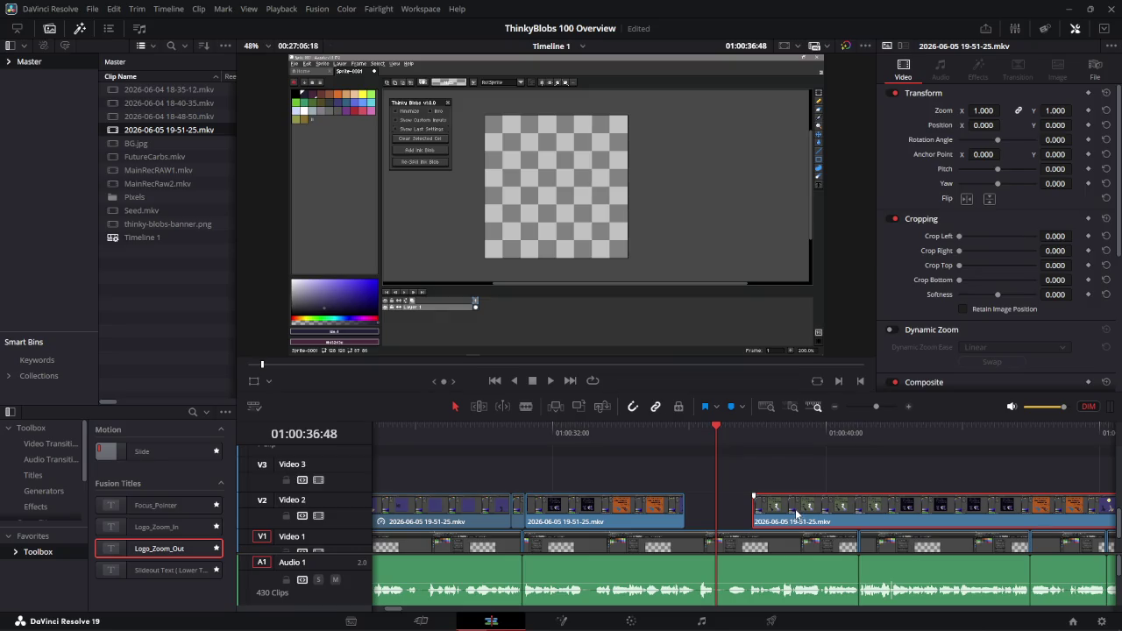
pyautogui.press('Delete')
# - Extend the sped-up clip's end to about 01:00:41 and play back the edited section
pyautogui.moveTo(679, 501); pyautogui.dragTo(875, 517)
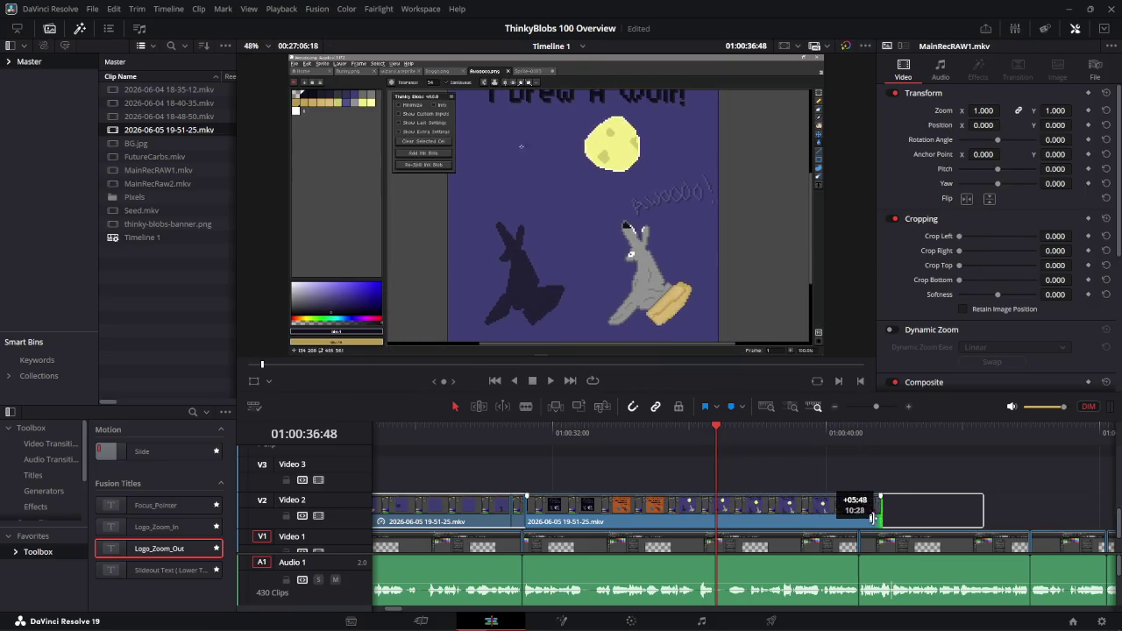
pyautogui.moveTo(874, 517); pyautogui.dragTo(856, 517)
pyautogui.press('space')
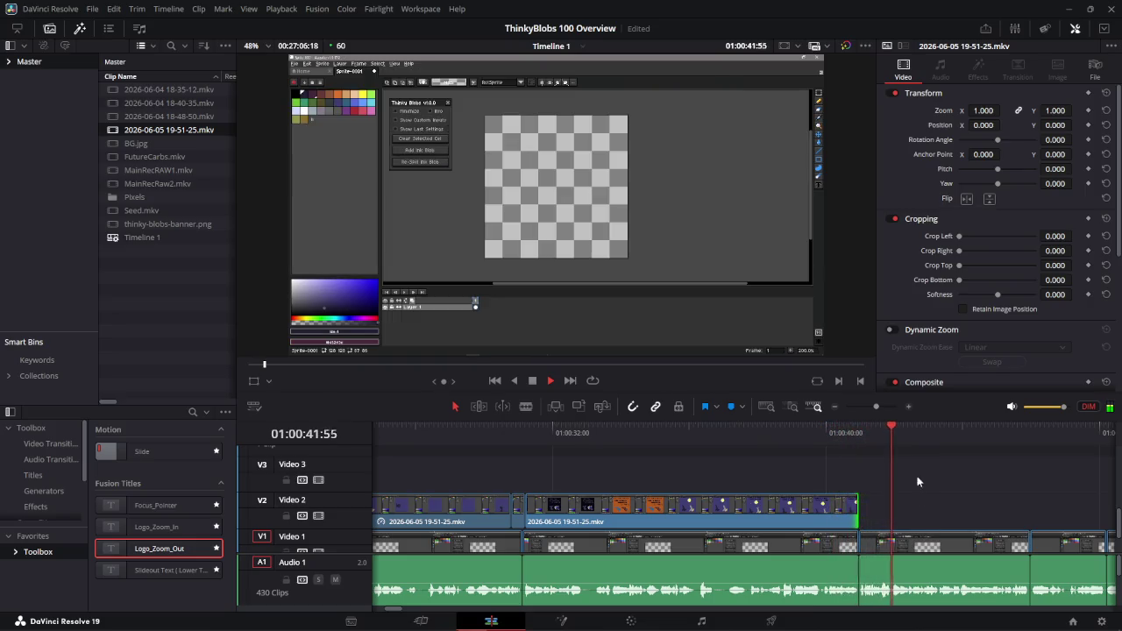
pyautogui.press('space')
pyautogui.press('Up')
pyautogui.press('j')
pyautogui.press('j')
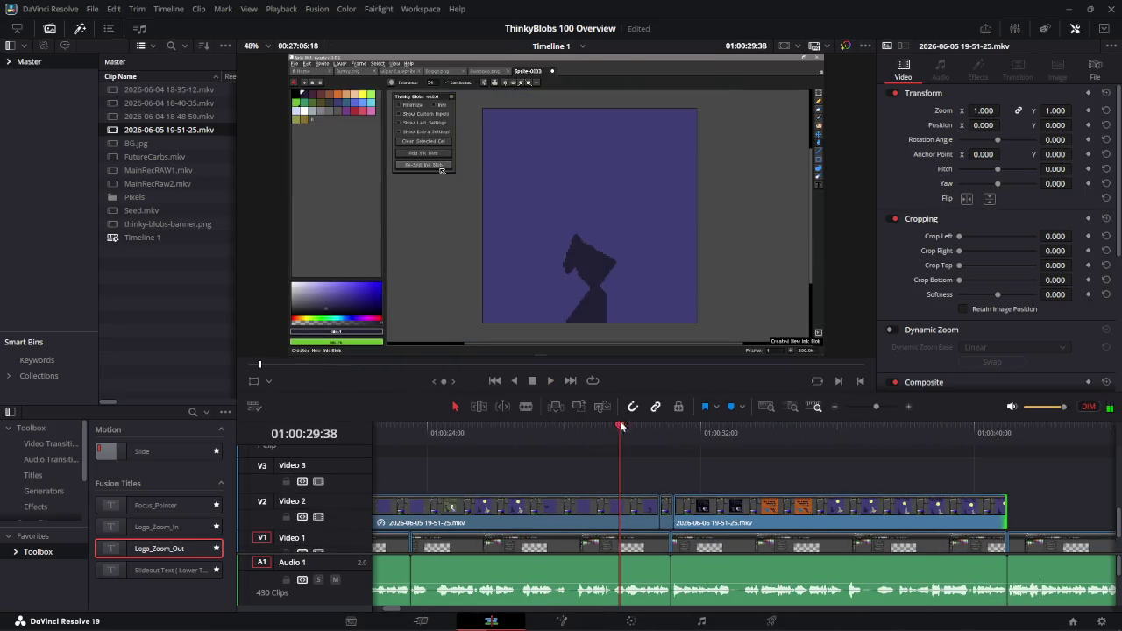
pyautogui.press('l')
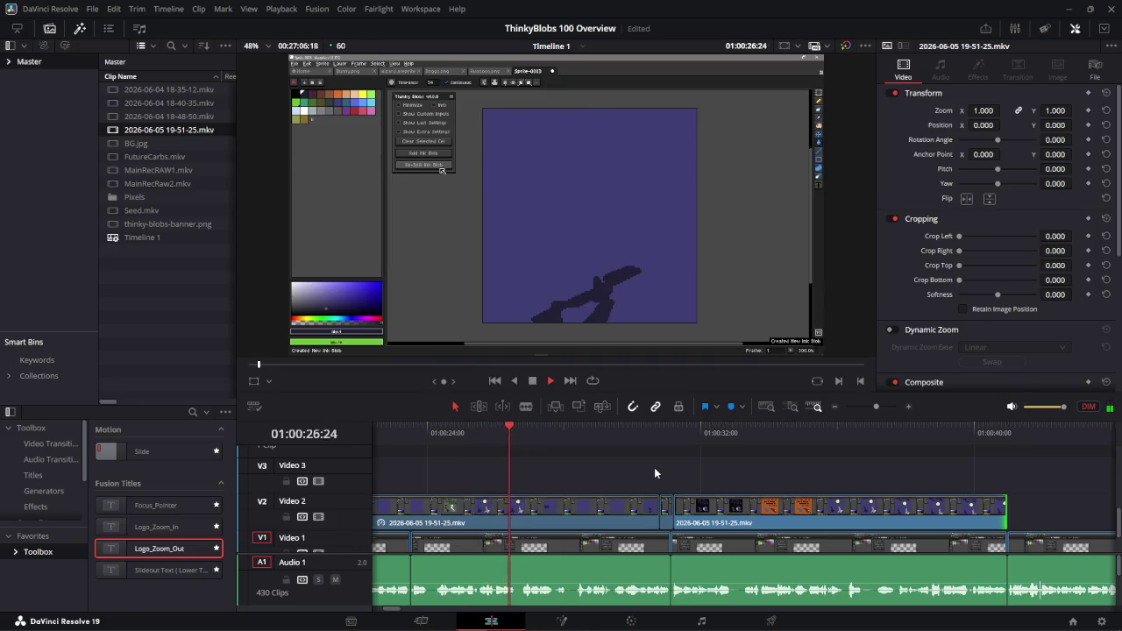
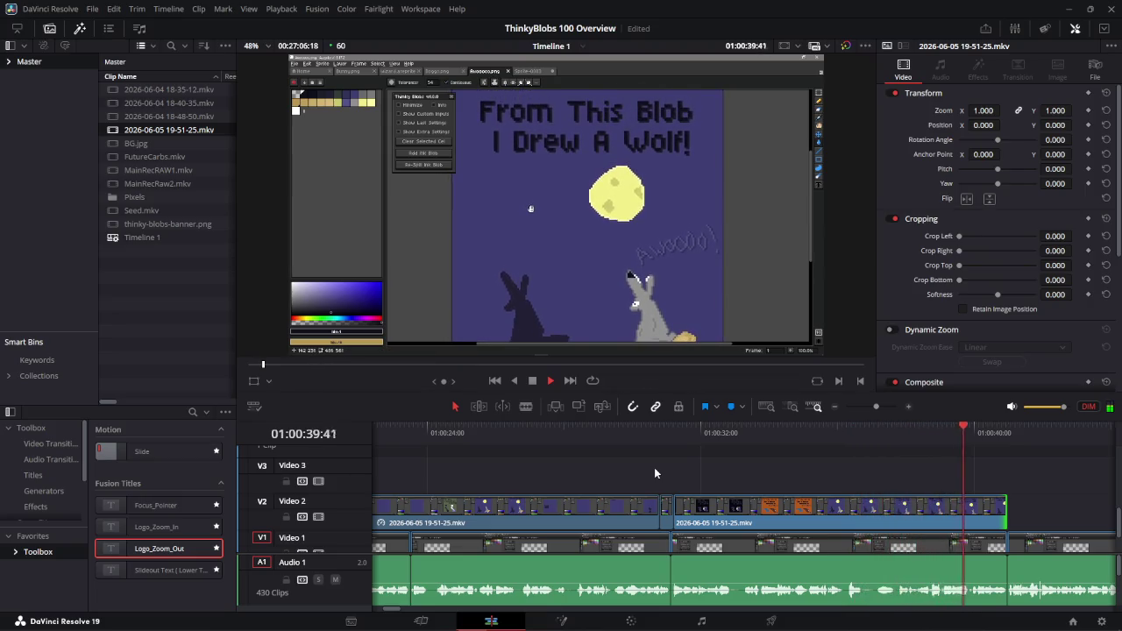
# - Stop playback on the wolf frame, trim the V2 clip's end shorter, then return to Aseprite
pyautogui.press('space')
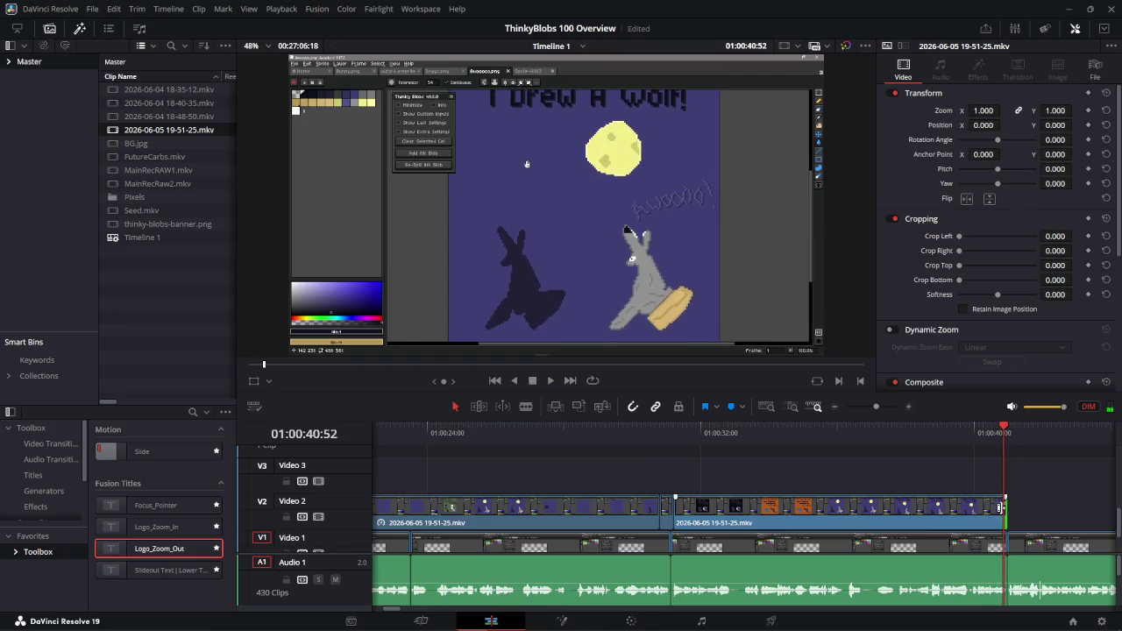
pyautogui.moveTo(1003, 517); pyautogui.dragTo(961, 529)
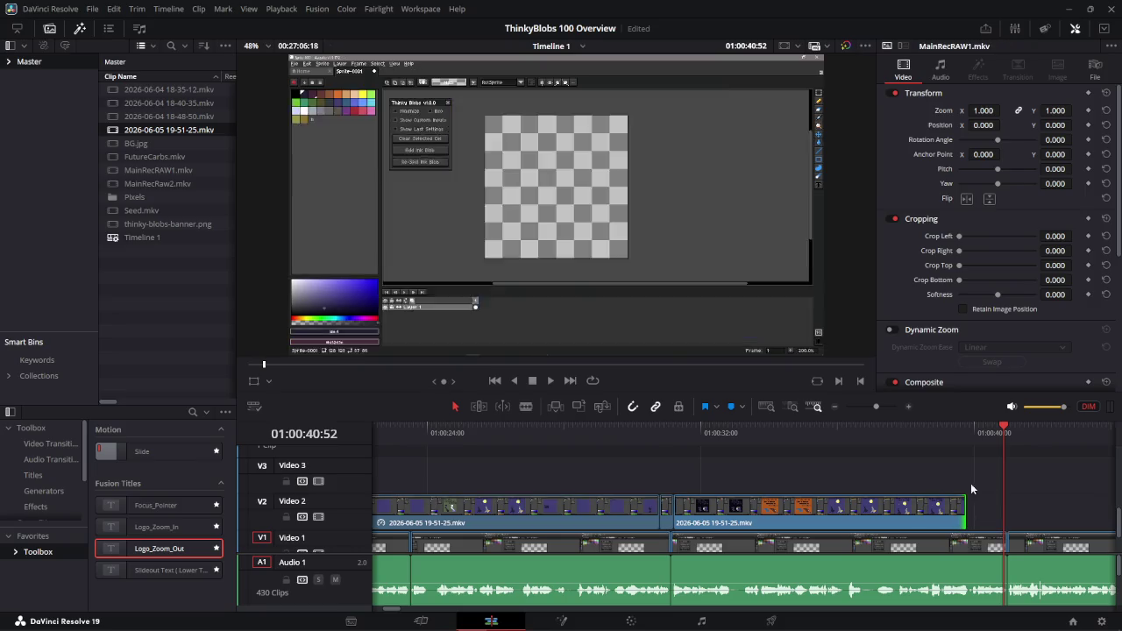
pyautogui.hotkey('alt', 'Tab')
pyautogui.hotkey('alt', 'Tab')
pyautogui.press('Tab')
pyautogui.hotkey('alt', 'Tab')
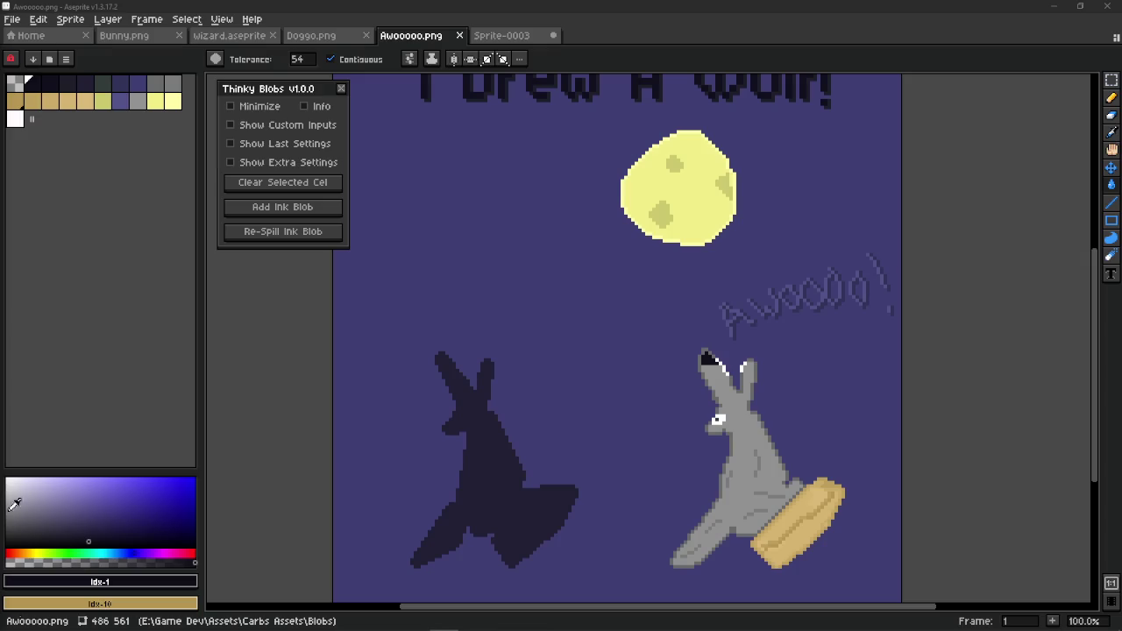
# - Raise the Thinky Blobs point count to 28 while toggling the Custom Inputs, Last Settings and Extra Settings sections
pyautogui.click(277, 125)
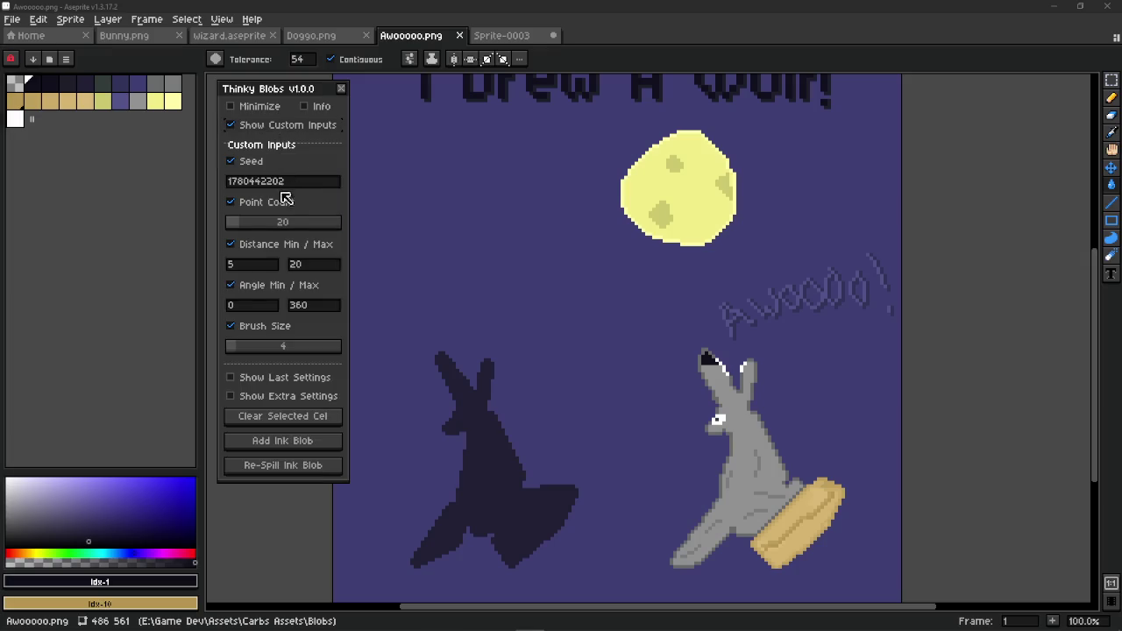
pyautogui.click(280, 228)
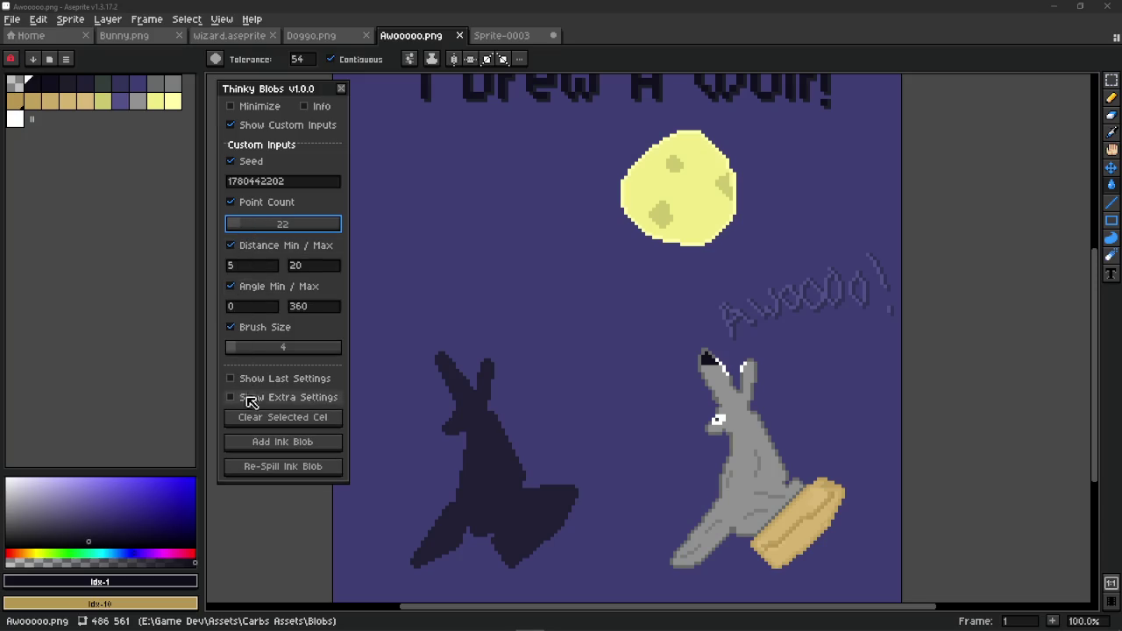
pyautogui.click(242, 378)
pyautogui.click(270, 67)
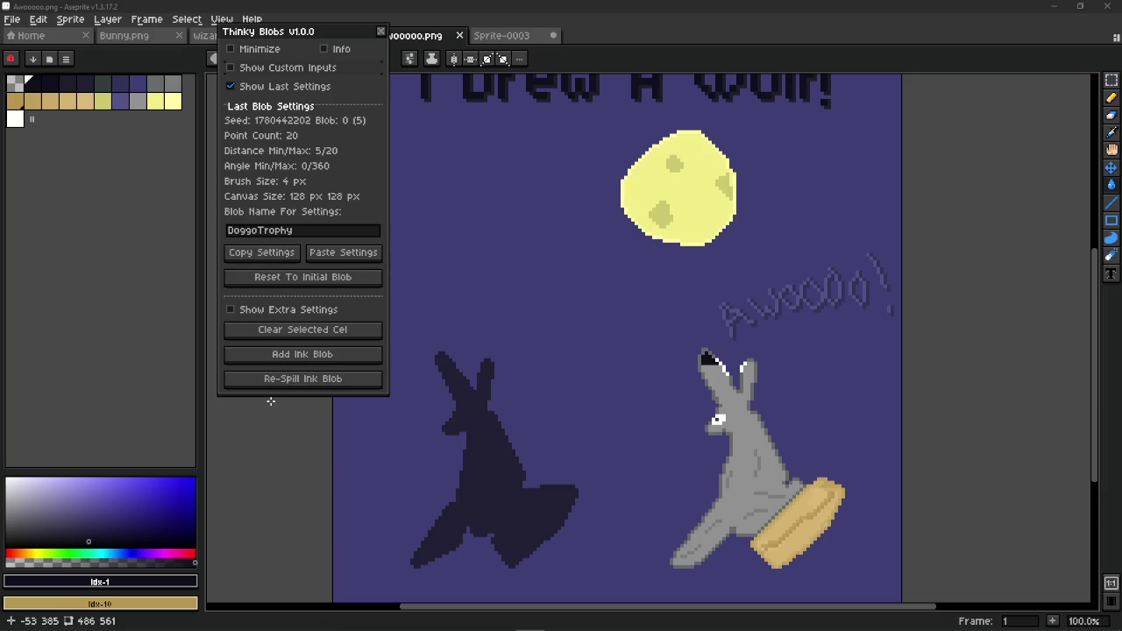
pyautogui.click(295, 311)
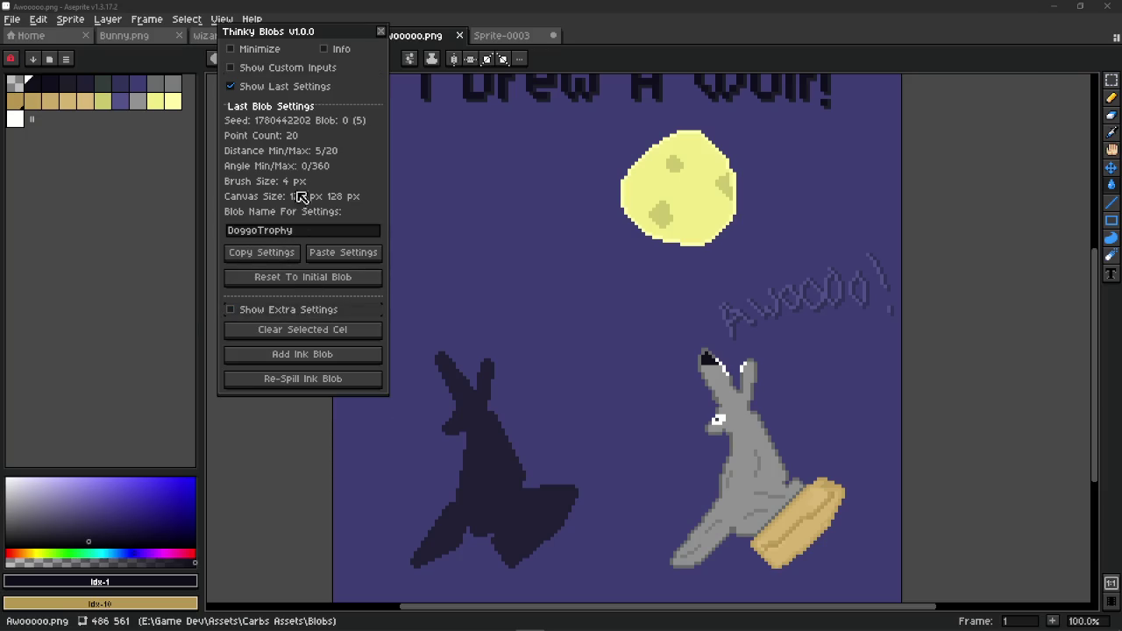
pyautogui.click(308, 90)
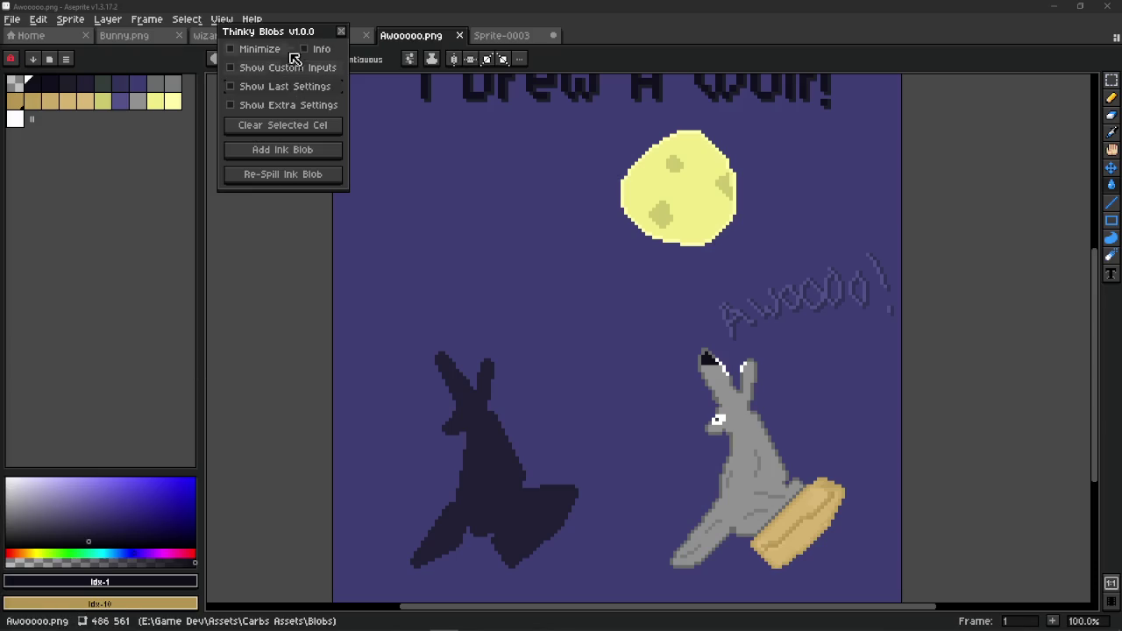
# - Move the Thinky Blobs panel down and leave Custom Inputs, Last Settings and Extra Settings collapsed
pyautogui.moveTo(288, 36); pyautogui.dragTo(288, 99)
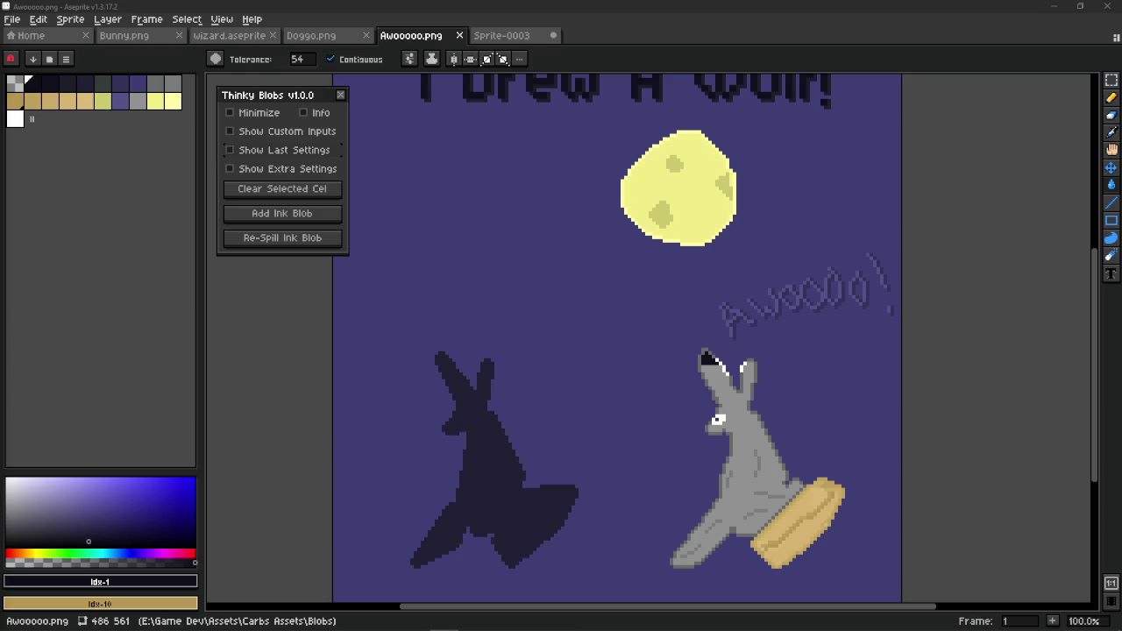
pyautogui.click(288, 131)
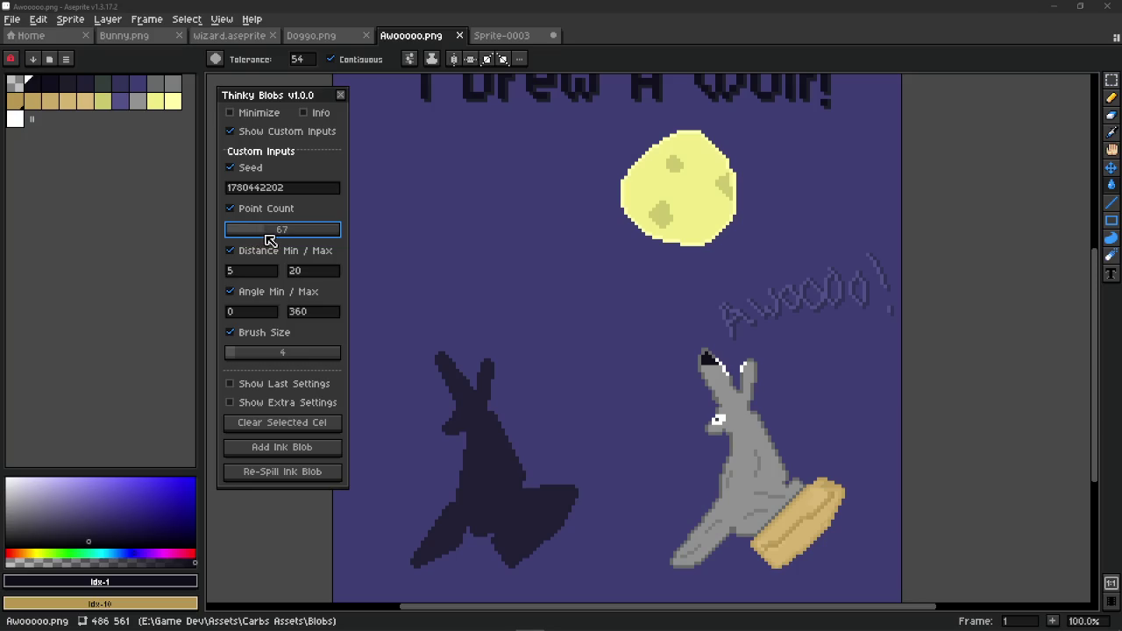
pyautogui.click(259, 134)
pyautogui.click(263, 152)
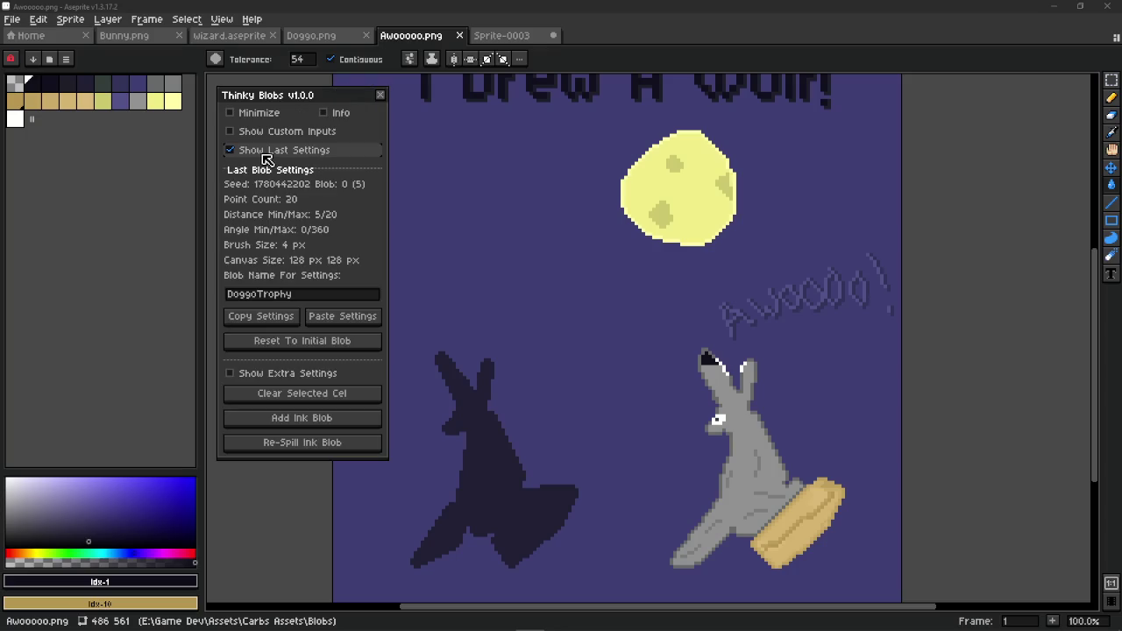
pyautogui.click(263, 152)
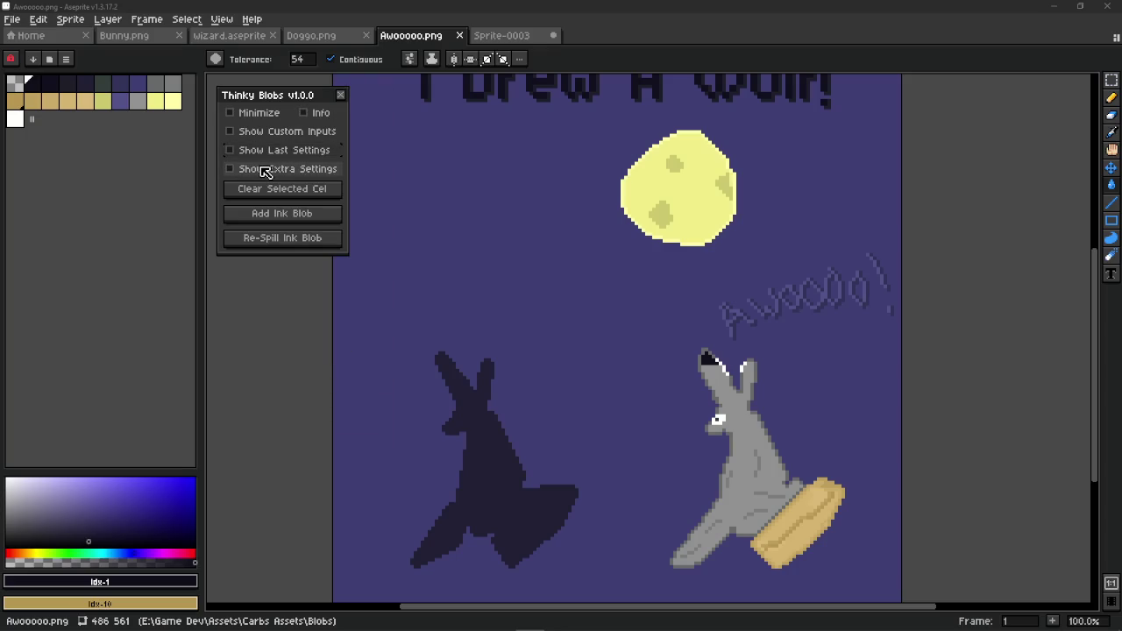
pyautogui.click(263, 167)
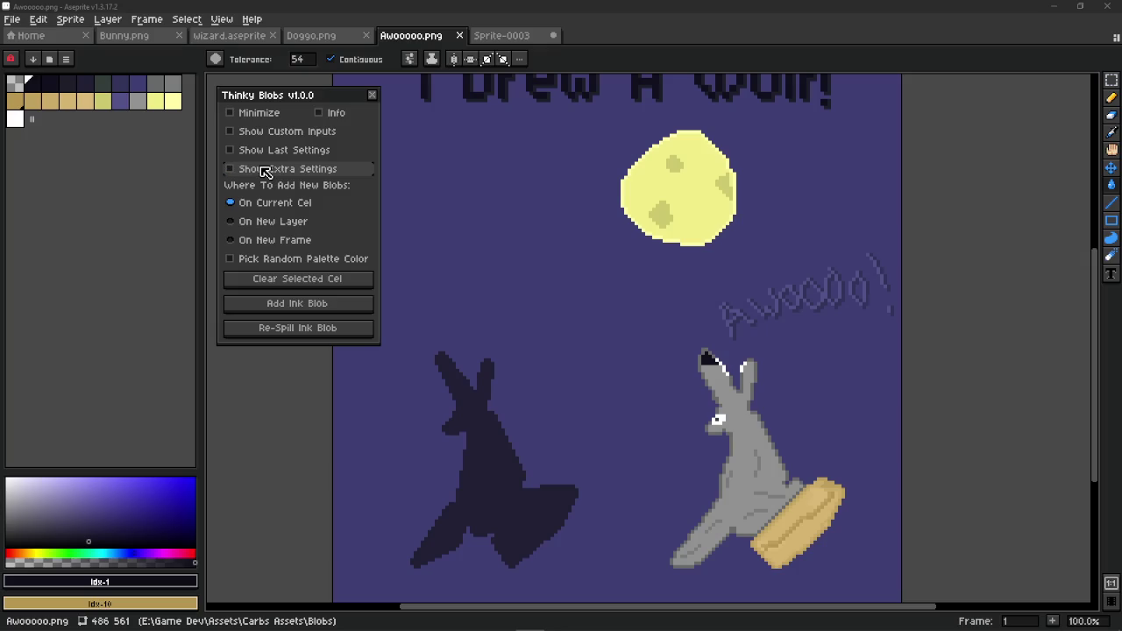
pyautogui.click(266, 169)
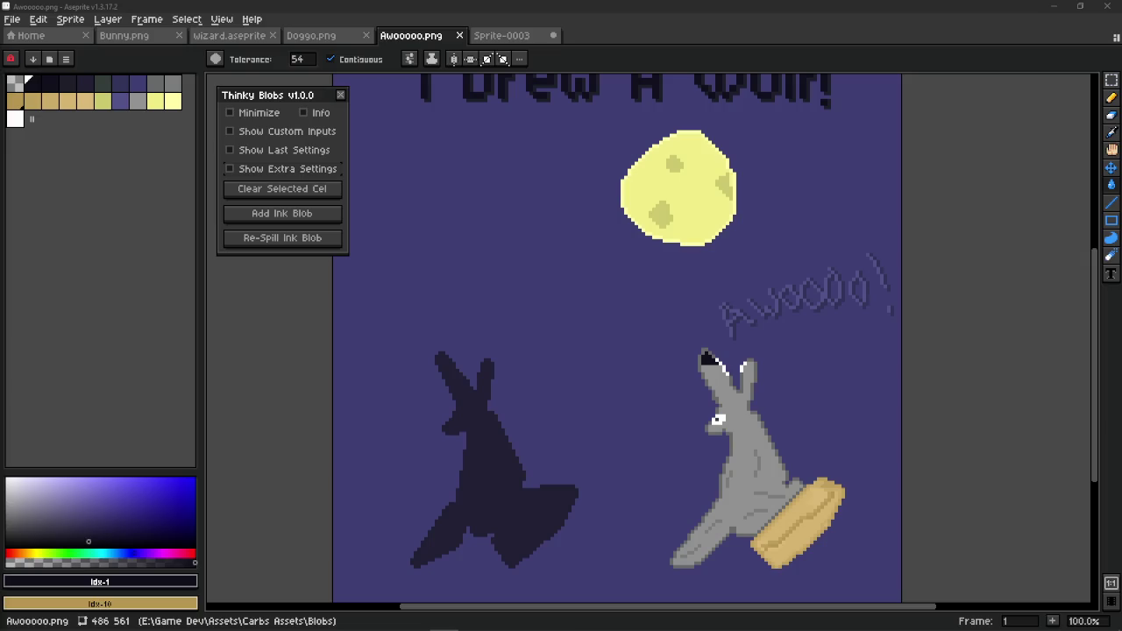
pyautogui.hotkey('alt', 'Tab')
pyautogui.hotkey('alt', 'Tab')
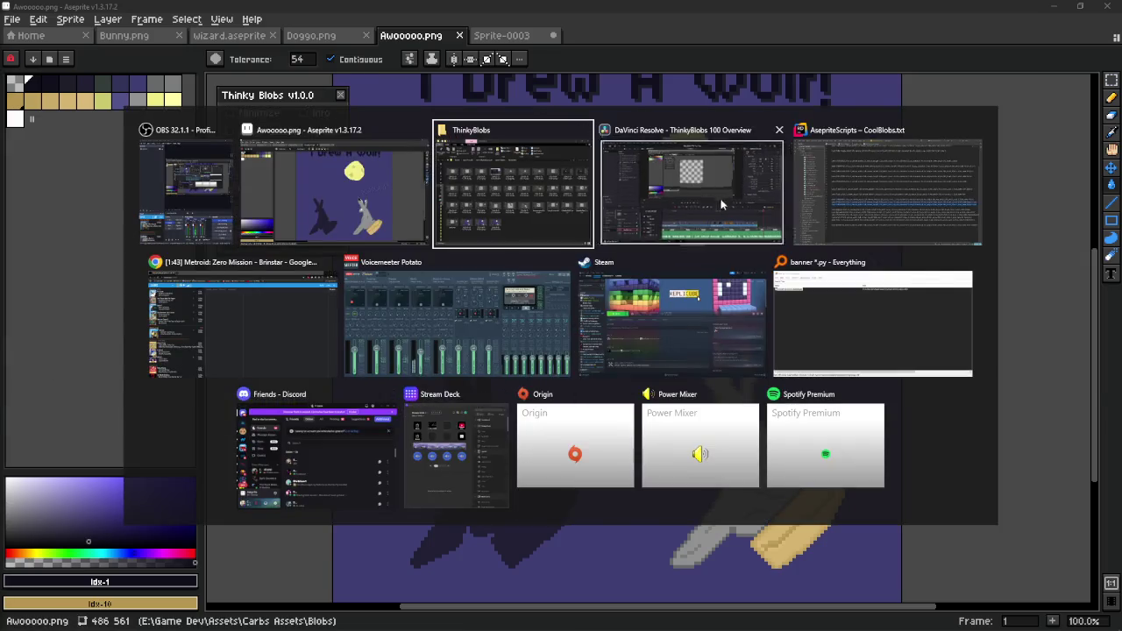
pyautogui.click(721, 204)
pyautogui.rightClick(125, 302)
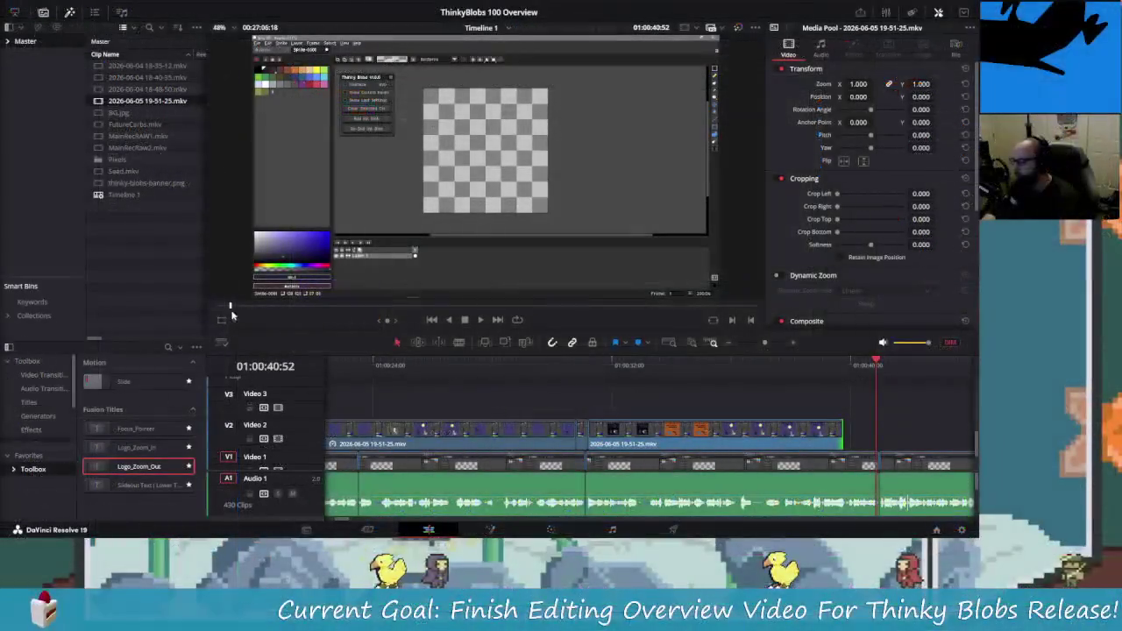
pyautogui.rightClick(149, 245)
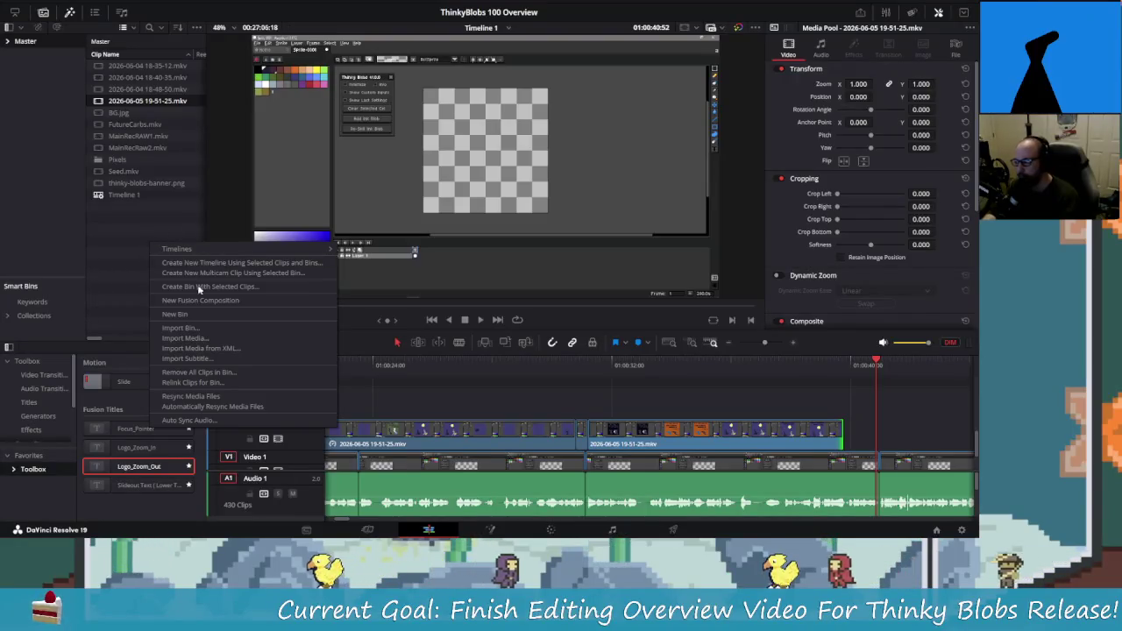
pyautogui.click(215, 336)
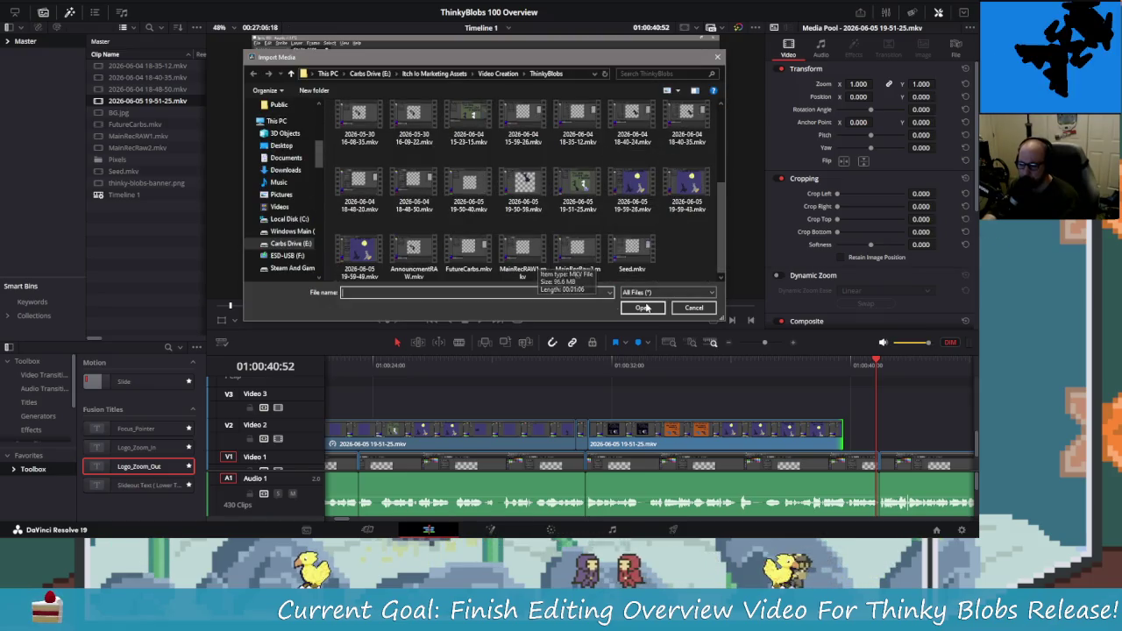
pyautogui.scroll(-3, 614, 210)
pyautogui.click(359, 255)
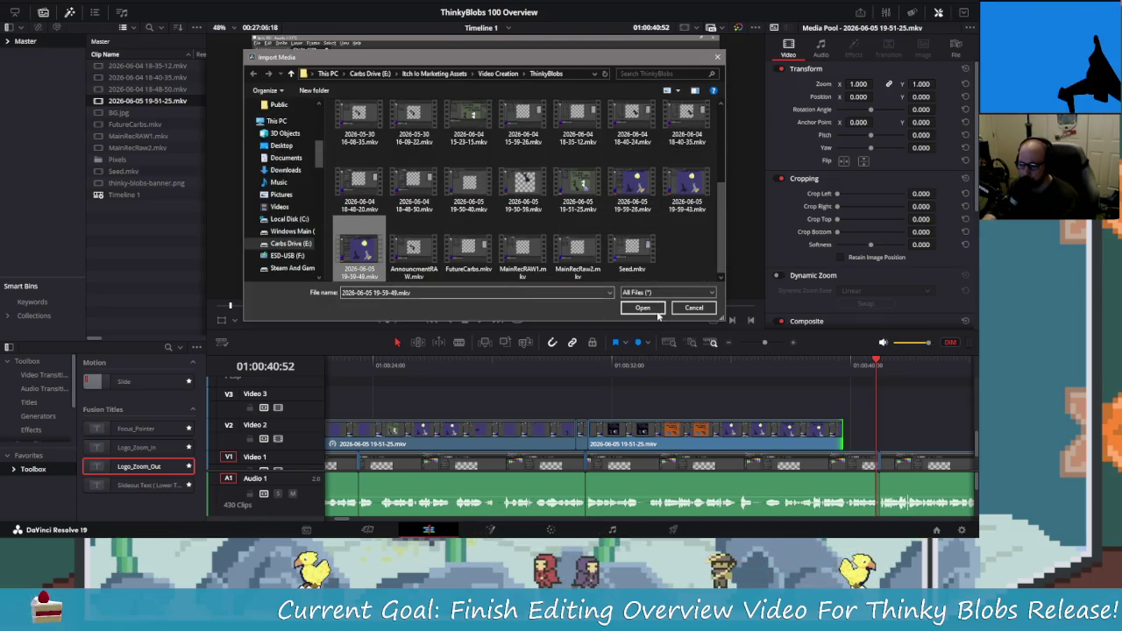
pyautogui.press('Return')
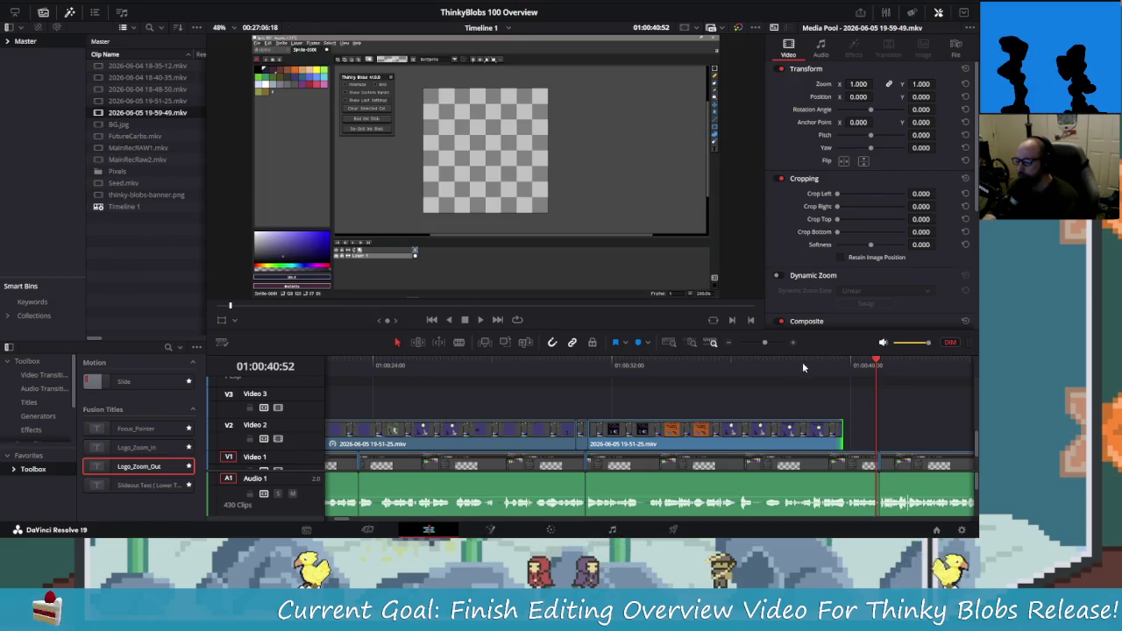
pyautogui.hscroll(5, 500, 392)
pyautogui.scroll(-2, 527, 372)
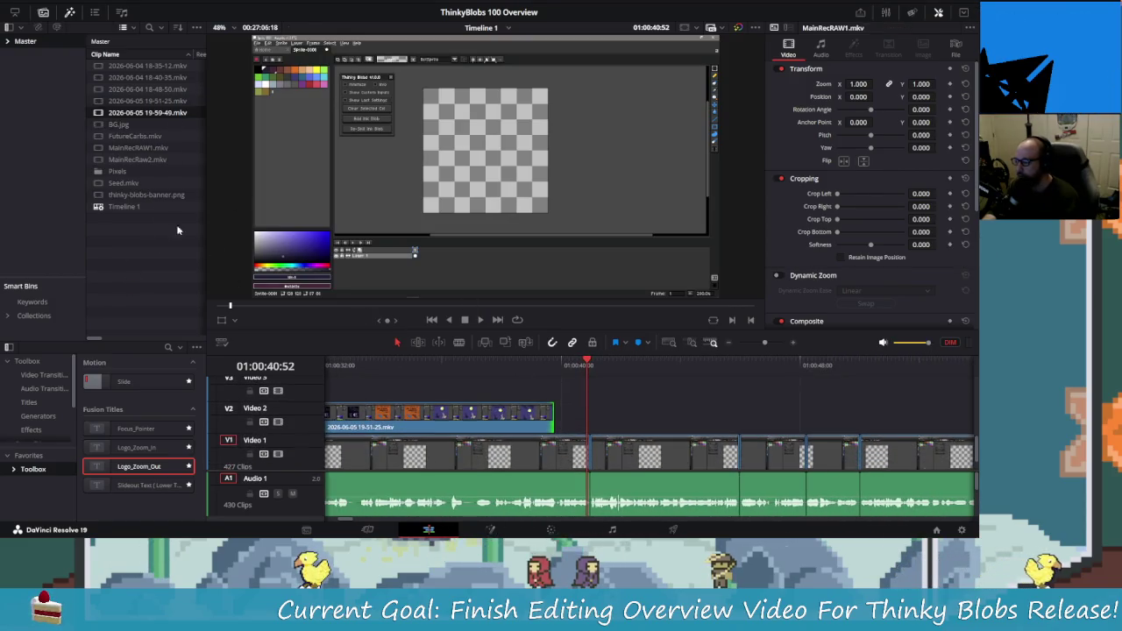
pyautogui.doubleClick(97, 115)
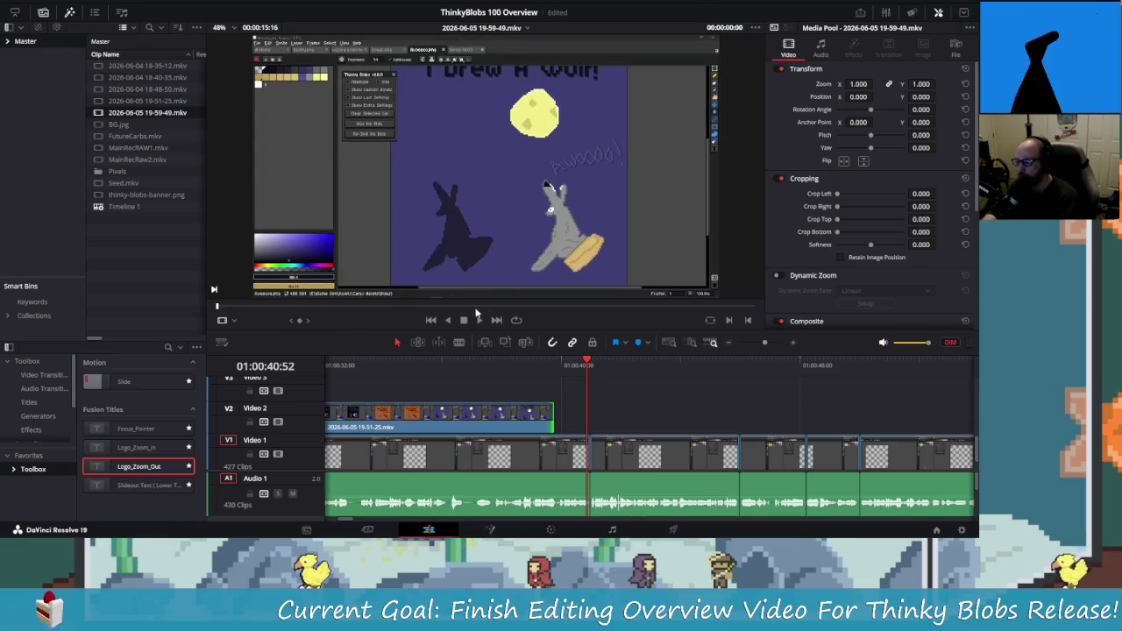
pyautogui.moveTo(217, 309); pyautogui.dragTo(278, 315)
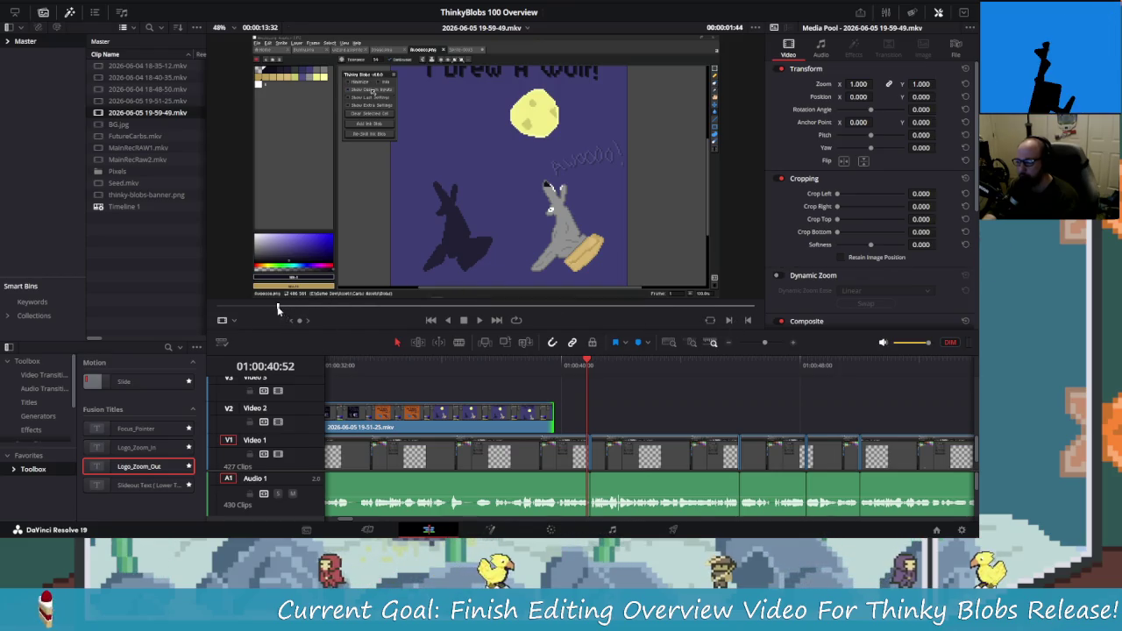
pyautogui.moveTo(278, 308); pyautogui.dragTo(331, 326)
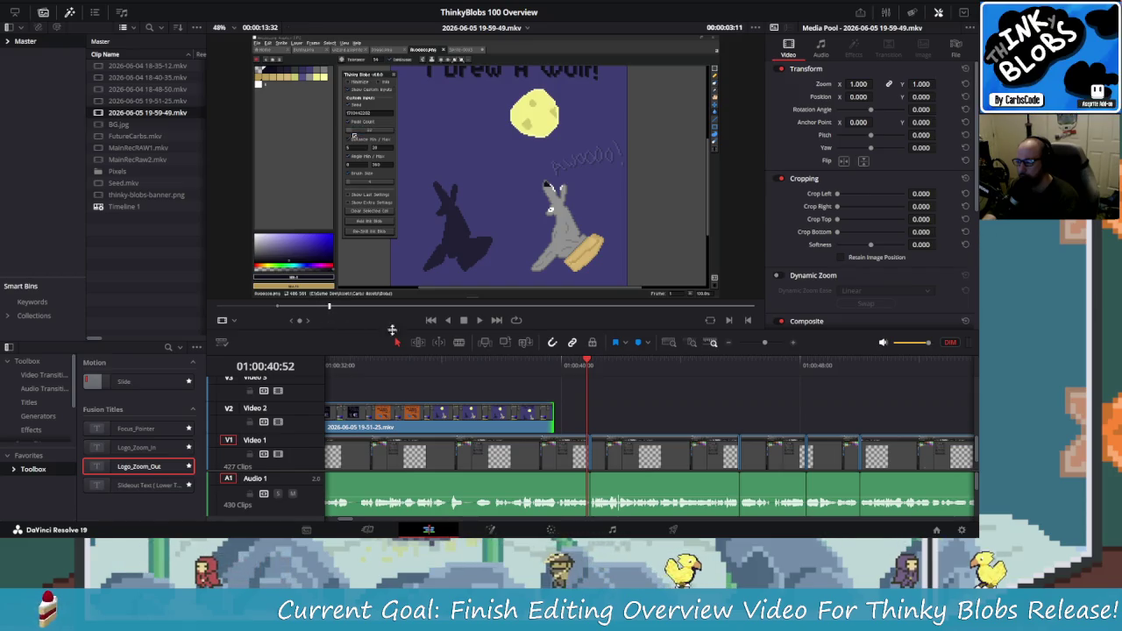
pyautogui.click(331, 307)
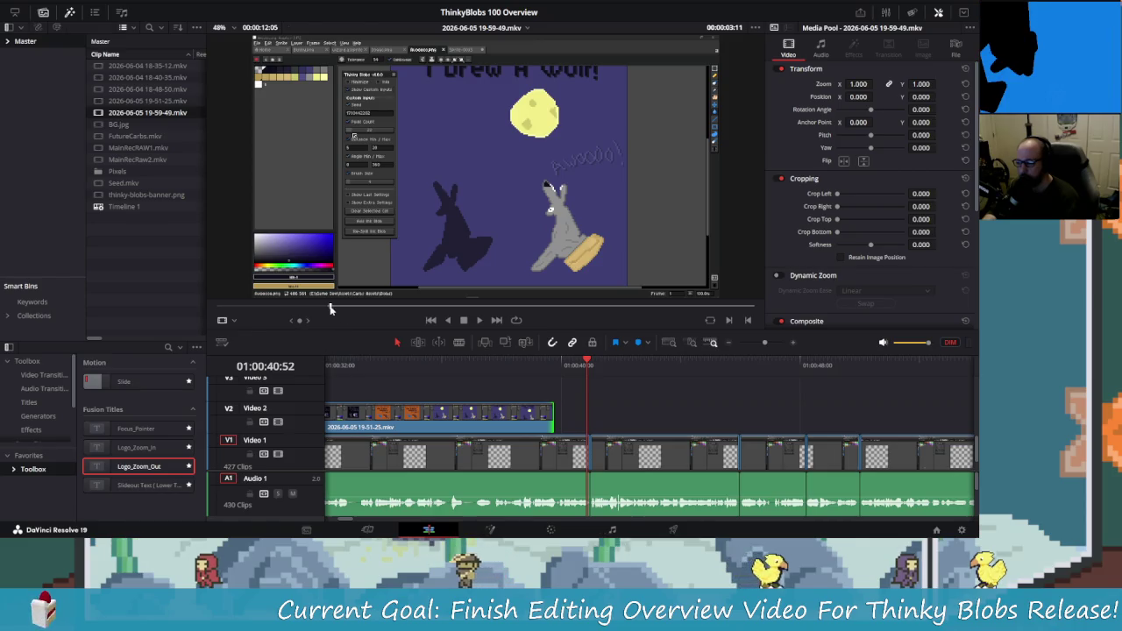
pyautogui.moveTo(331, 308)
pyautogui.mouseDown()
pyautogui.moveTo(497, 306)
pyautogui.moveTo(539, 324)
pyautogui.moveTo(616, 330)
pyautogui.moveTo(530, 326)
pyautogui.moveTo(596, 335)
pyautogui.mouseUp()
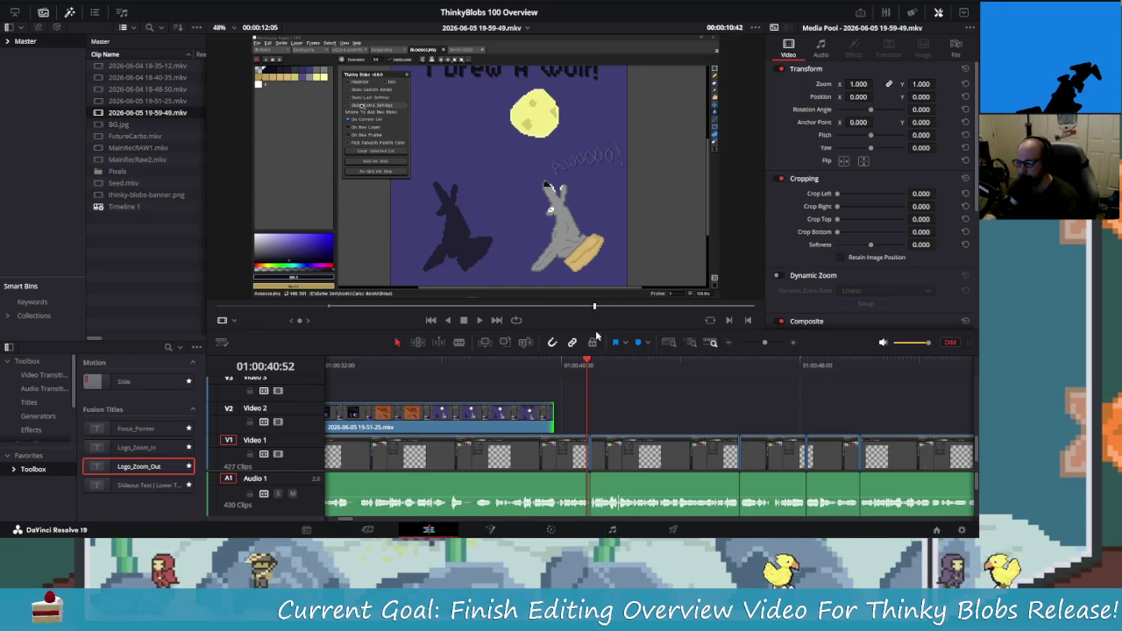
pyautogui.press('space')
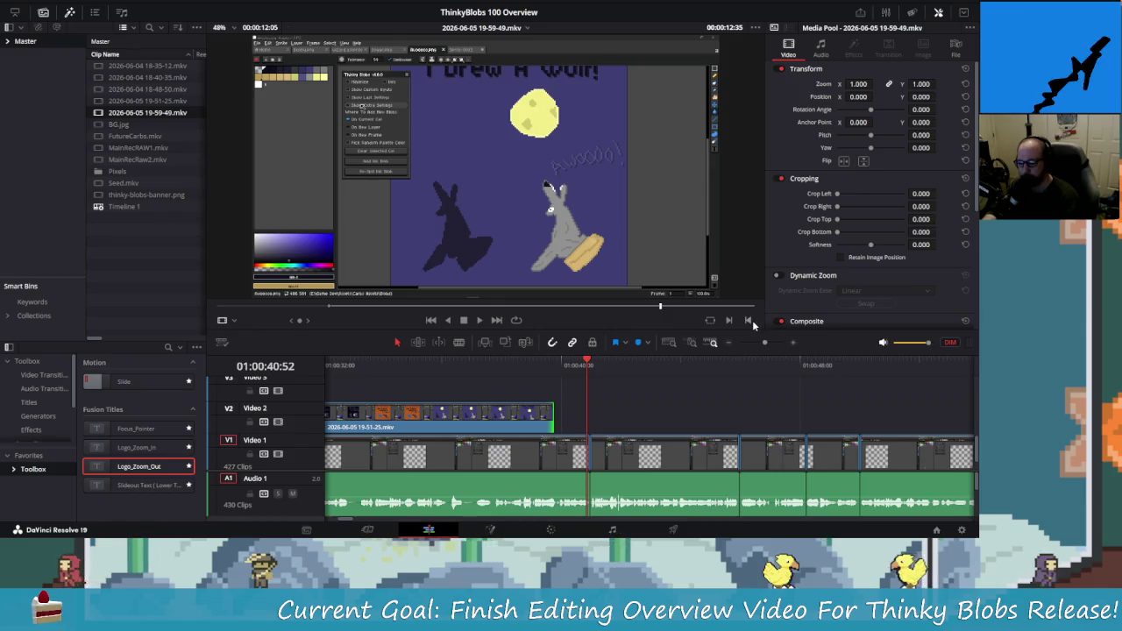
pyautogui.moveTo(475, 301)
pyautogui.mouseDown()
pyautogui.moveTo(580, 412)
pyautogui.moveTo(555, 413)
pyautogui.mouseUp()
pyautogui.moveTo(580, 360); pyautogui.dragTo(483, 368)
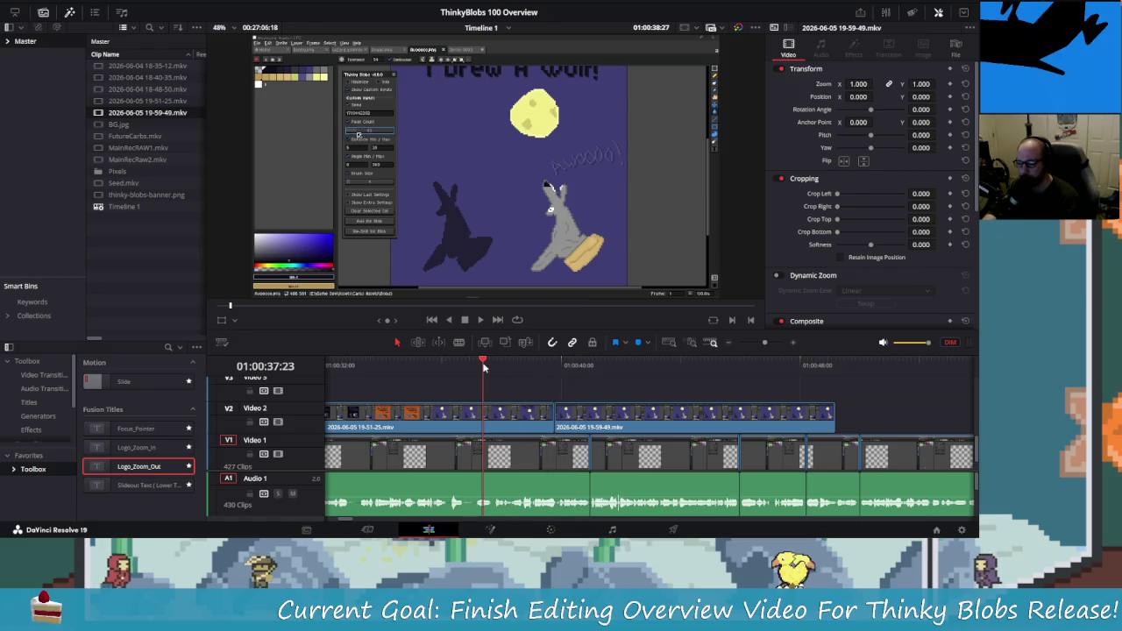
# - Play back and scrub the timeline to review the join between the two V2 clips
pyautogui.press('space')
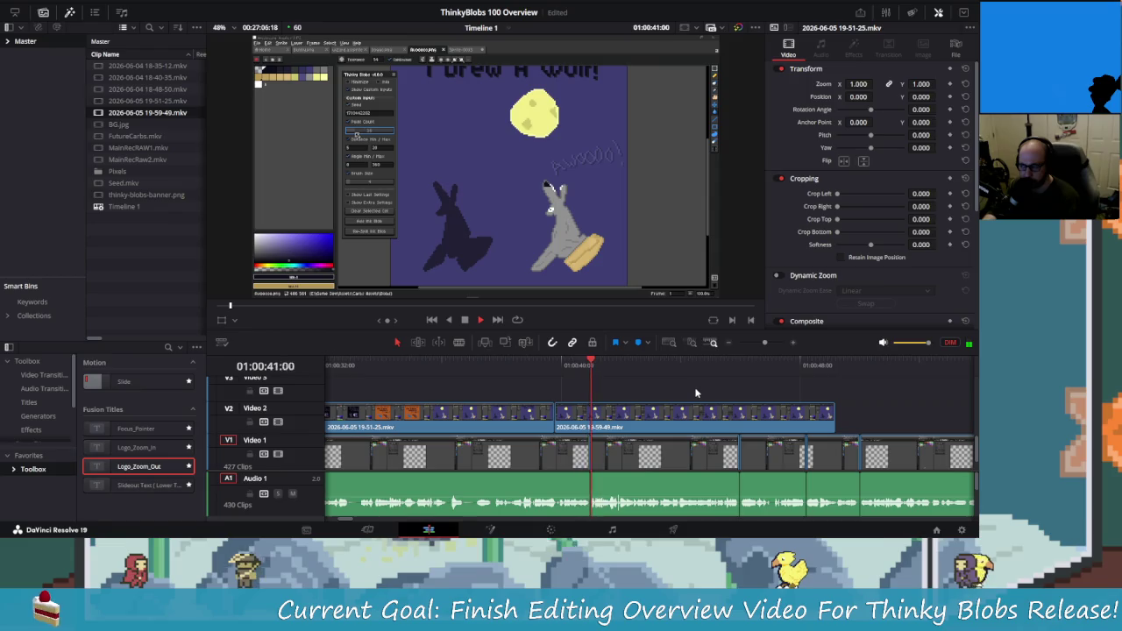
pyautogui.moveTo(611, 368); pyautogui.dragTo(543, 392)
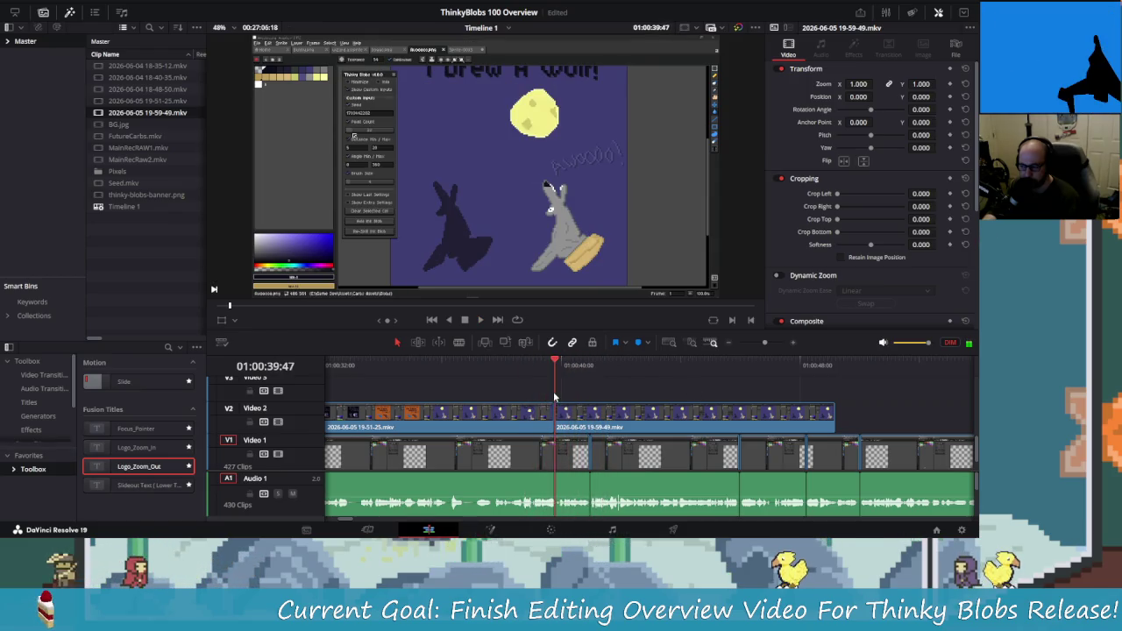
pyautogui.moveTo(544, 391); pyautogui.dragTo(529, 399)
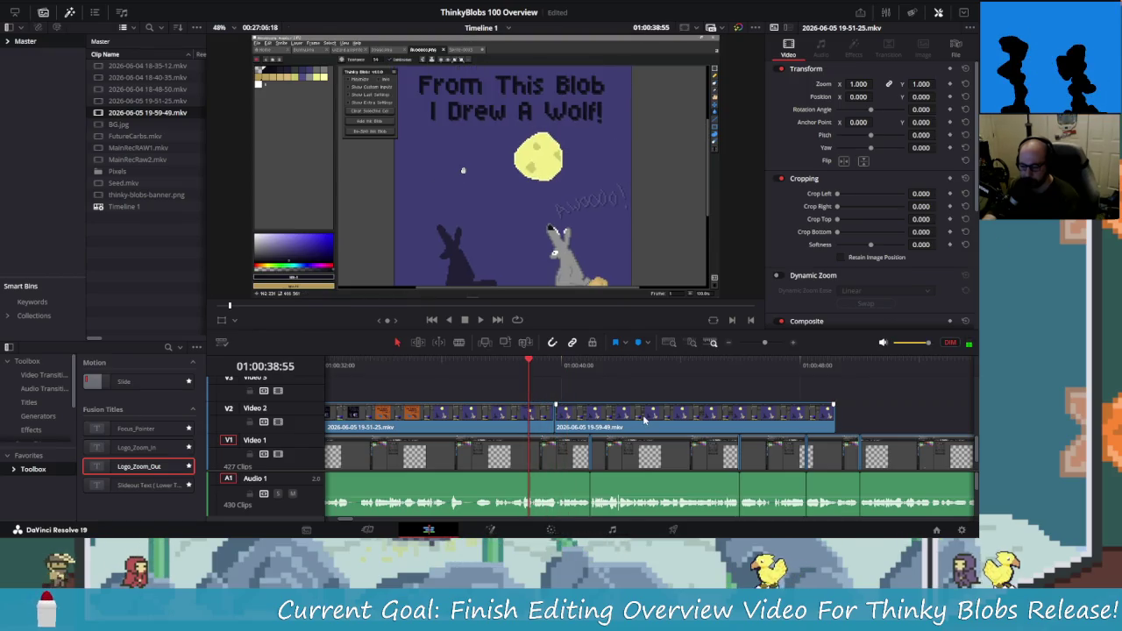
pyautogui.press('space')
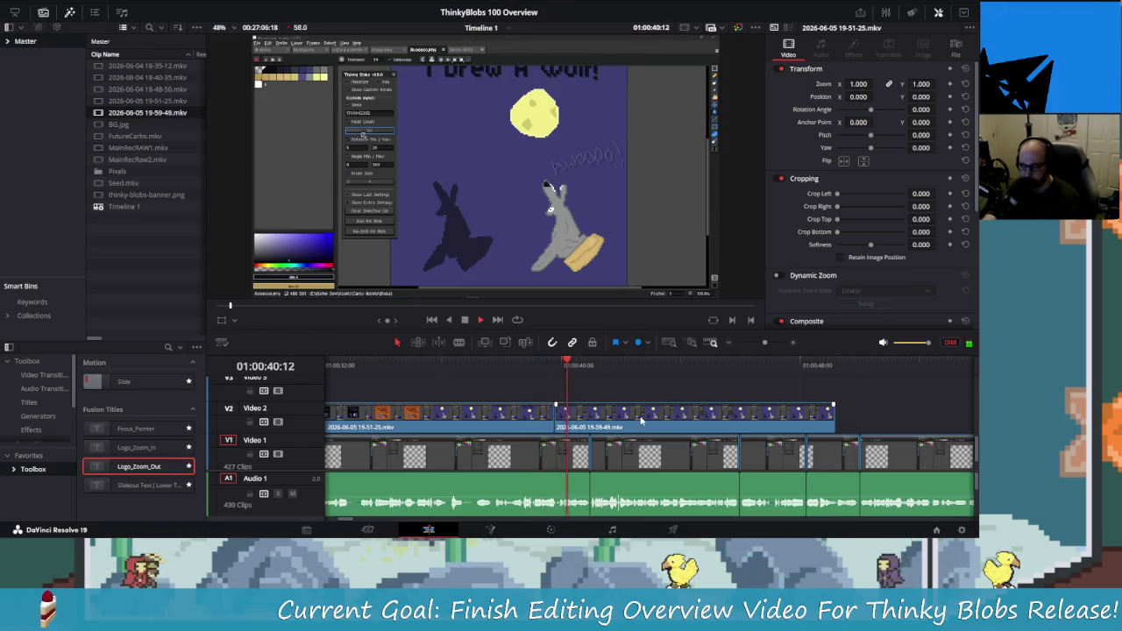
pyautogui.press('space')
# - Trim the first V2 clip to end at 01:00:37:00 and slide the wolf clip left to meet it
pyautogui.click(447, 365)
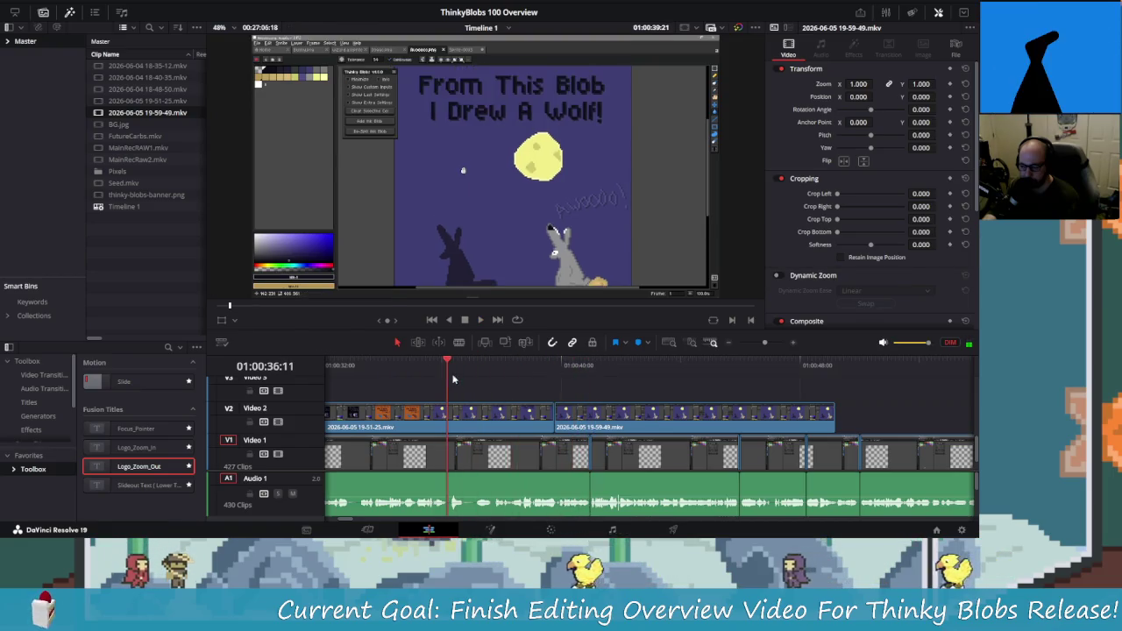
pyautogui.moveTo(620, 412); pyautogui.dragTo(655, 412)
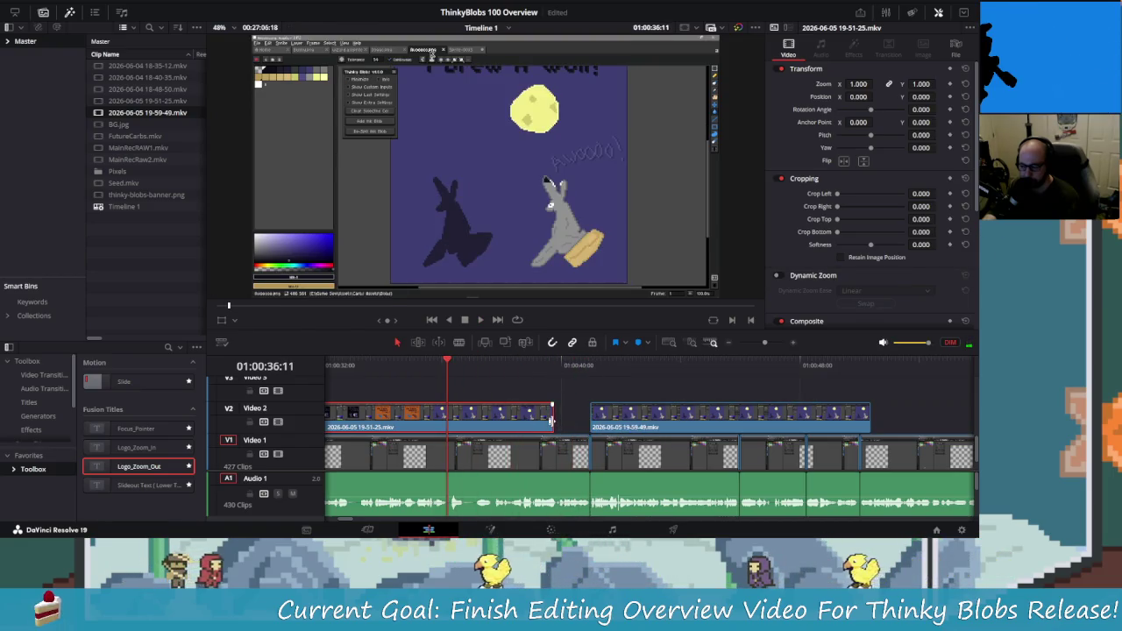
pyautogui.moveTo(552, 417)
pyautogui.mouseDown()
pyautogui.moveTo(567, 422)
pyautogui.moveTo(539, 421)
pyautogui.mouseUp()
pyautogui.click(477, 365)
pyautogui.moveTo(476, 366); pyautogui.dragTo(476, 383)
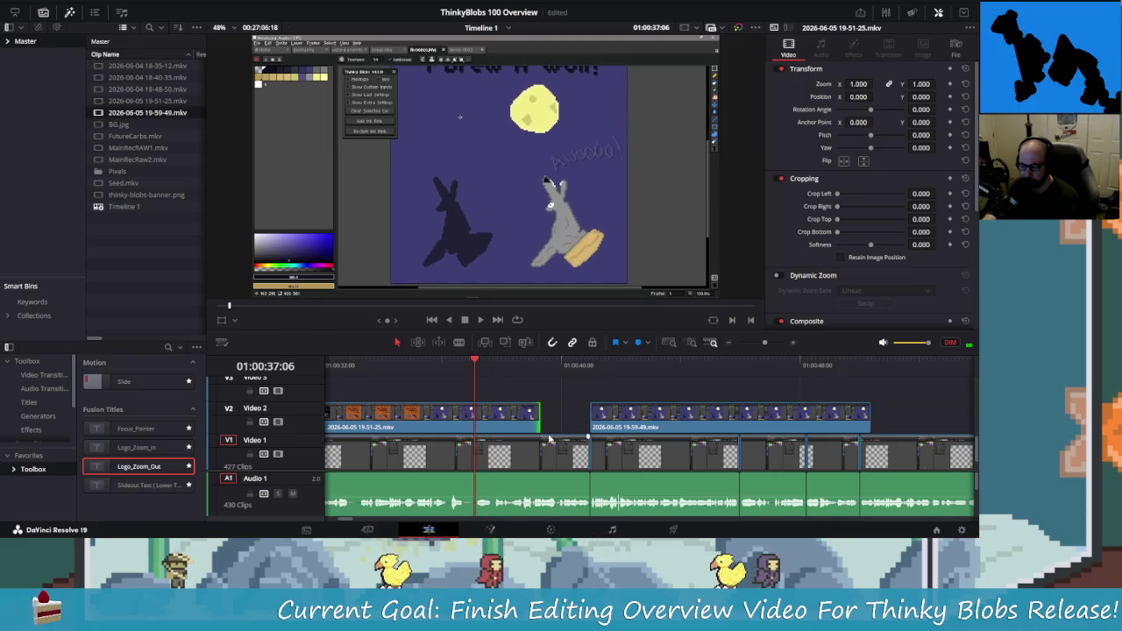
pyautogui.moveTo(539, 421); pyautogui.dragTo(471, 423)
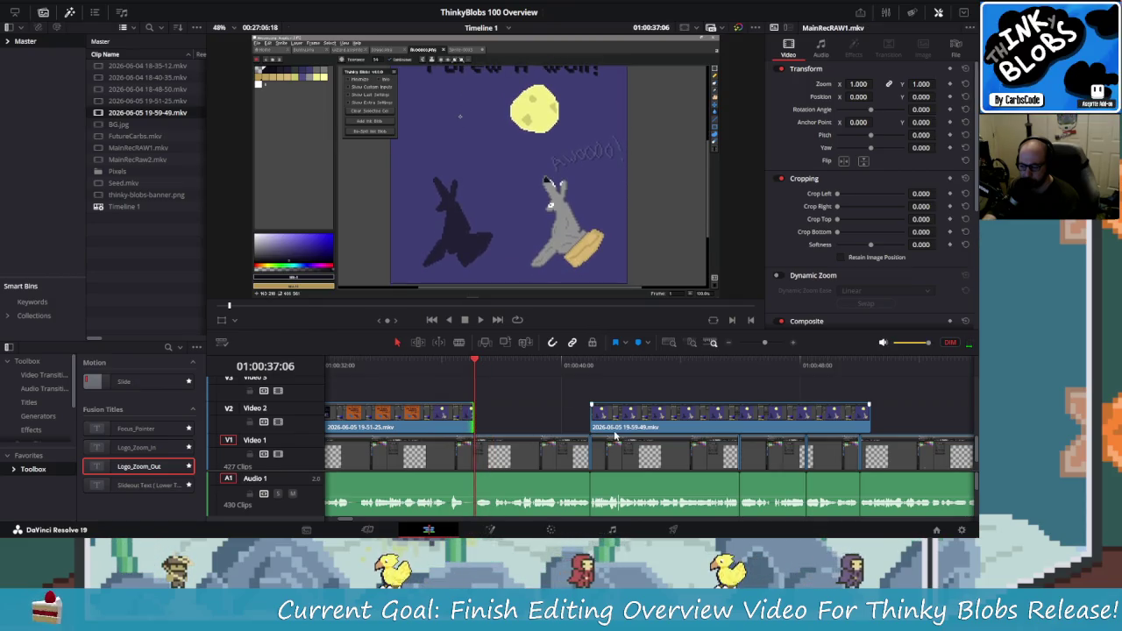
pyautogui.moveTo(592, 421)
pyautogui.mouseDown()
pyautogui.moveTo(520, 421)
pyautogui.moveTo(467, 362)
pyautogui.mouseUp()
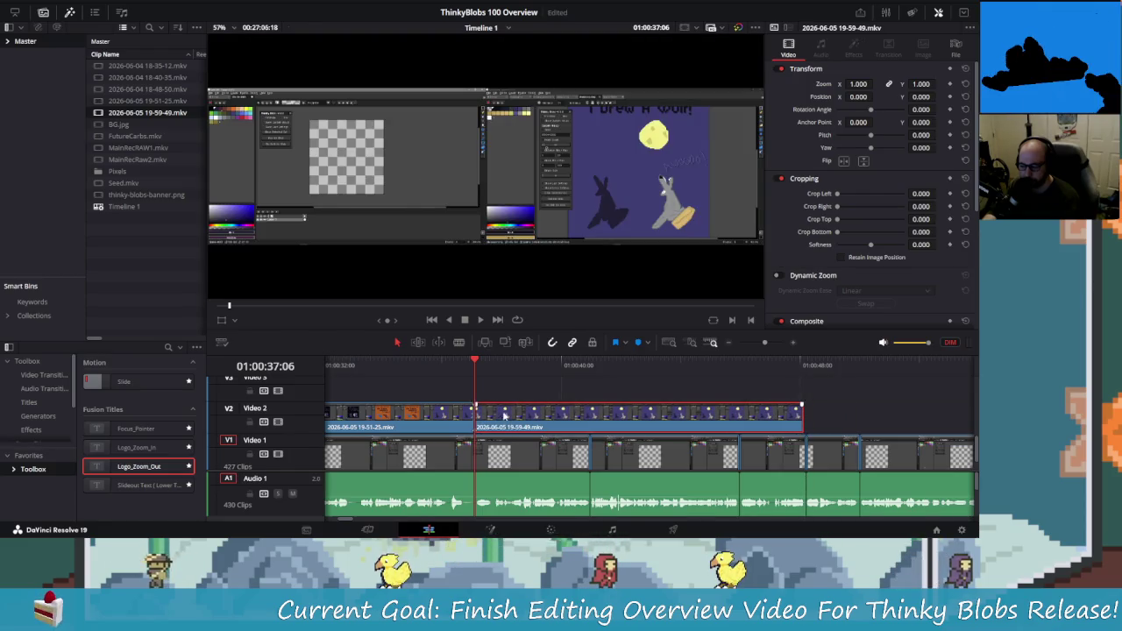
# - Shift the wolf clip later, extend its start back to the first clip, and lengthen its end 19 frames
pyautogui.press('space')
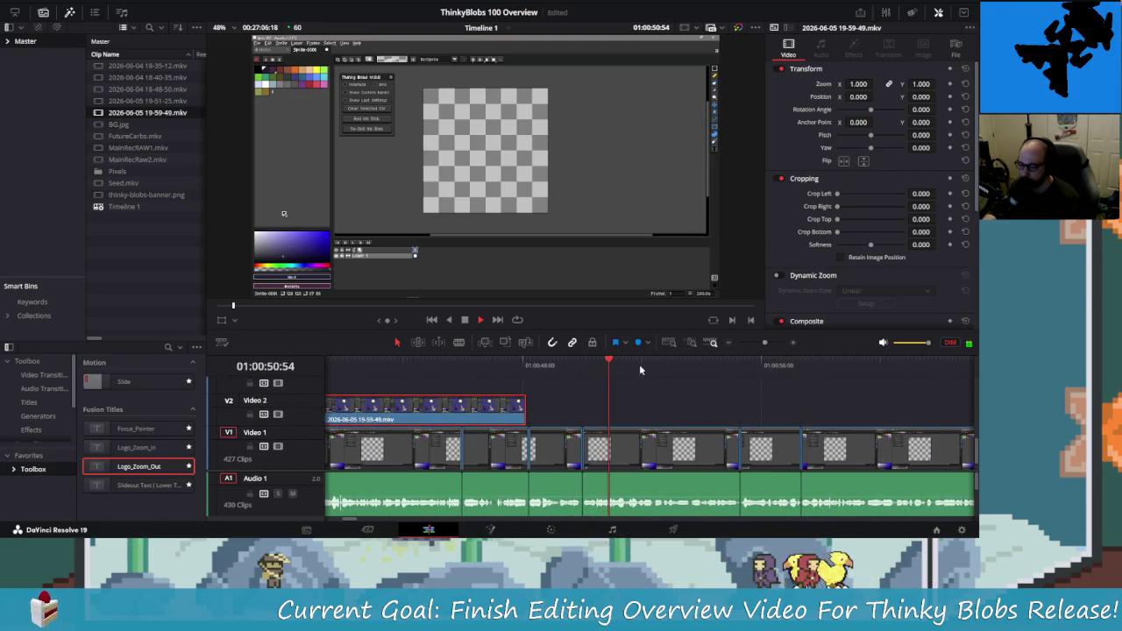
pyautogui.press('space')
pyautogui.click(551, 375)
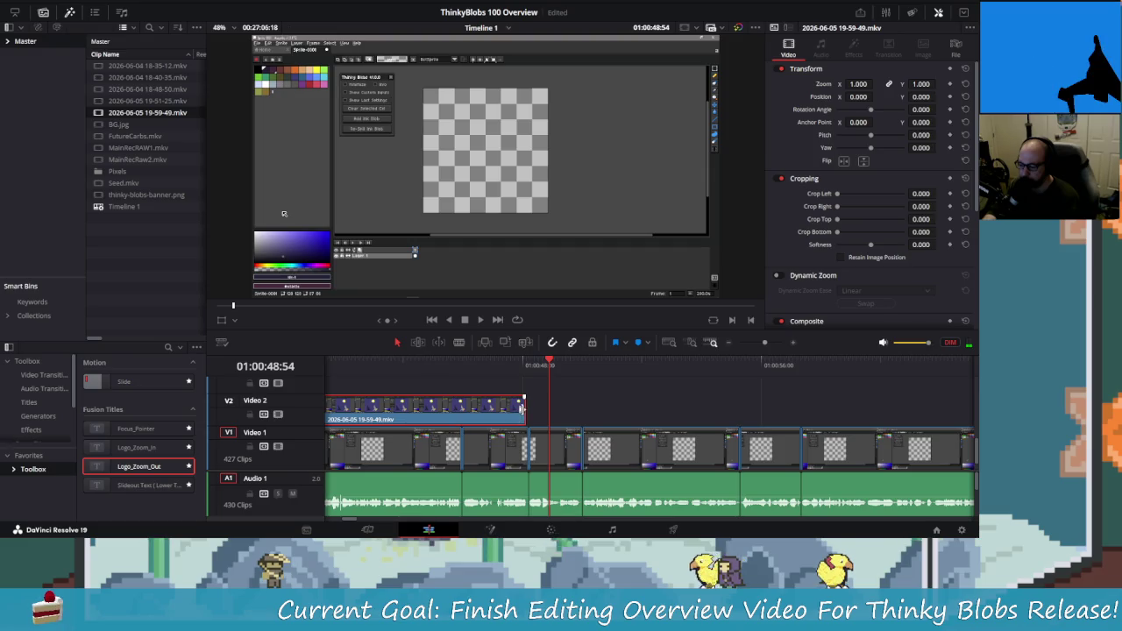
pyautogui.moveTo(500, 421); pyautogui.dragTo(666, 415)
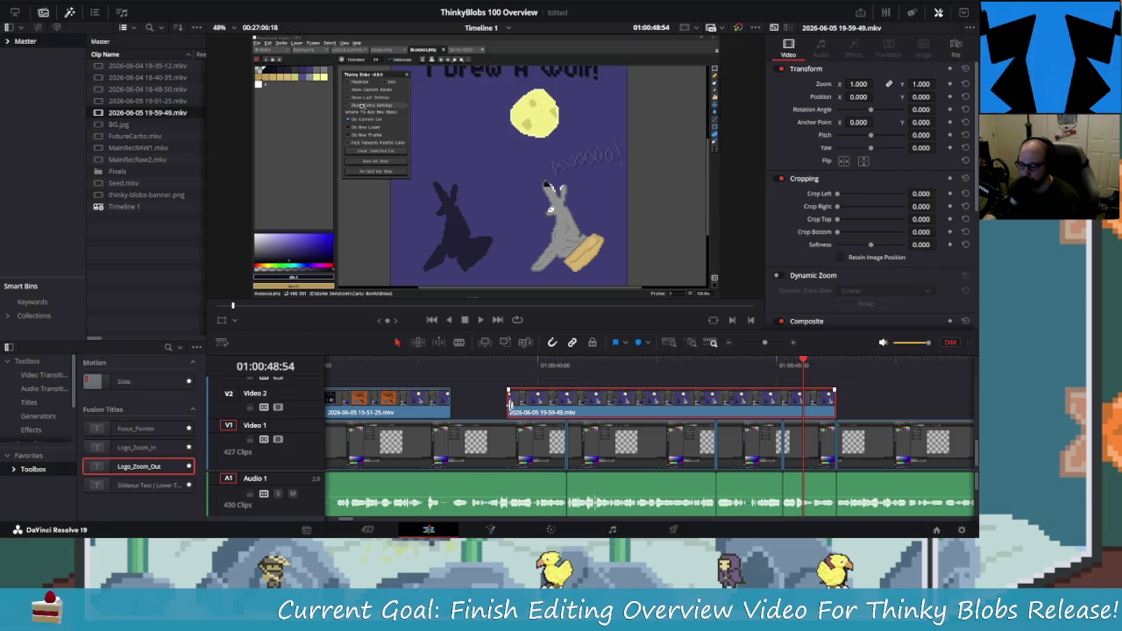
pyautogui.moveTo(510, 410); pyautogui.dragTo(456, 409)
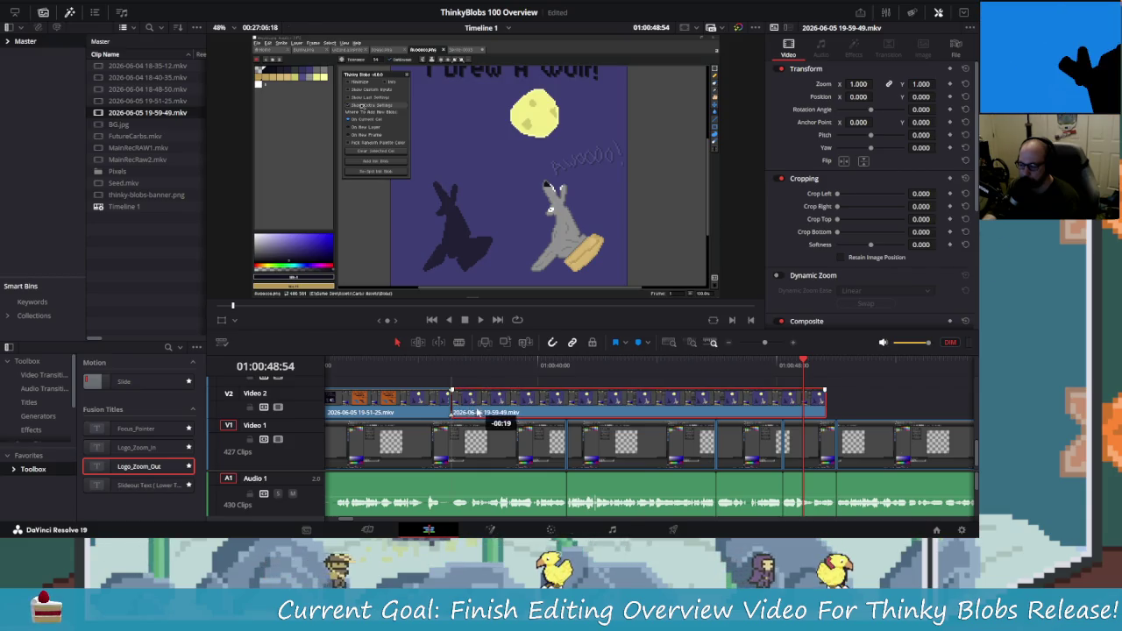
pyautogui.moveTo(829, 408); pyautogui.dragTo(835, 408)
# - Play the wolf clip's end, then raise the viewer border so tracks V4, V3 and A2 show
pyautogui.press('/')
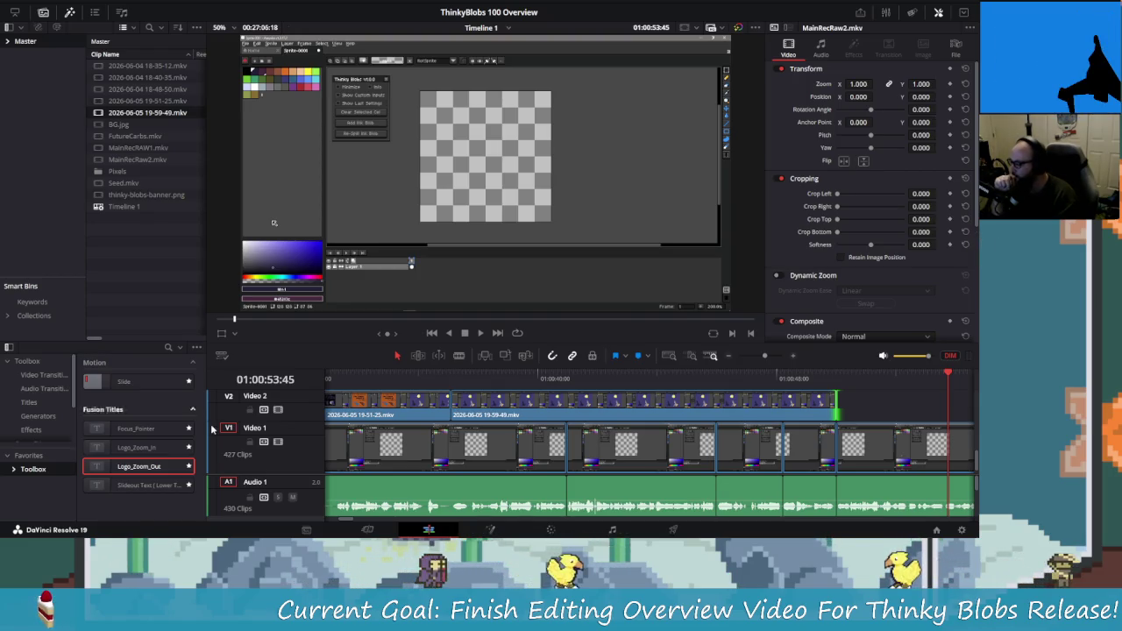
pyautogui.moveTo(629, 344); pyautogui.dragTo(629, 216)
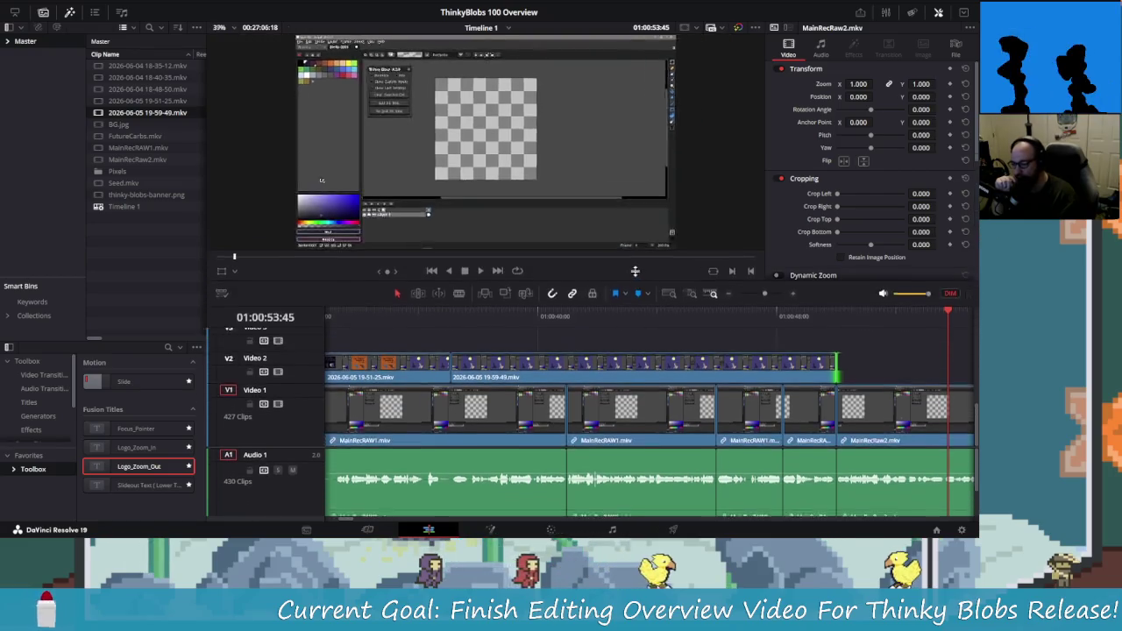